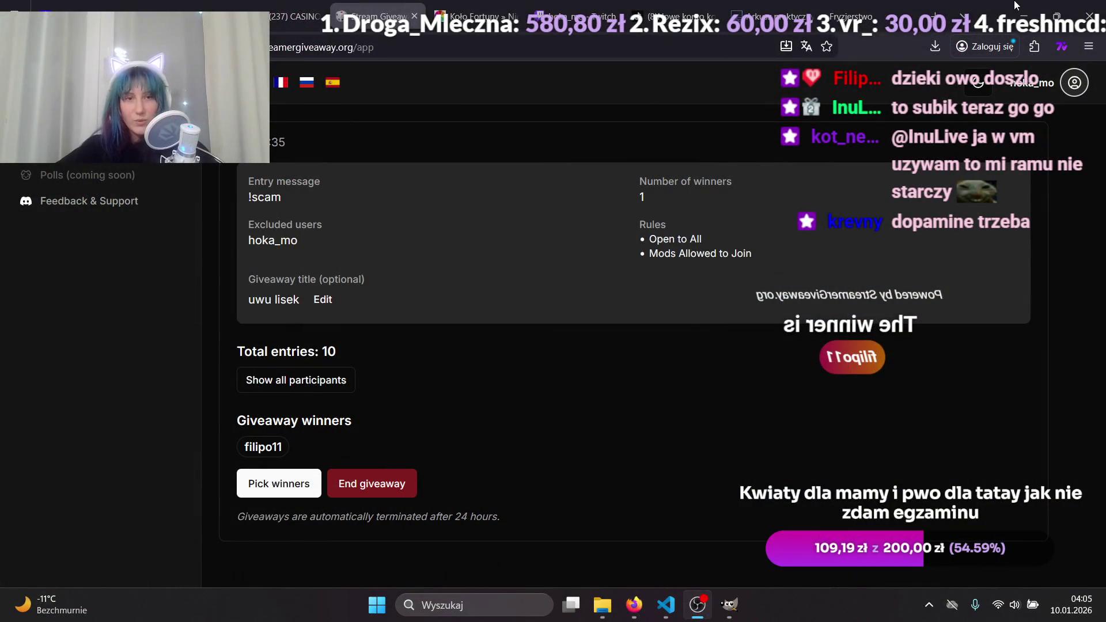
End the finished giveaway and start a subscriber-only one with entry message !scamsub.
left_click(1015, 5)
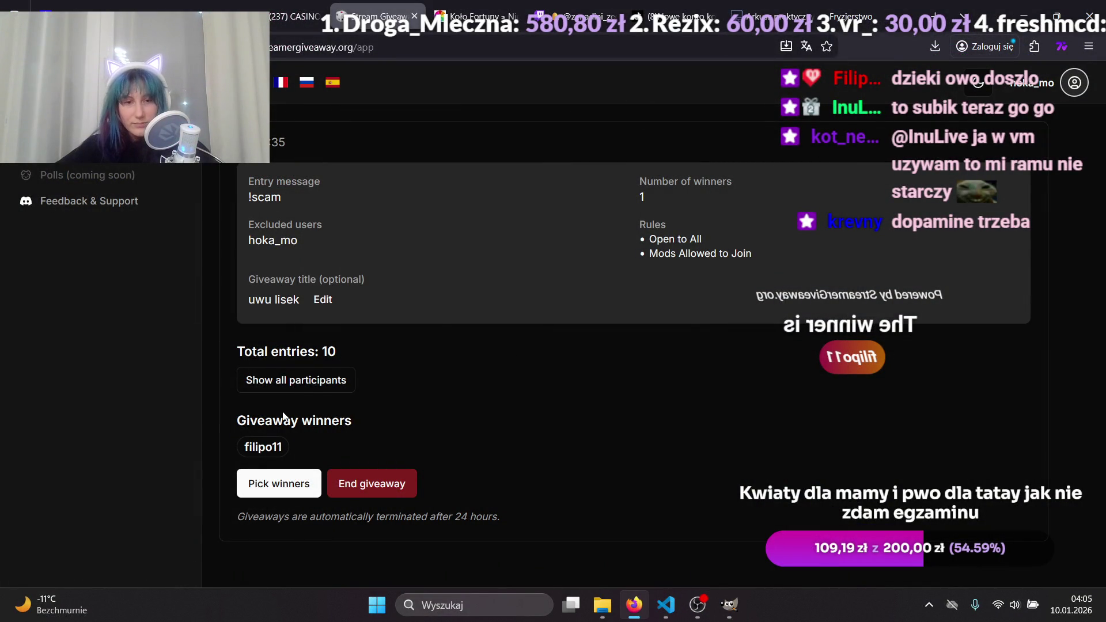
left_click(356, 486)
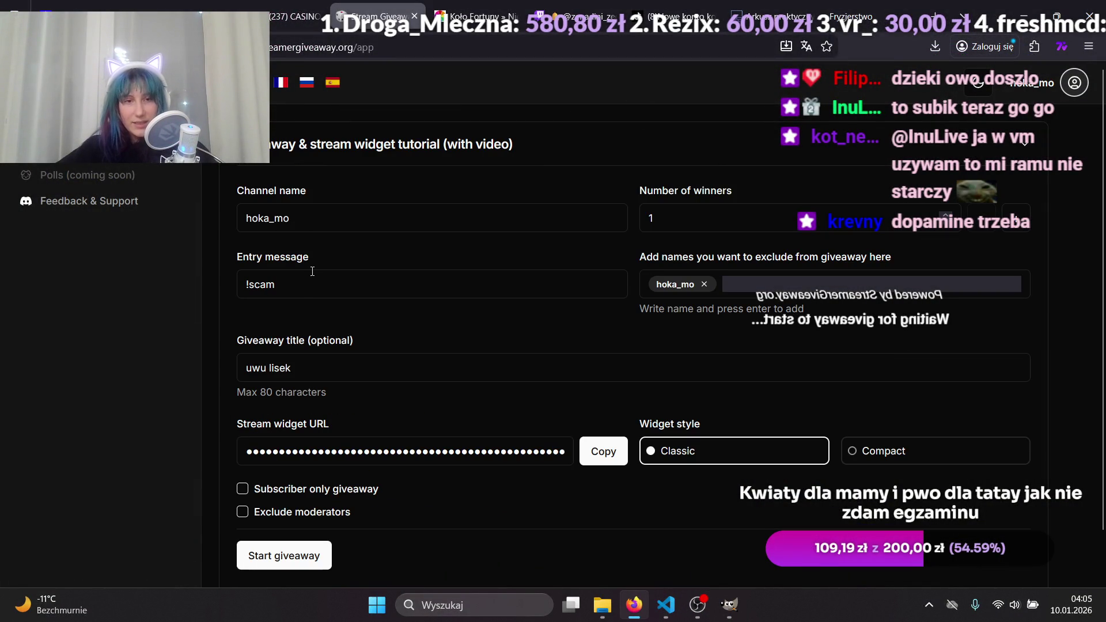
left_click(314, 287)
type("sub")
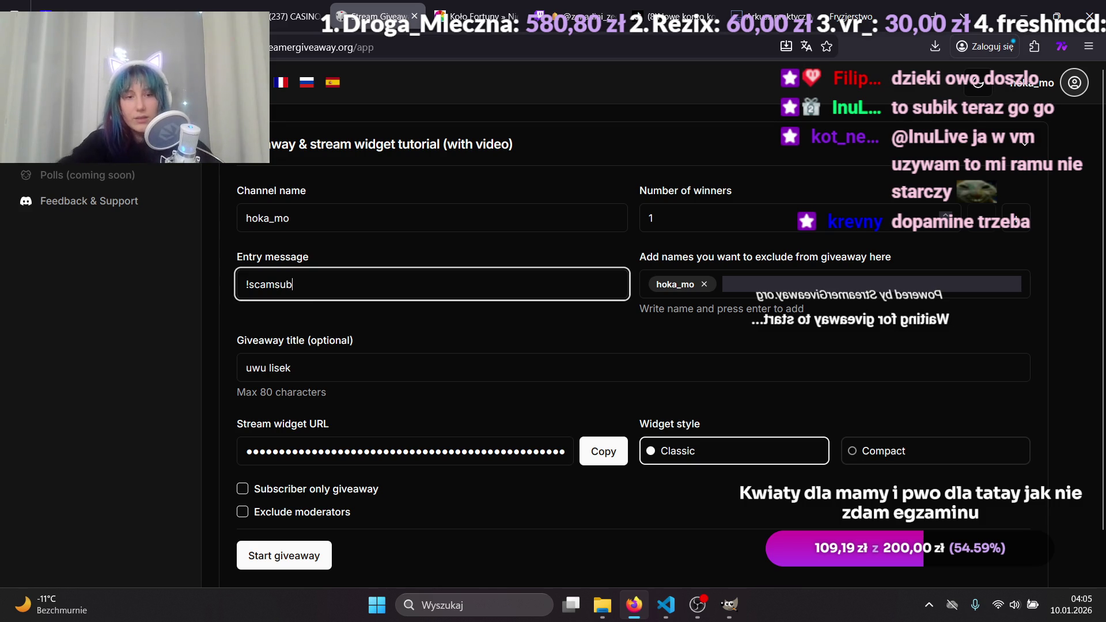
left_click(242, 488)
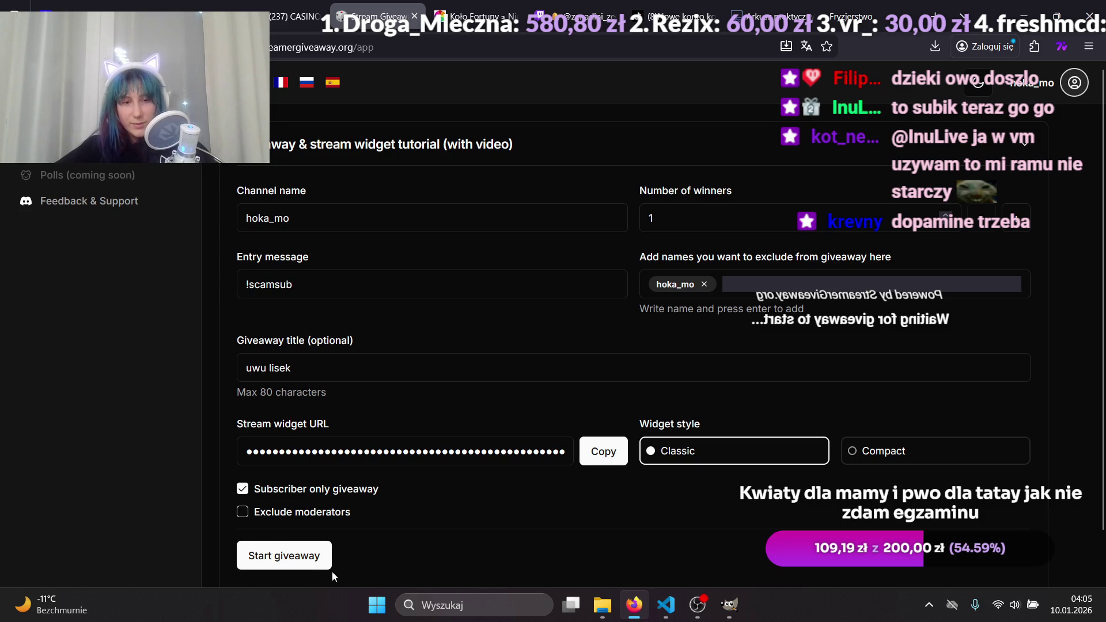
left_click(313, 560)
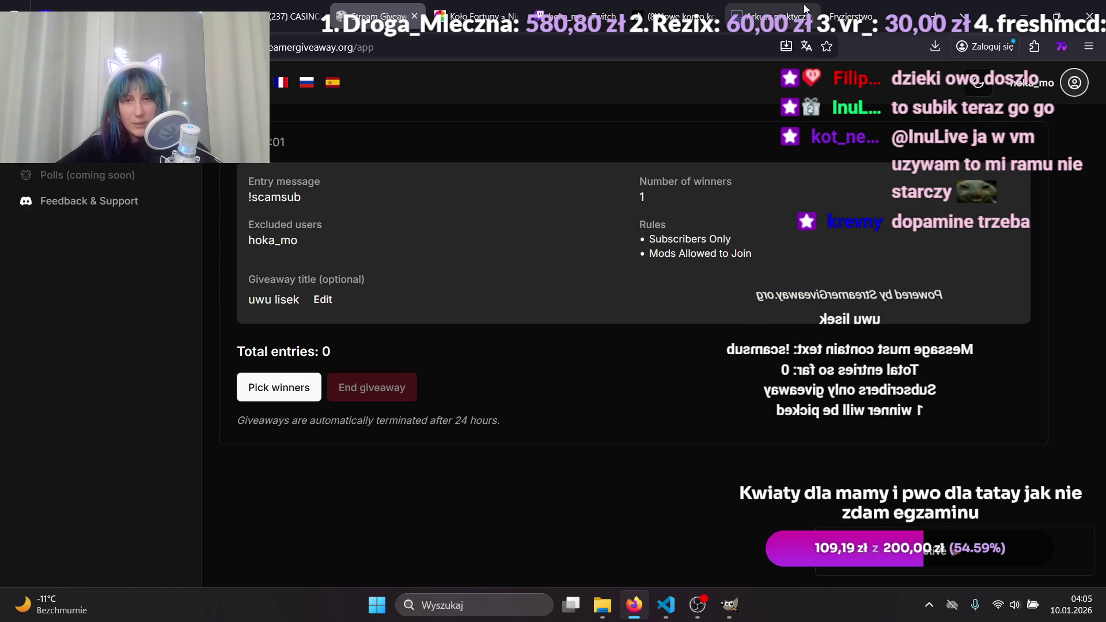
left_click(568, 9)
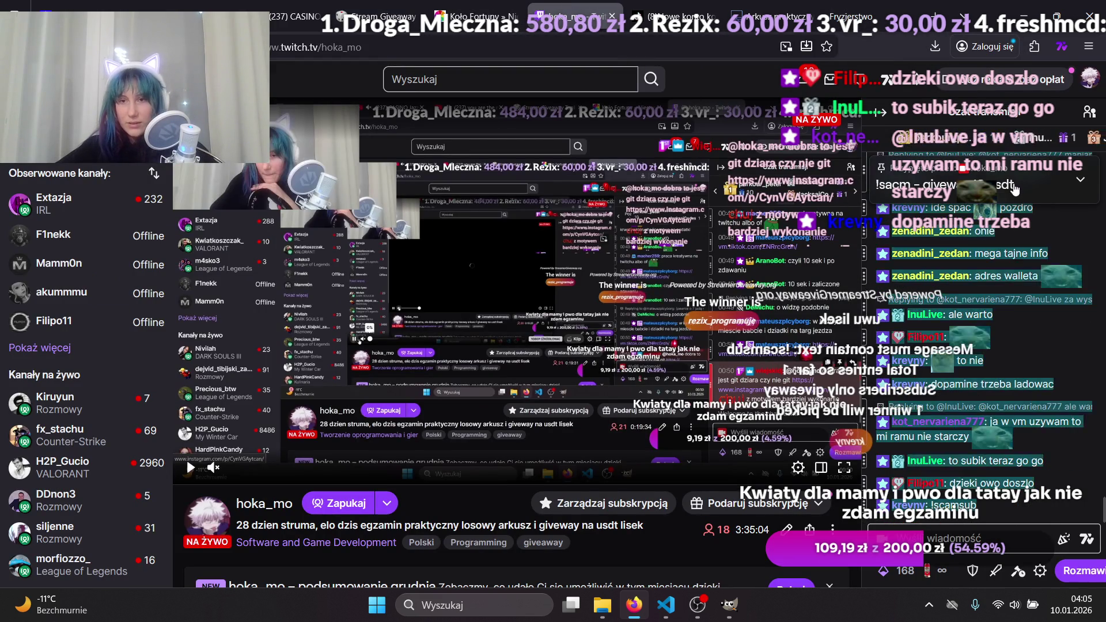
Repost the pinned announcement in chat with 'sub' added to the command and the prize changed from 10 to 30 usdt.
left_click_drag(1024, 190, 877, 190)
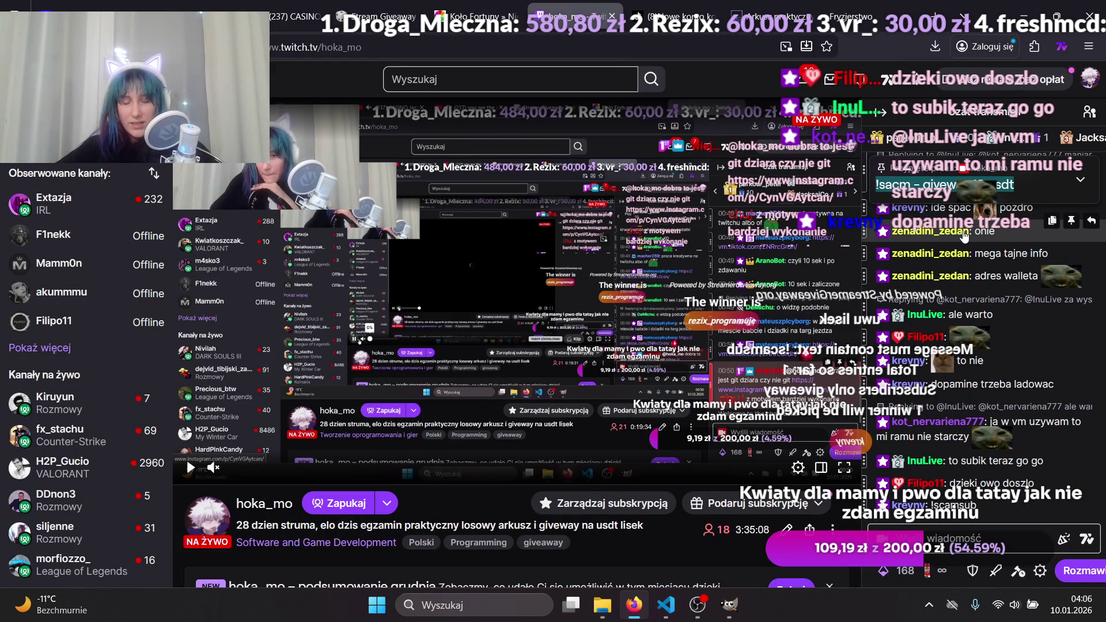
left_click(946, 530)
type("!sacm - giveway 10 usdt")
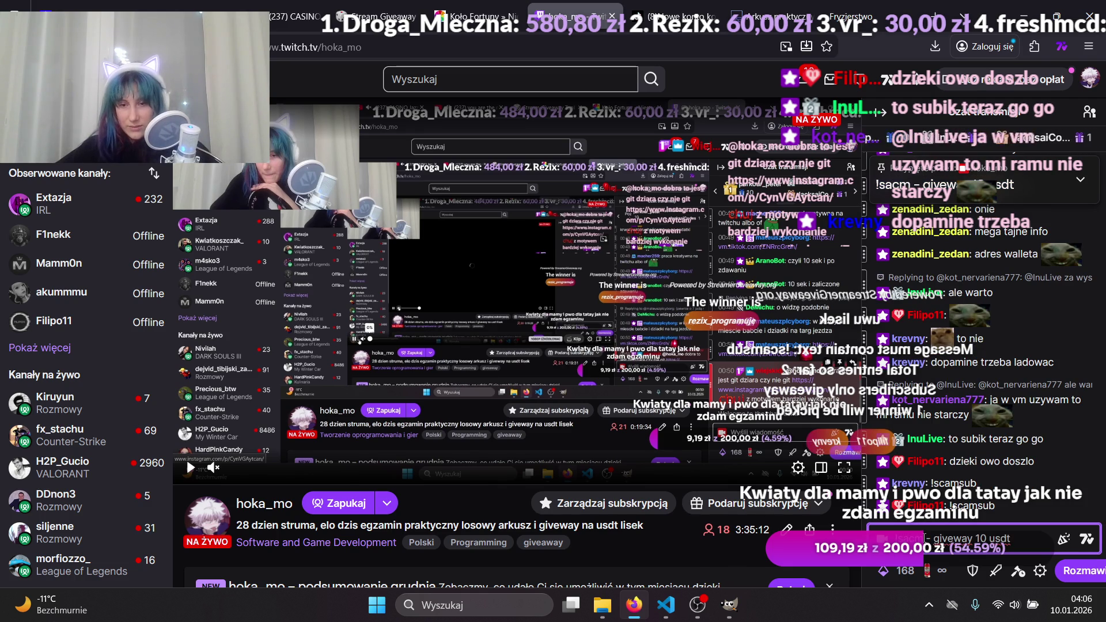
left_click(923, 538)
type("sub")
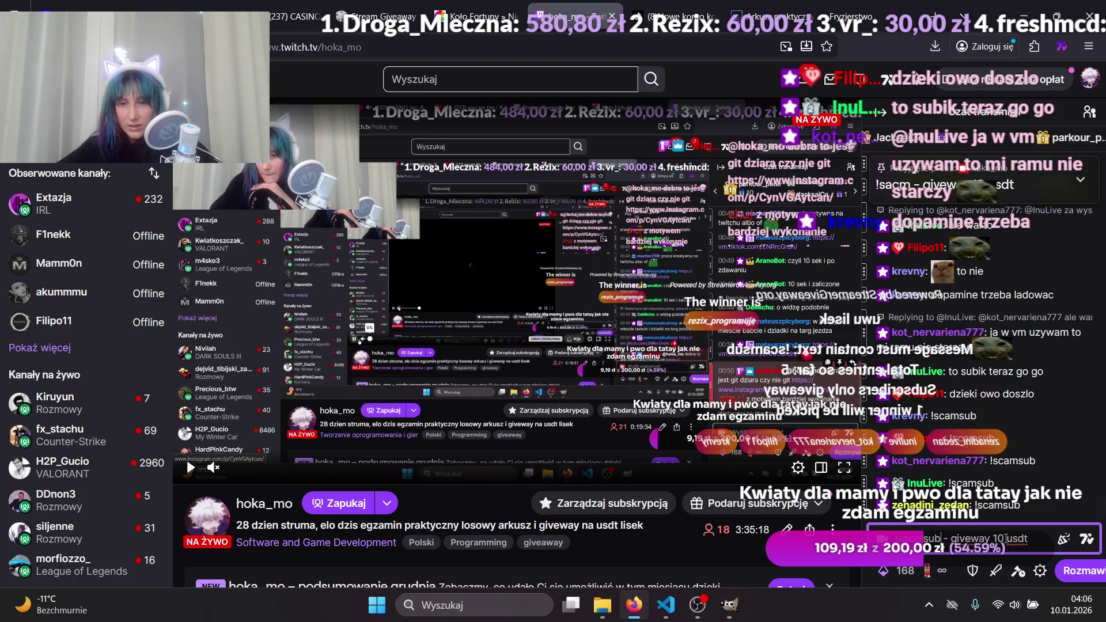
key("BackSpace")
key("BackSpace")
type("30")
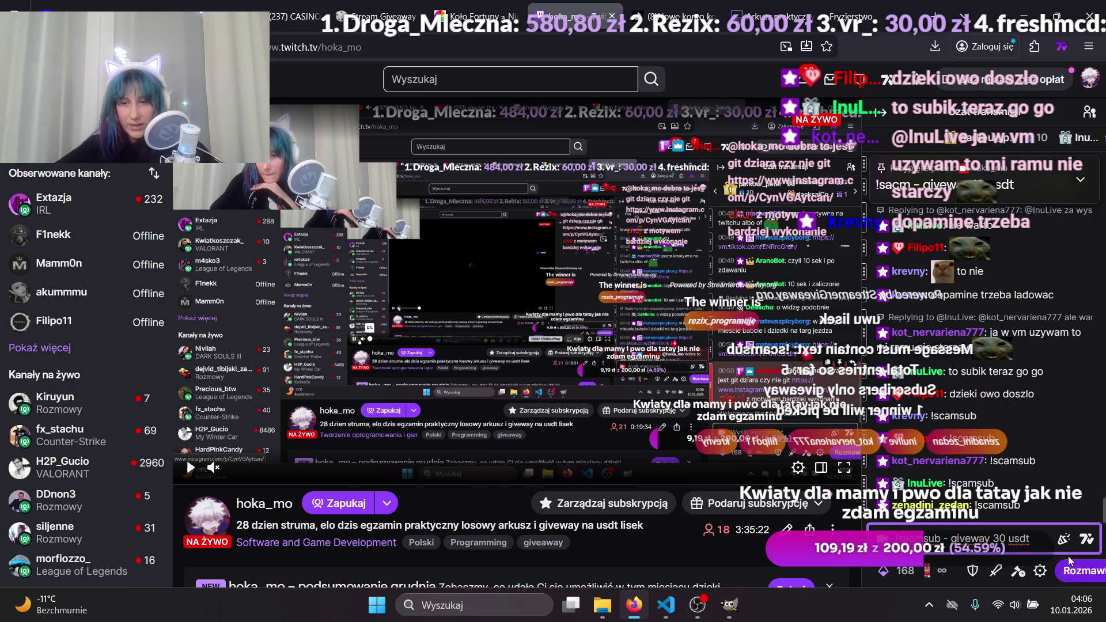
left_click(1068, 570)
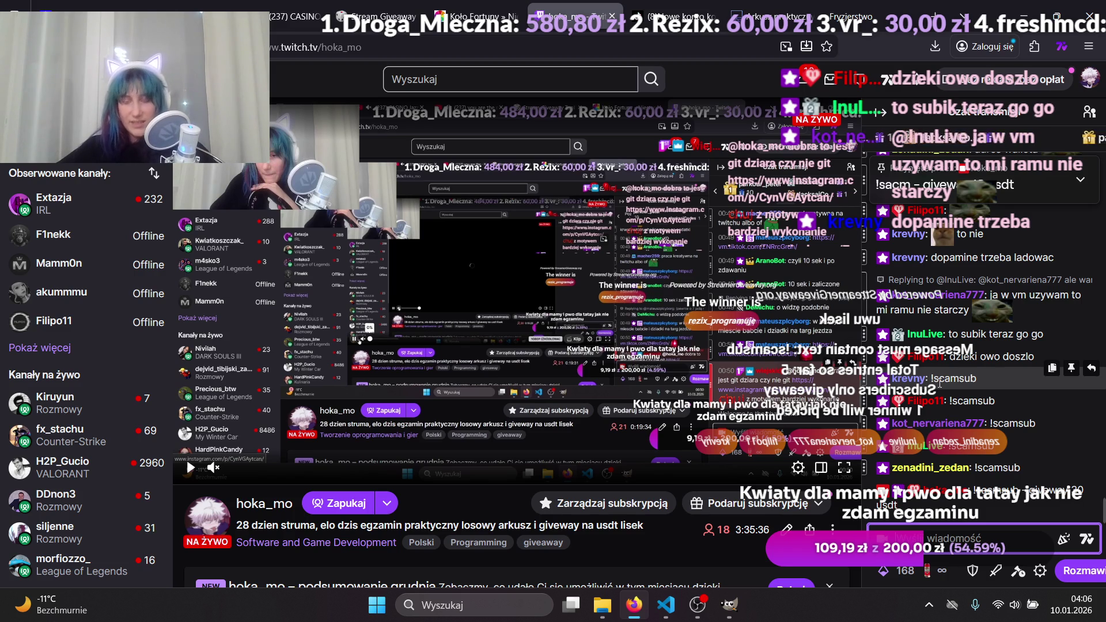
mouse_move(881, 5)
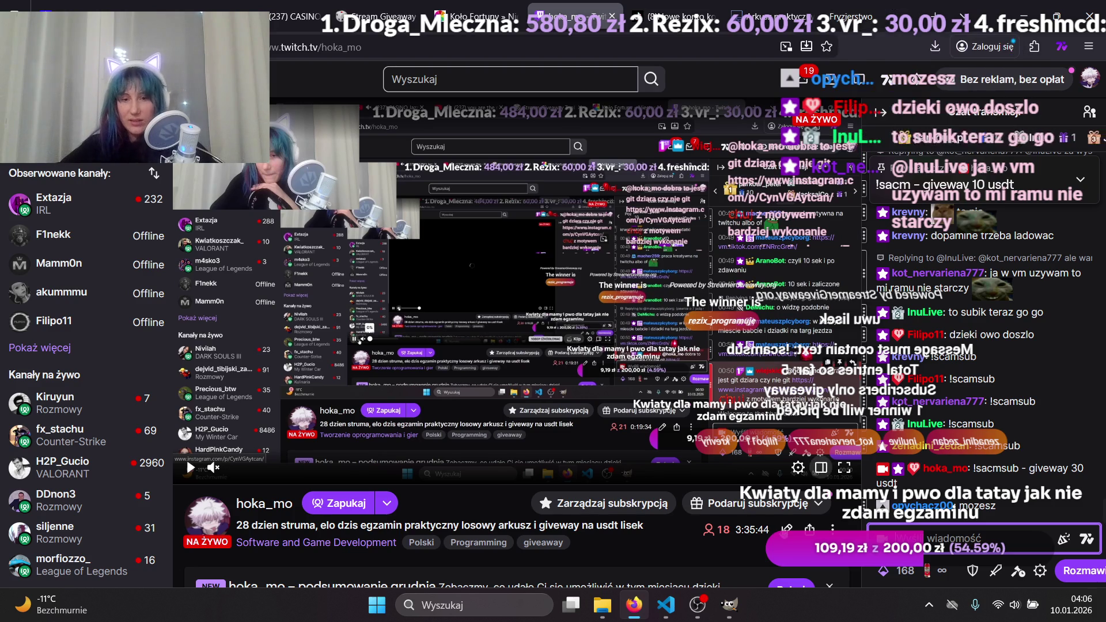
Bring OBS Studio to the front from its taskbar preview to check the stream output.
mouse_move(697, 605)
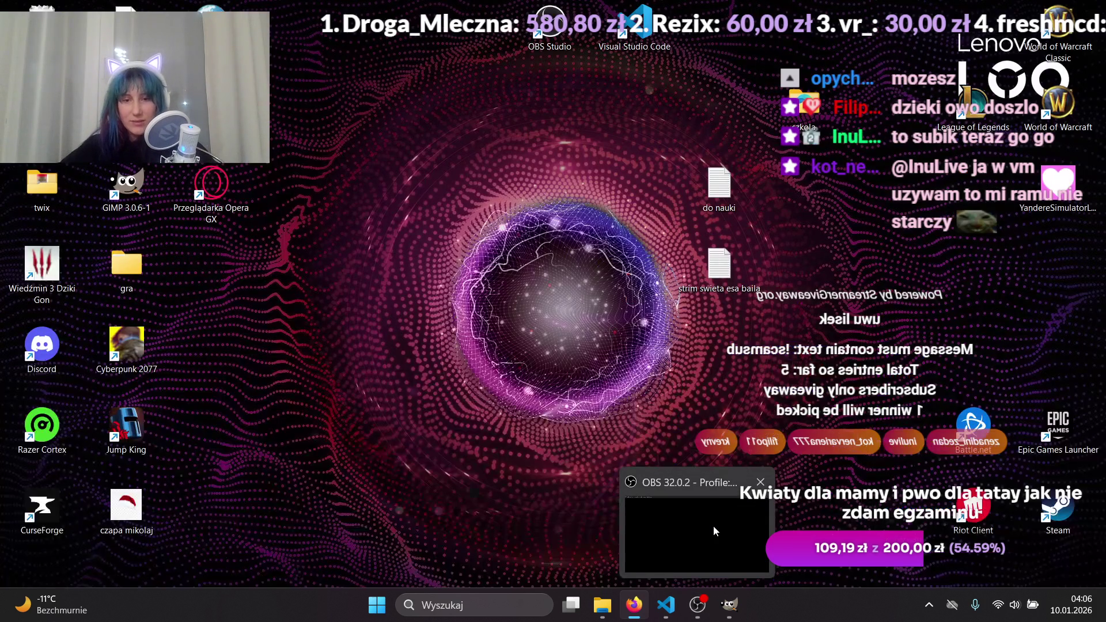
left_click(713, 525)
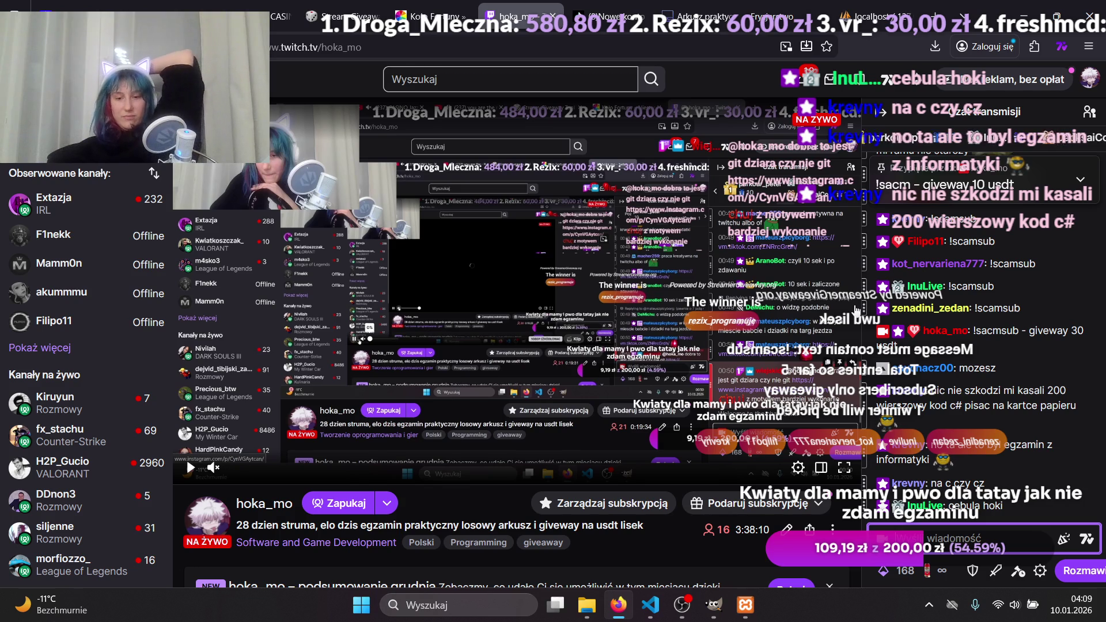
left_click(690, 601)
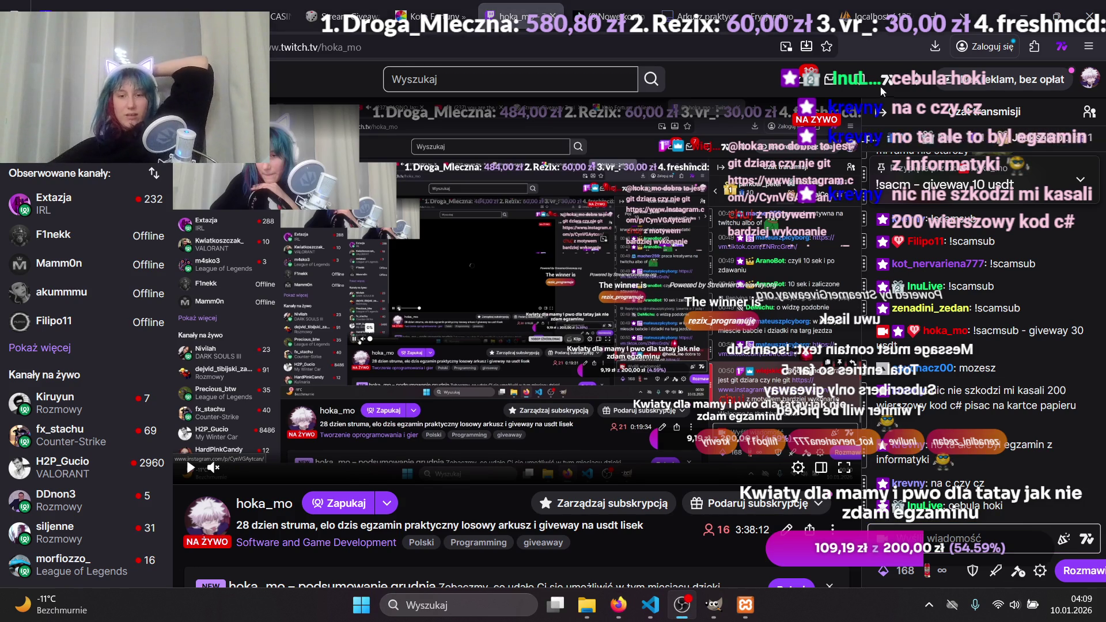
left_click(904, 312)
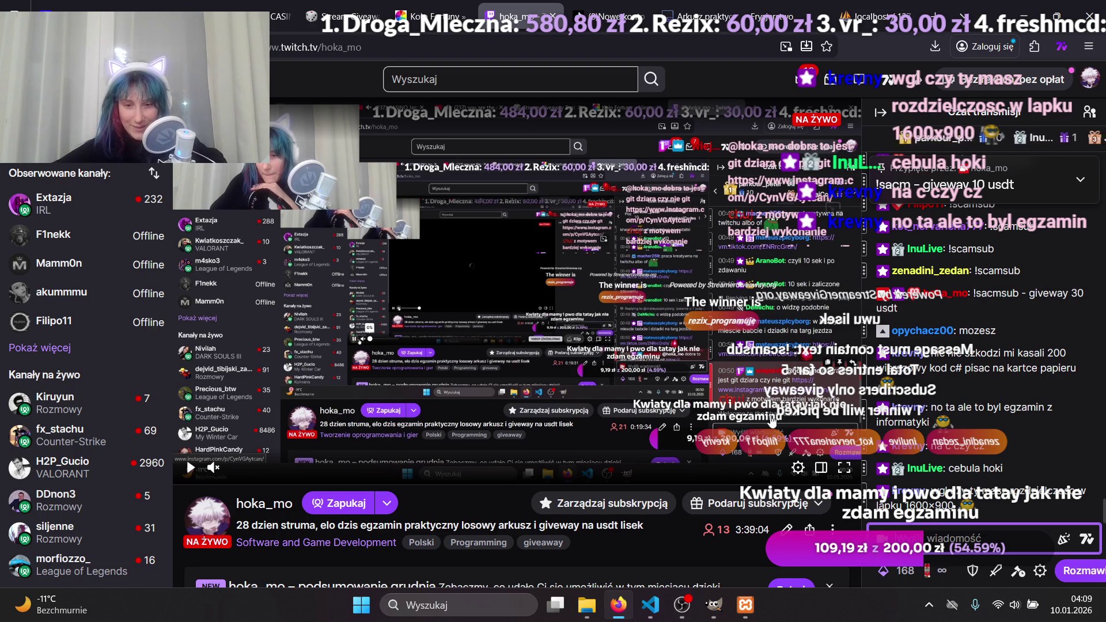
mouse_move(682, 604)
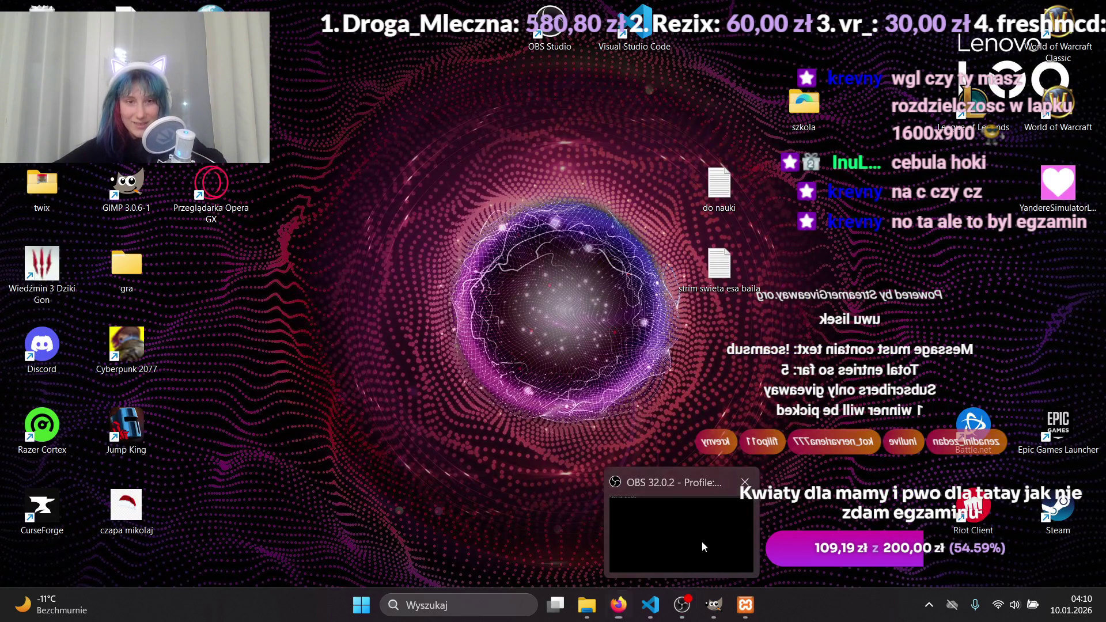
left_click(701, 545)
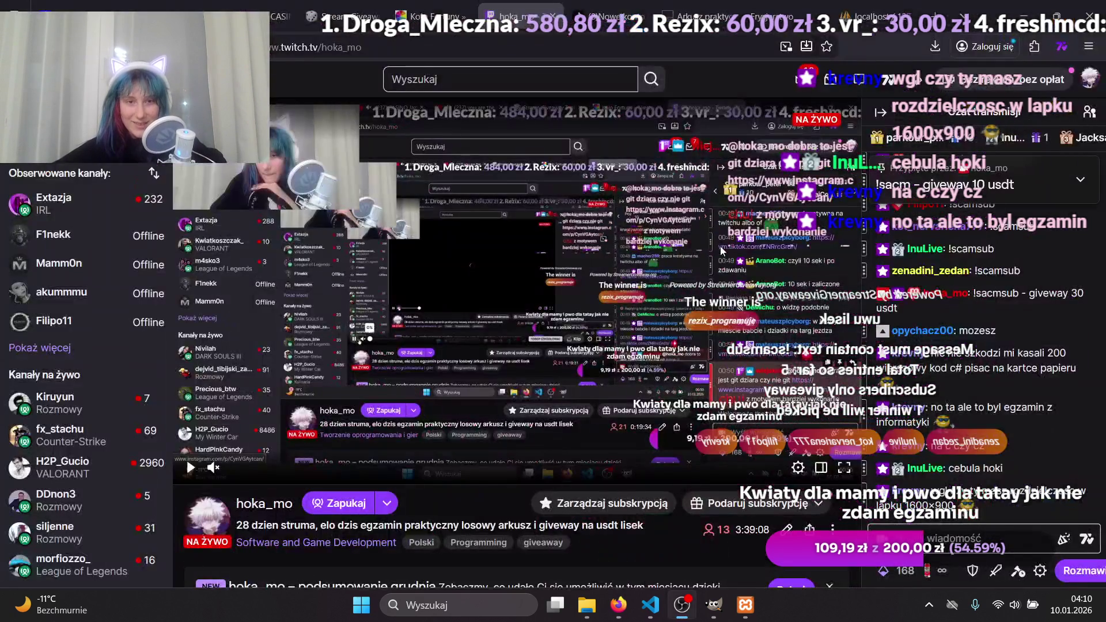
left_click(913, 535)
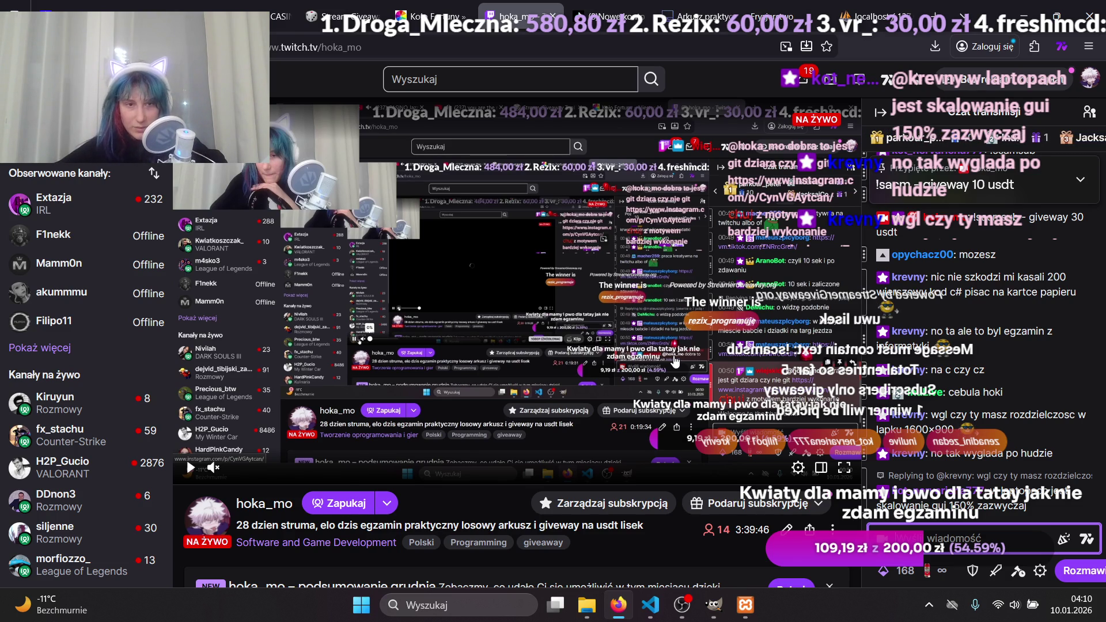
Paste the pinned announcement and the chat text below it into the Twitch chat box.
left_click(682, 604)
left_click(1016, 191)
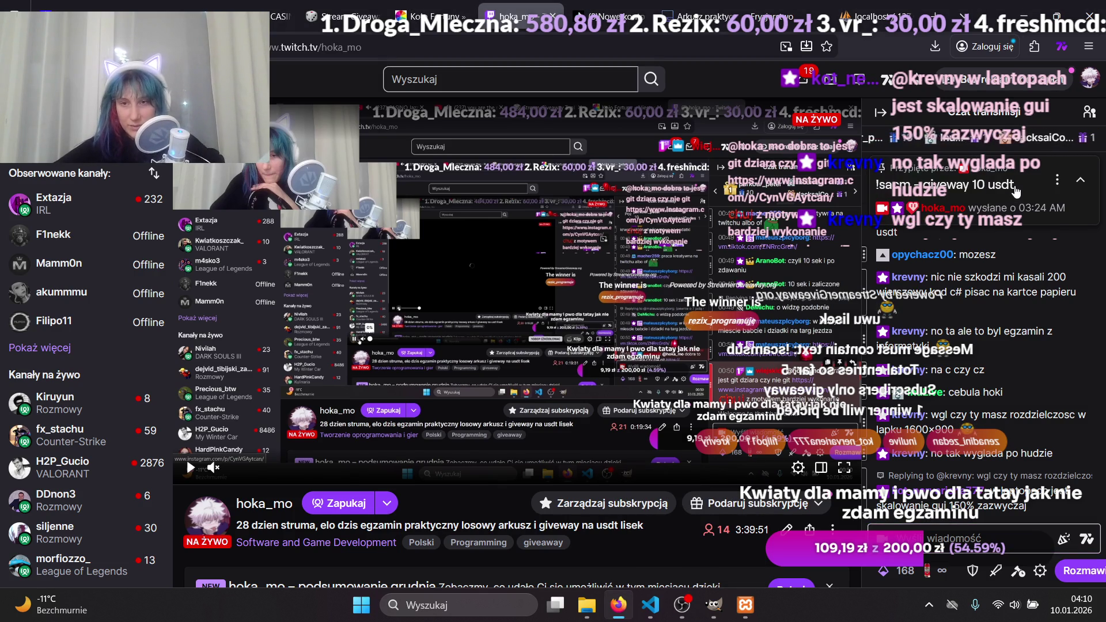
left_click_drag(1016, 191, 877, 188)
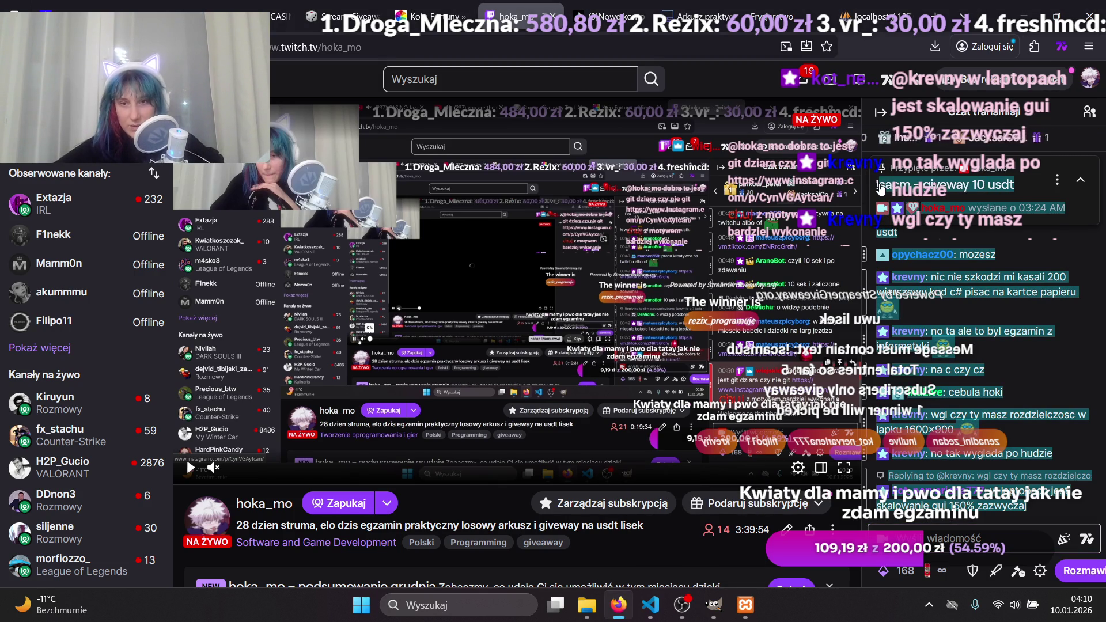
left_click(943, 529)
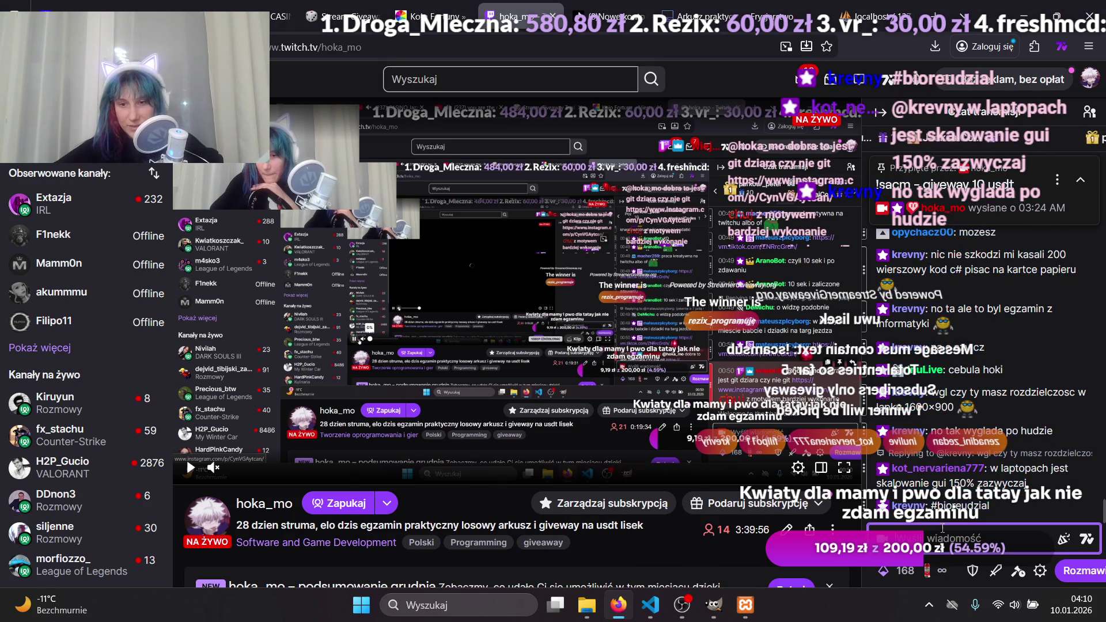
key("ctrl+v")
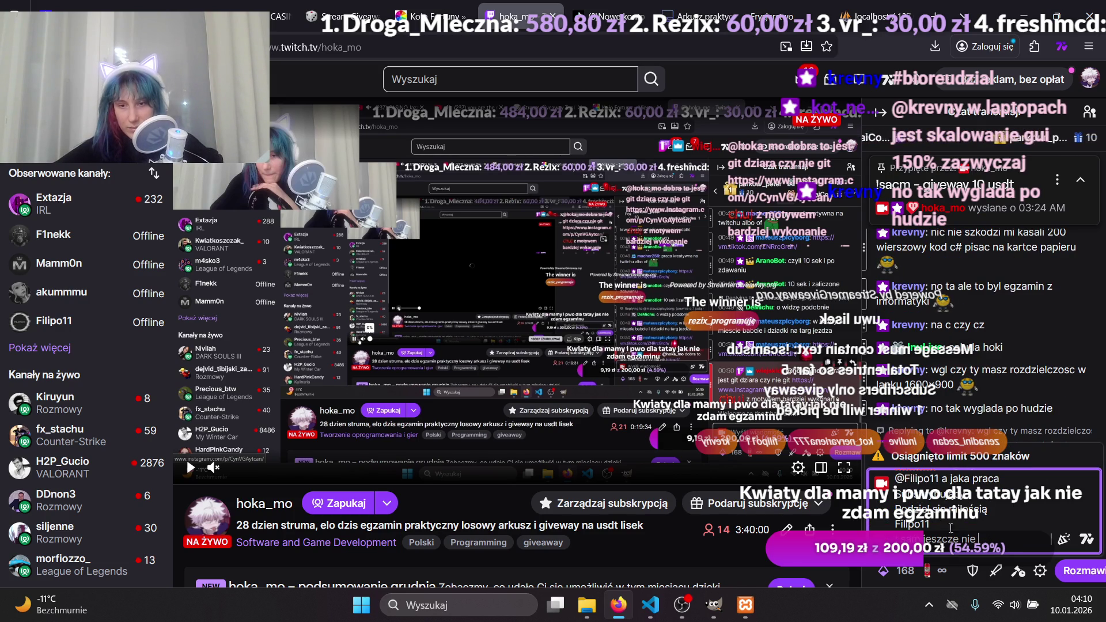
Trim the draft to just the announcement line ending in 'giveway 10 usdt'.
scroll(961, 532, "up", 3)
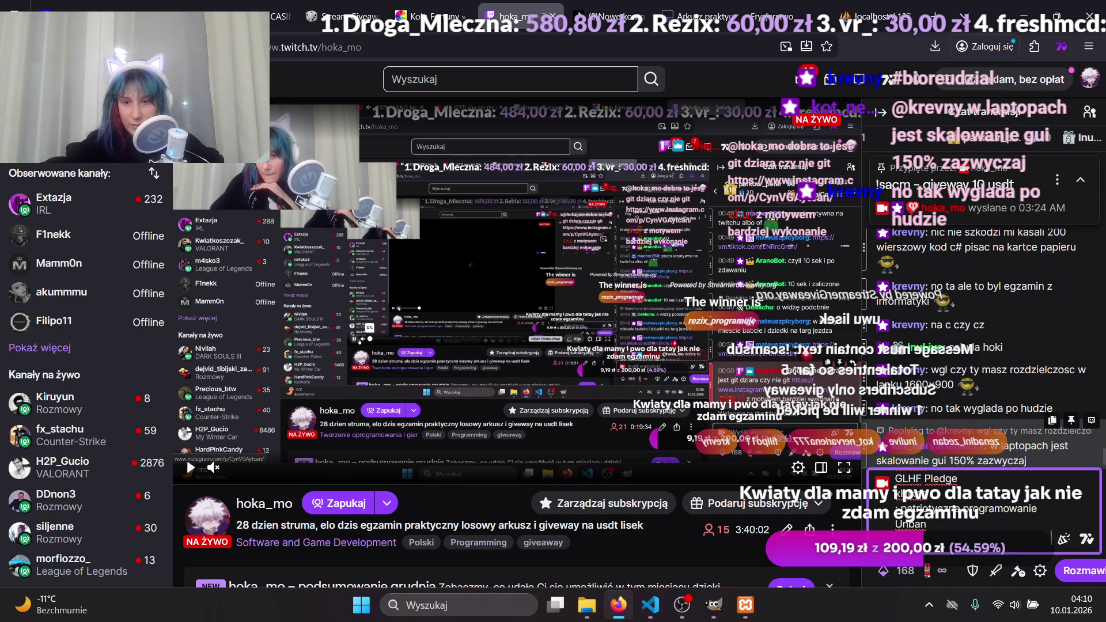
left_click(979, 377)
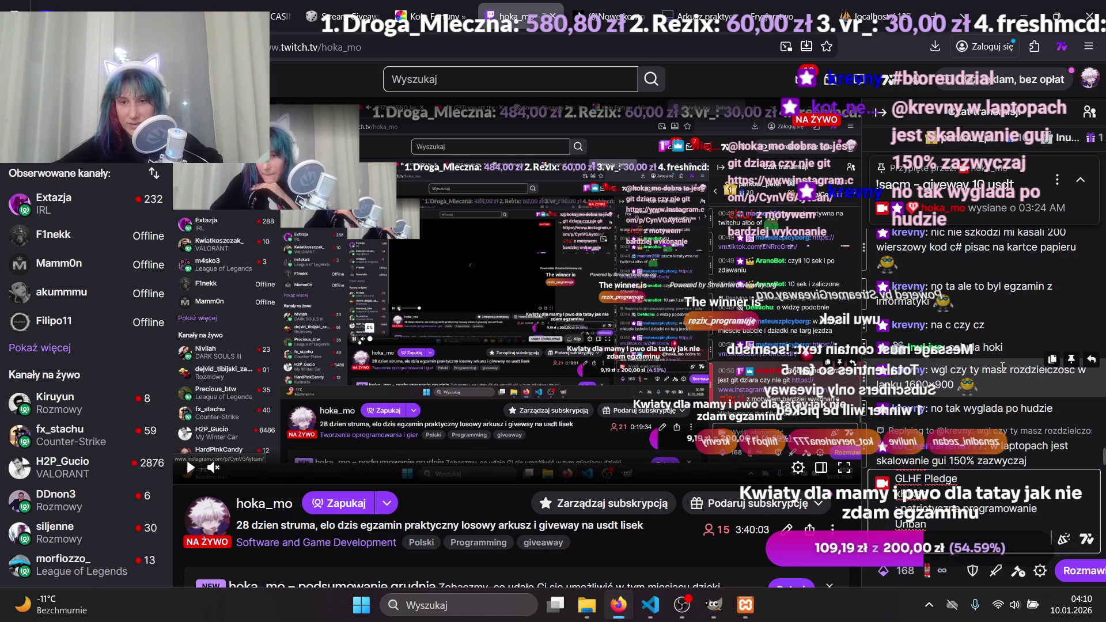
left_click(978, 531)
key("ctrl+a")
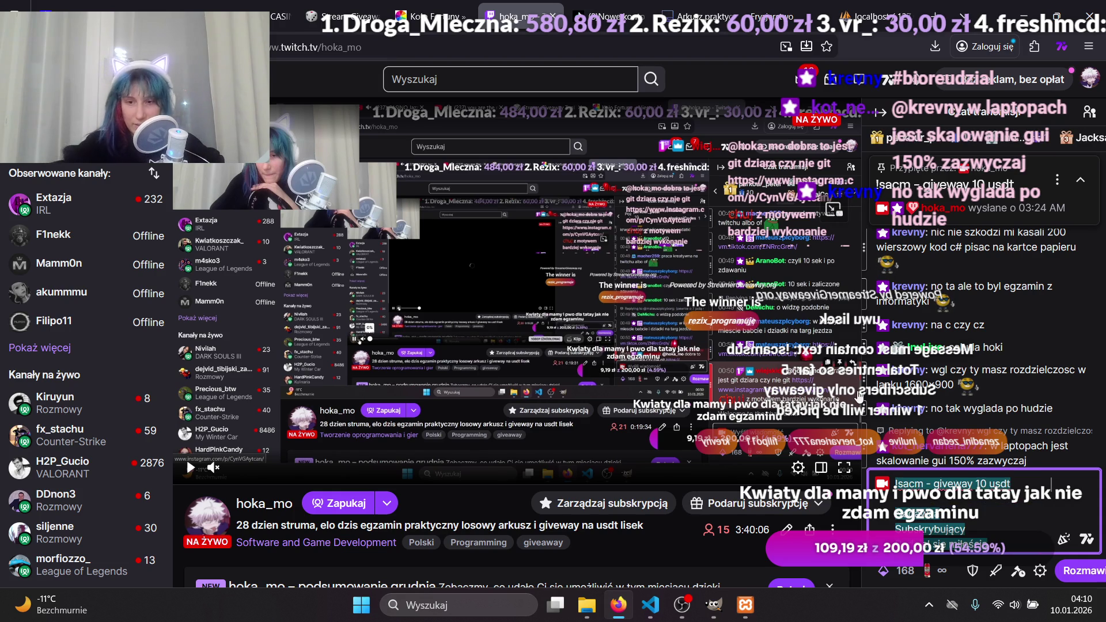
left_click(979, 532)
left_click_drag(898, 512, 1002, 543)
key("BackSpace")
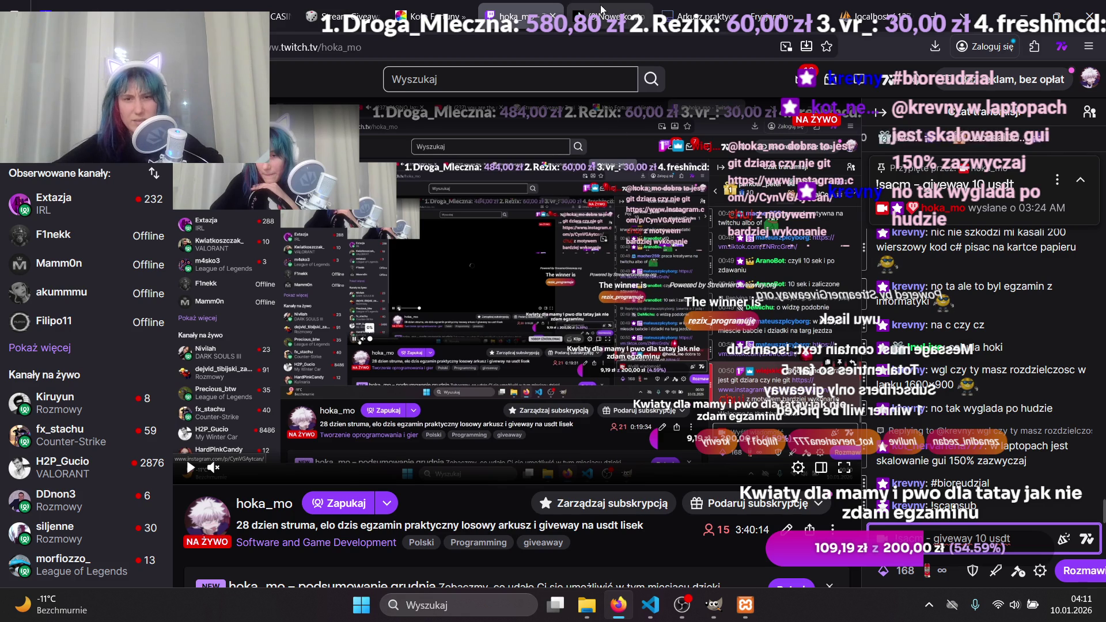
Edit the draft to '!sacmsub - giveway 30 usdt' and send it to chat.
left_click(352, 8)
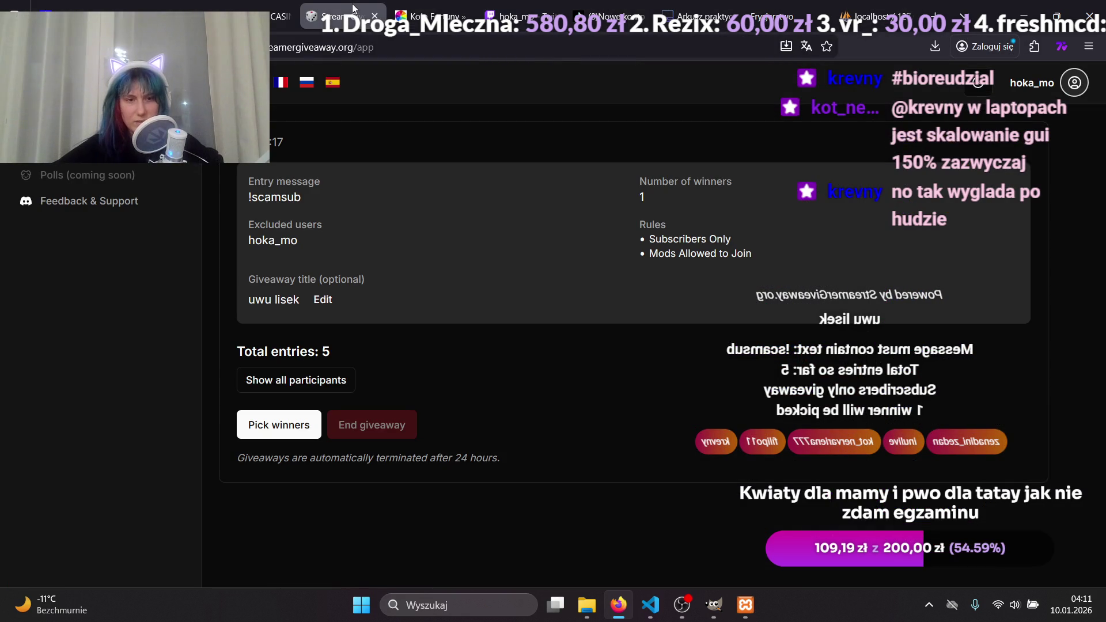
left_click(516, 16)
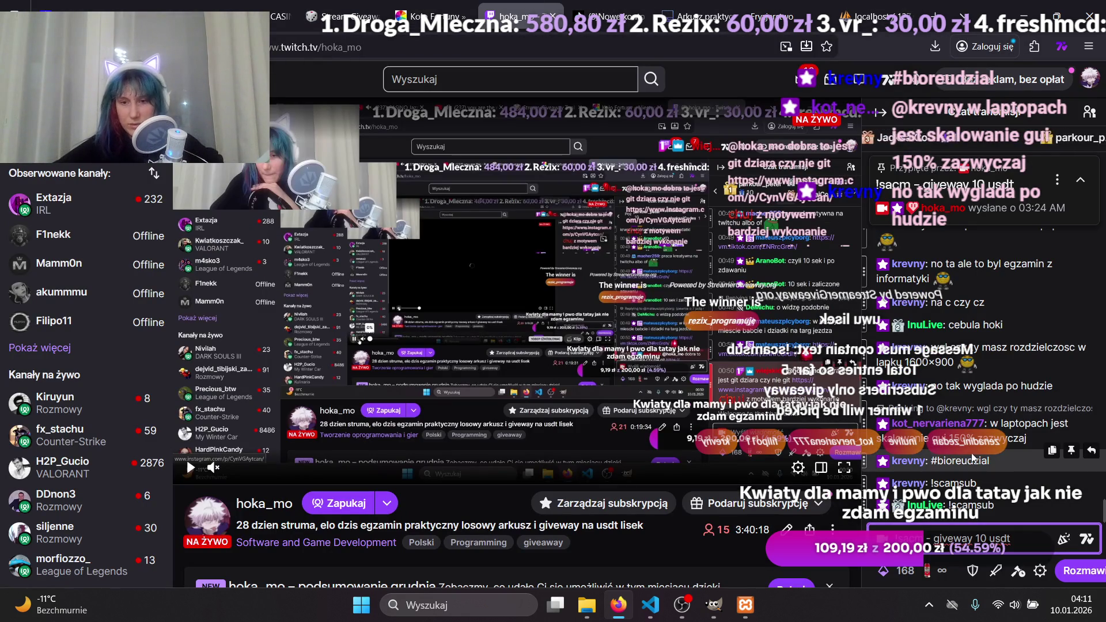
left_click(923, 536)
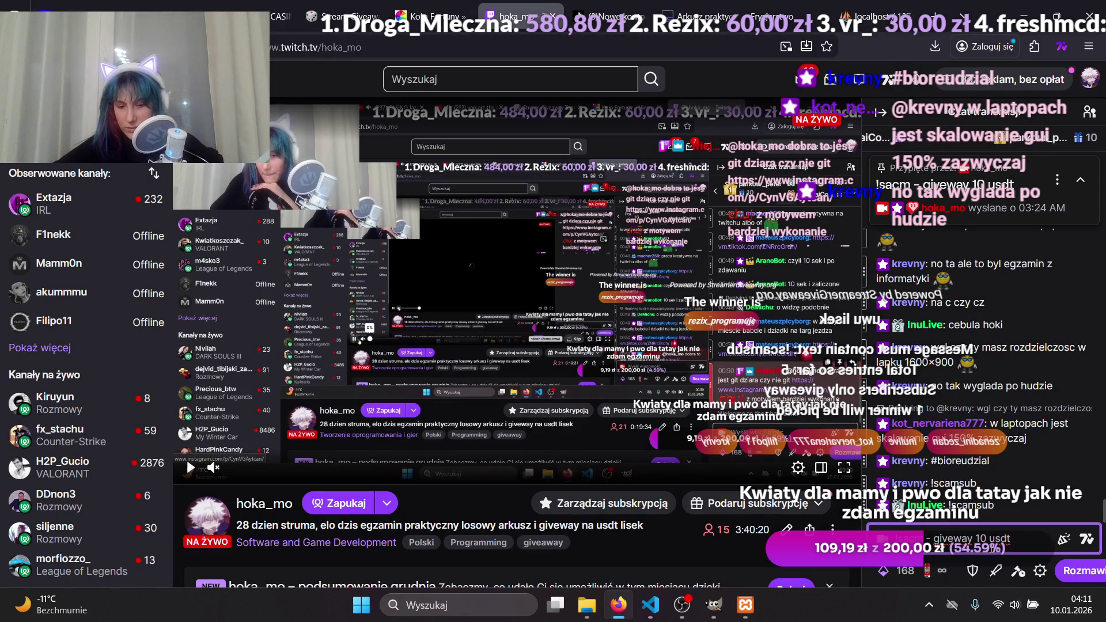
type("sub")
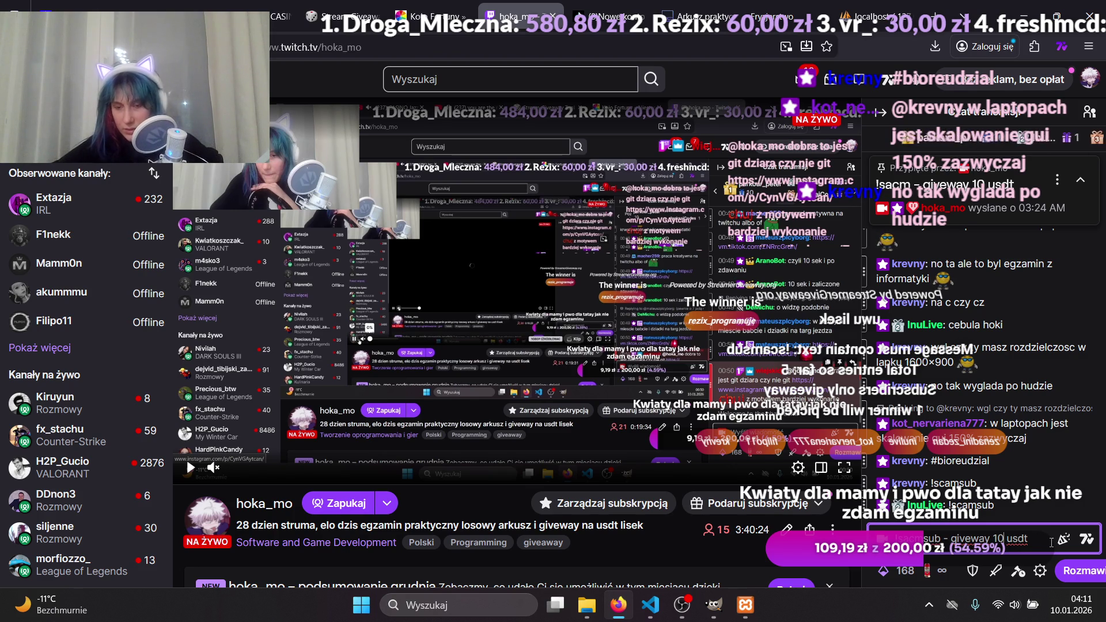
left_click(1018, 539)
key("BackSpace")
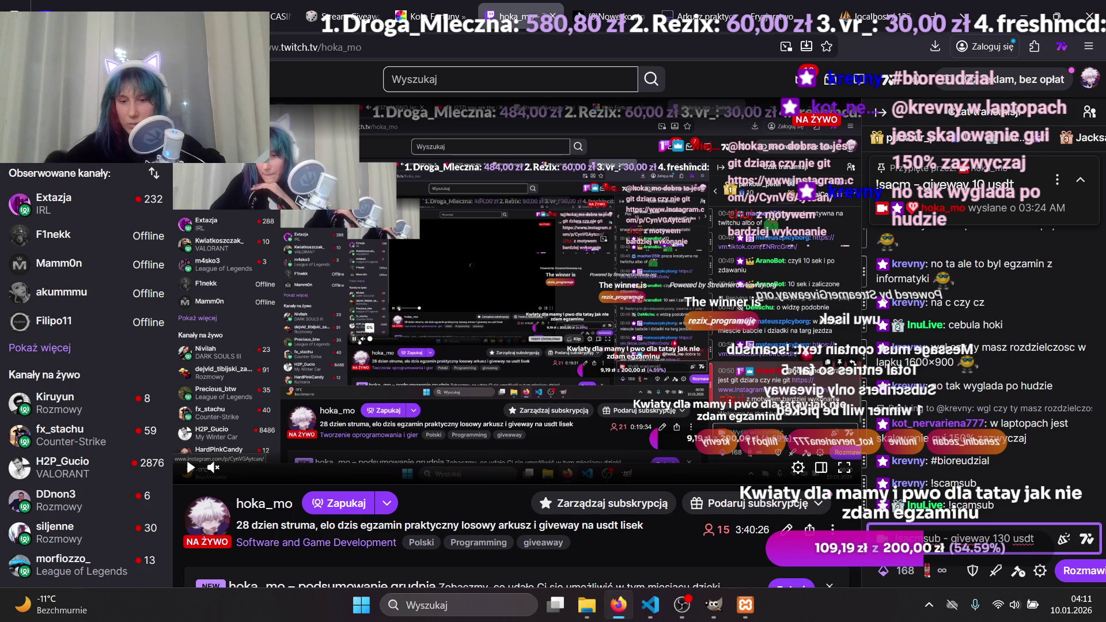
key("BackSpace")
type("30")
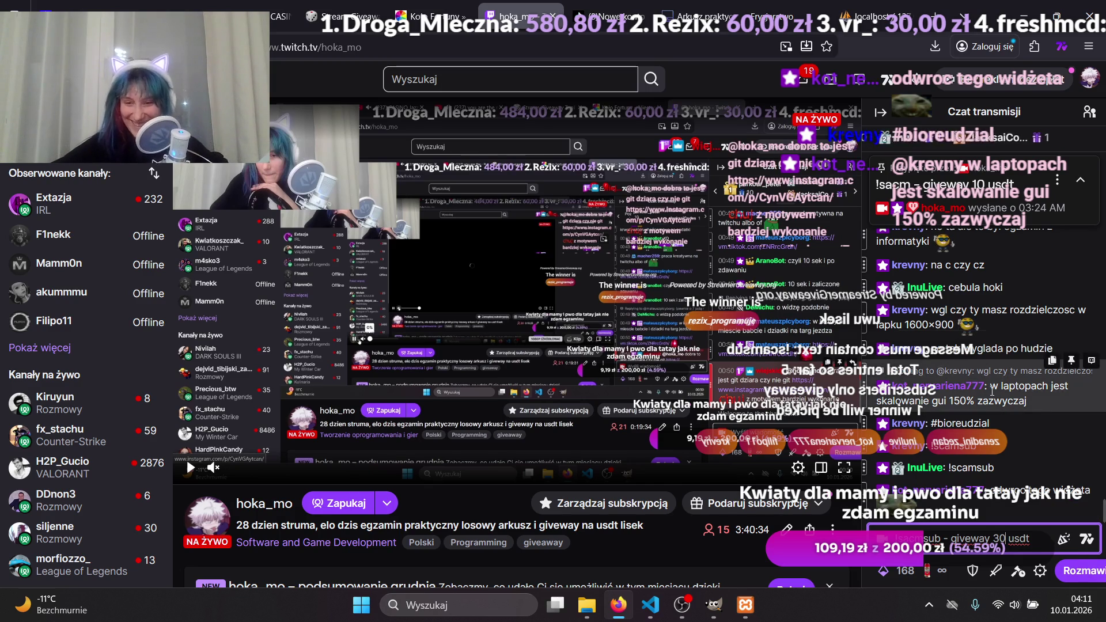
mouse_move(1001, 487)
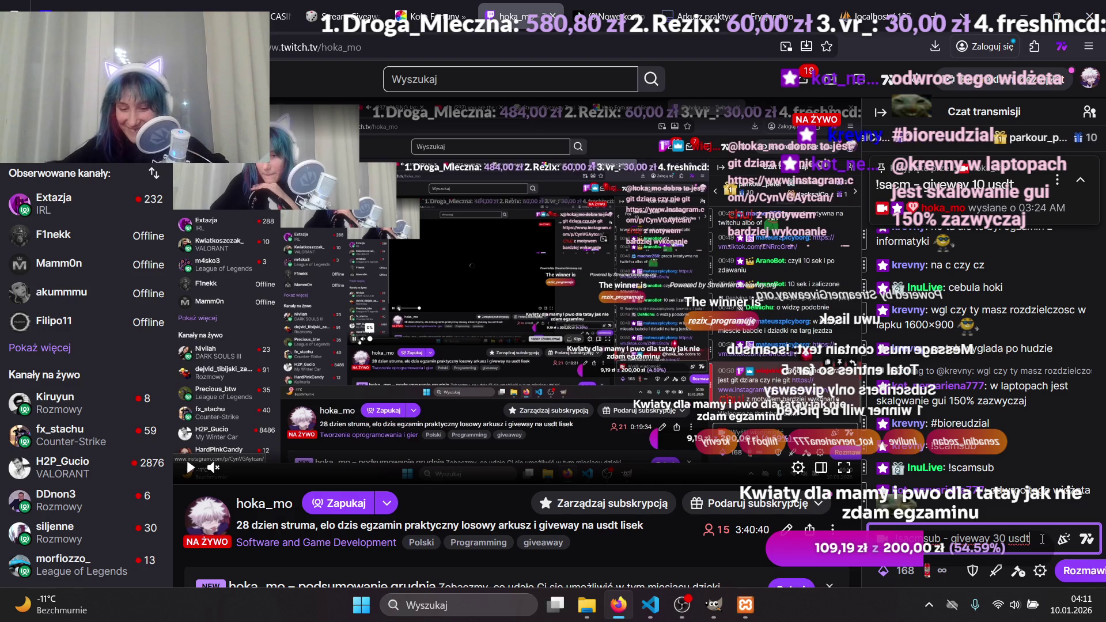
key("Return")
mouse_move(1053, 482)
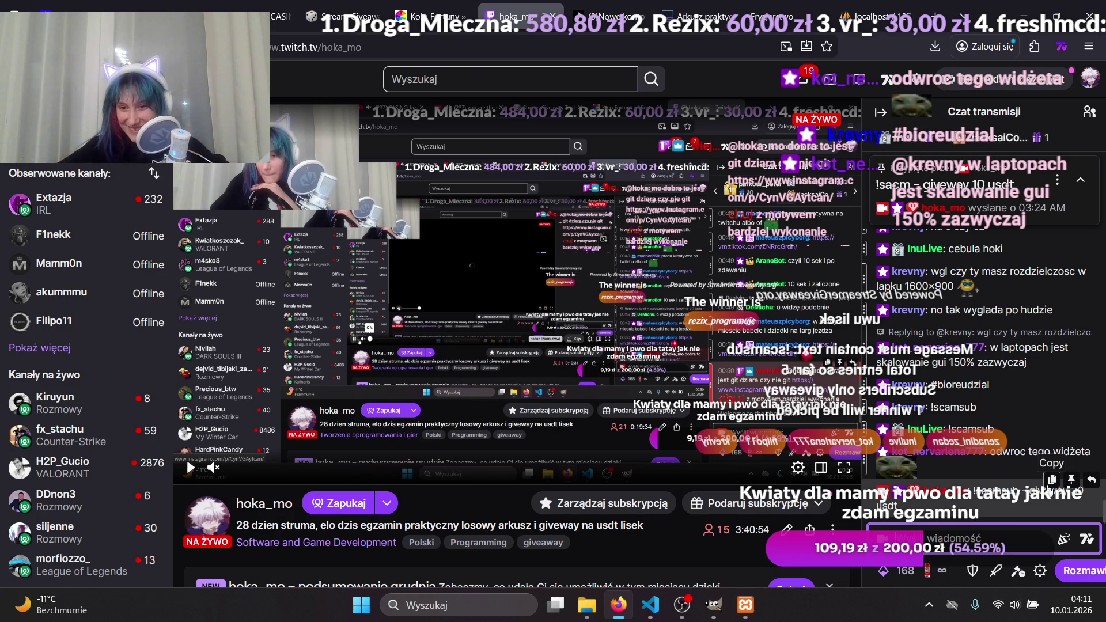
Pin the 30 usdt giveaway message with 'Ręczne odpięcie lub koniec transmisji' as the unpin setting.
left_click(1071, 480)
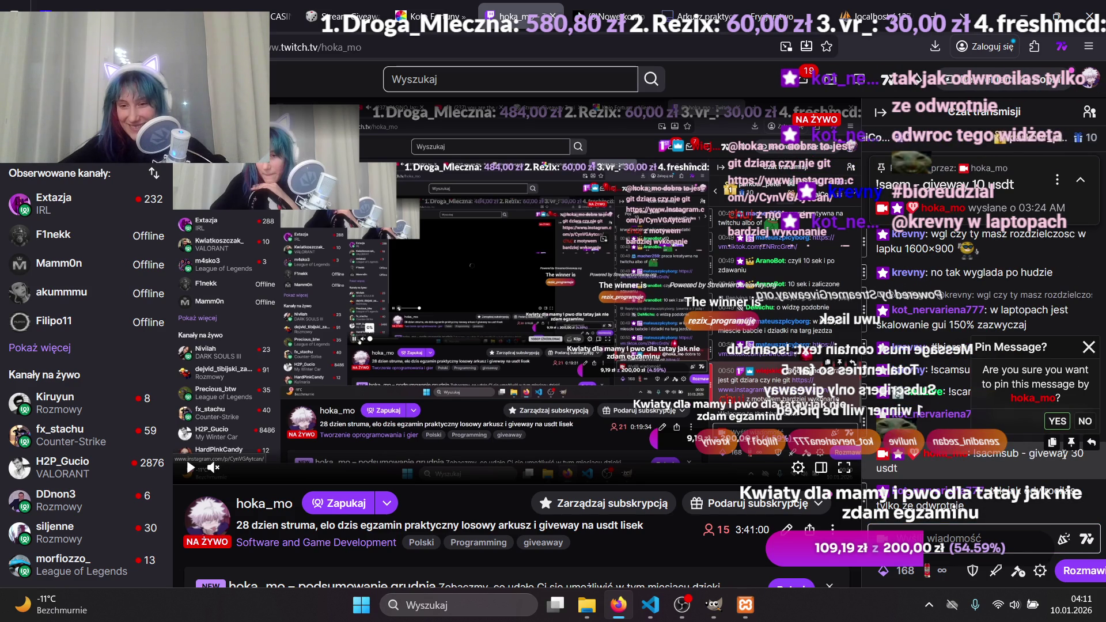
left_click(1057, 429)
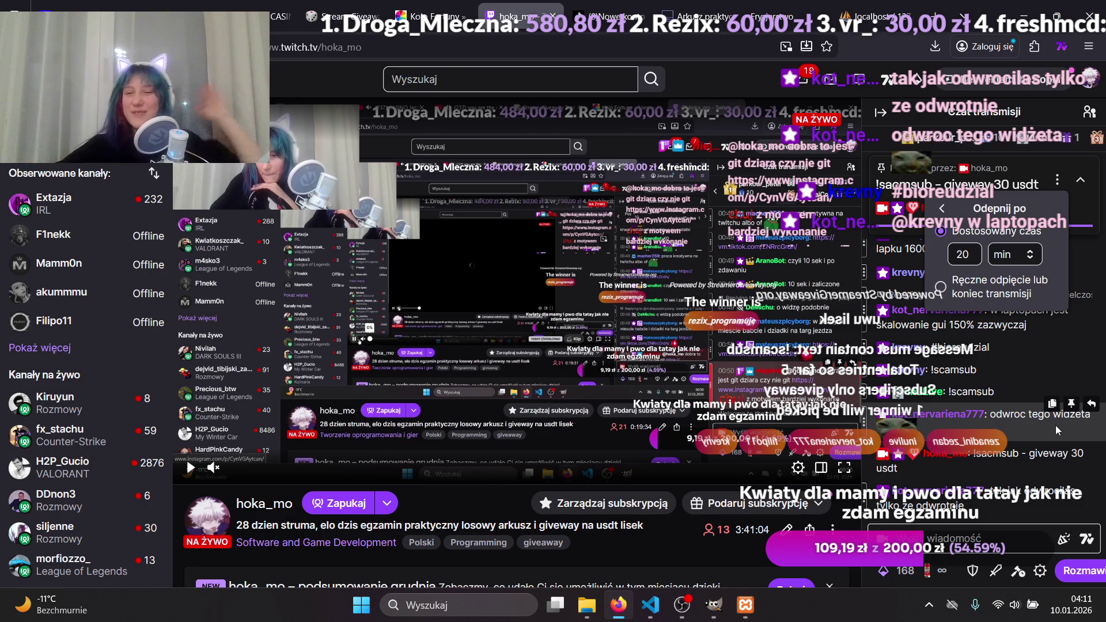
left_click(941, 287)
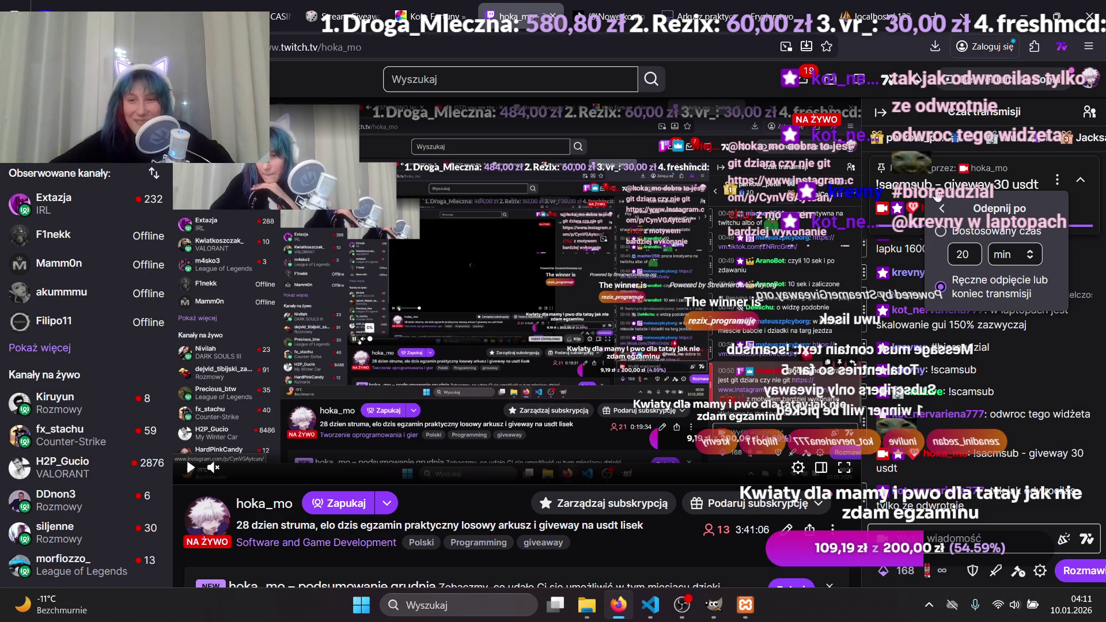
left_click(944, 208)
left_click(681, 605)
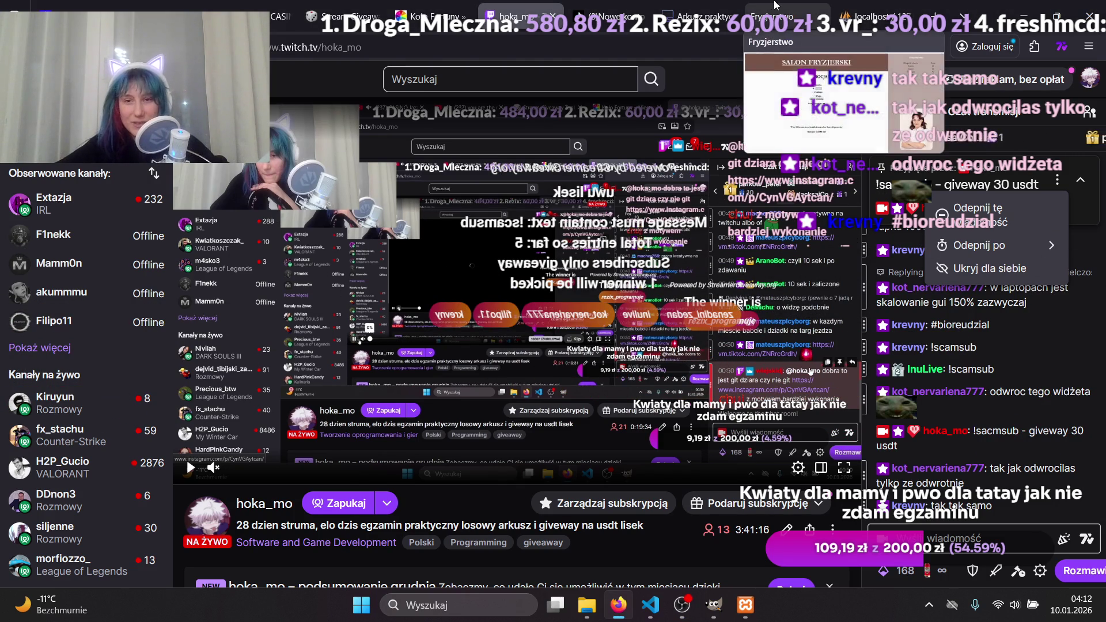
Show the Fryzjerstwo salon tab, then enlarge the mirrored giveaway overlay in OBS and move it up.
left_click(795, 6)
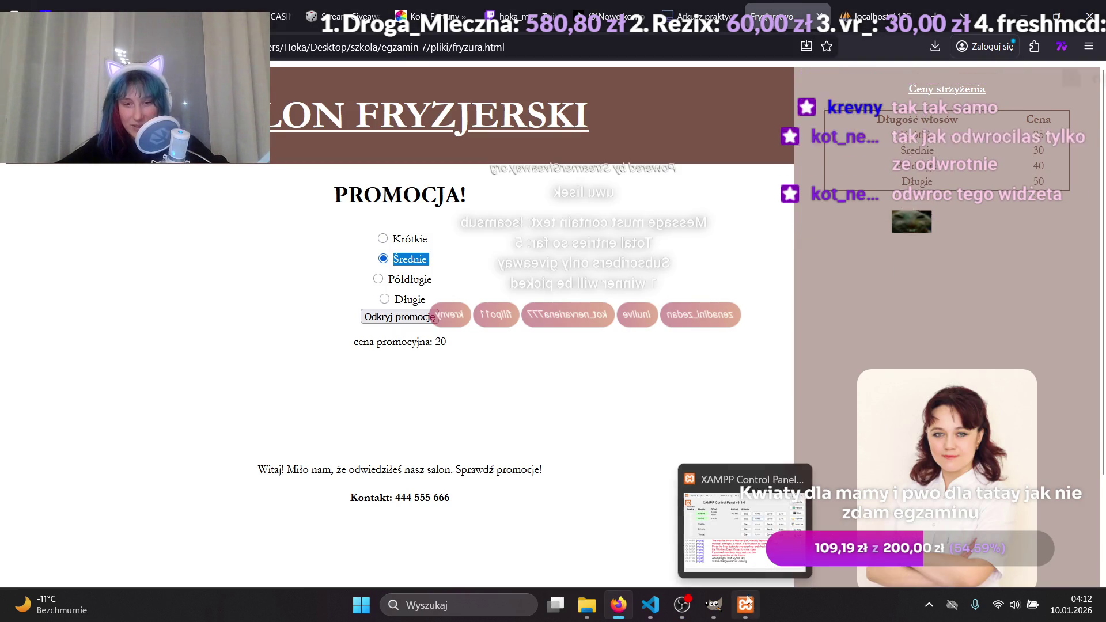
mouse_move(682, 606)
left_click(694, 567)
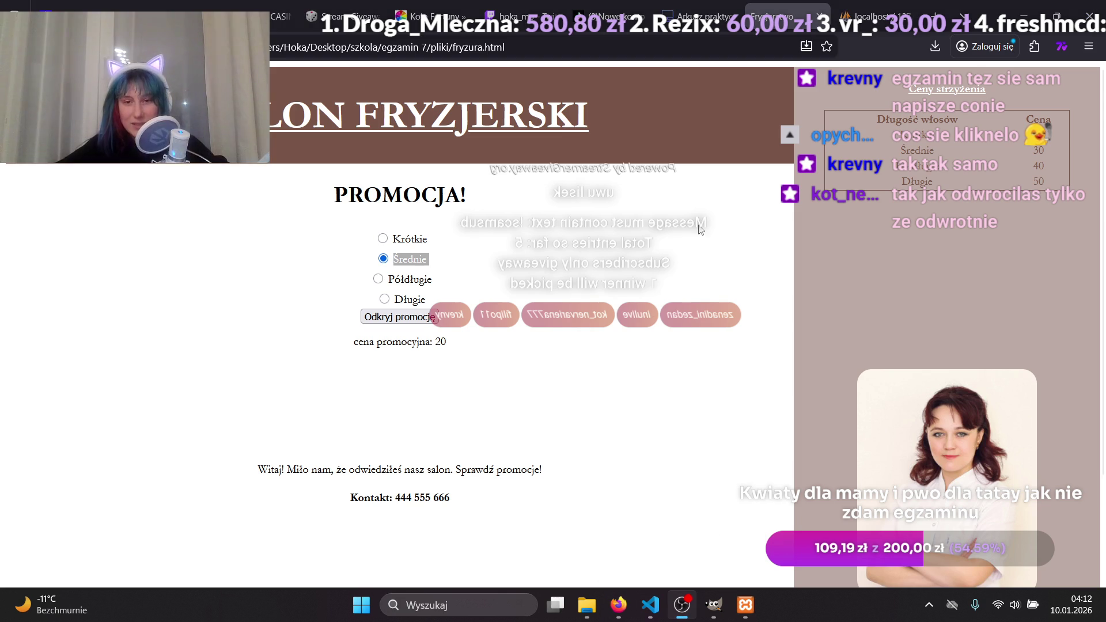
left_click_drag(862, 323, 990, 380)
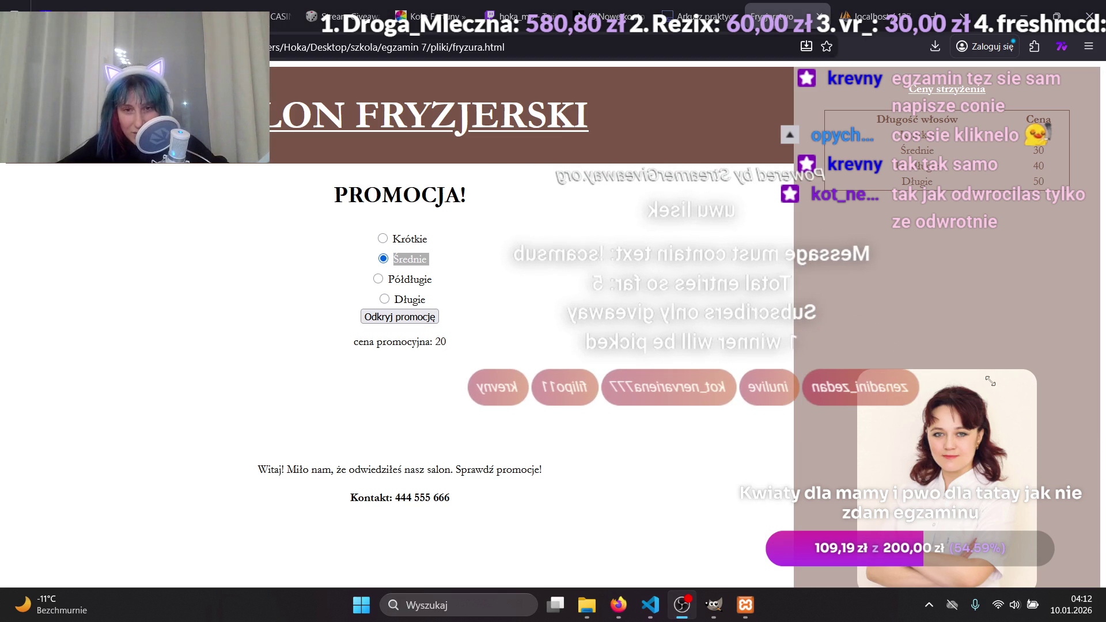
mouse_move(793, 249)
left_mouse_down()
mouse_move(547, 246)
mouse_move(662, 271)
mouse_move(655, 281)
left_mouse_up()
left_click_drag(443, 118, 475, 107)
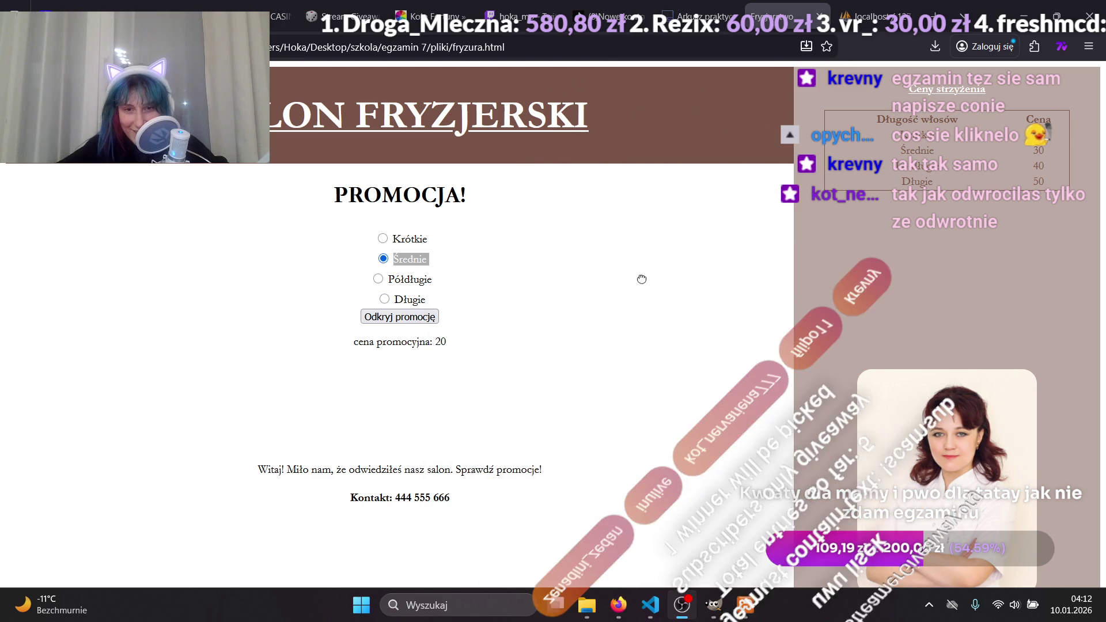
left_click_drag(632, 228, 622, 181)
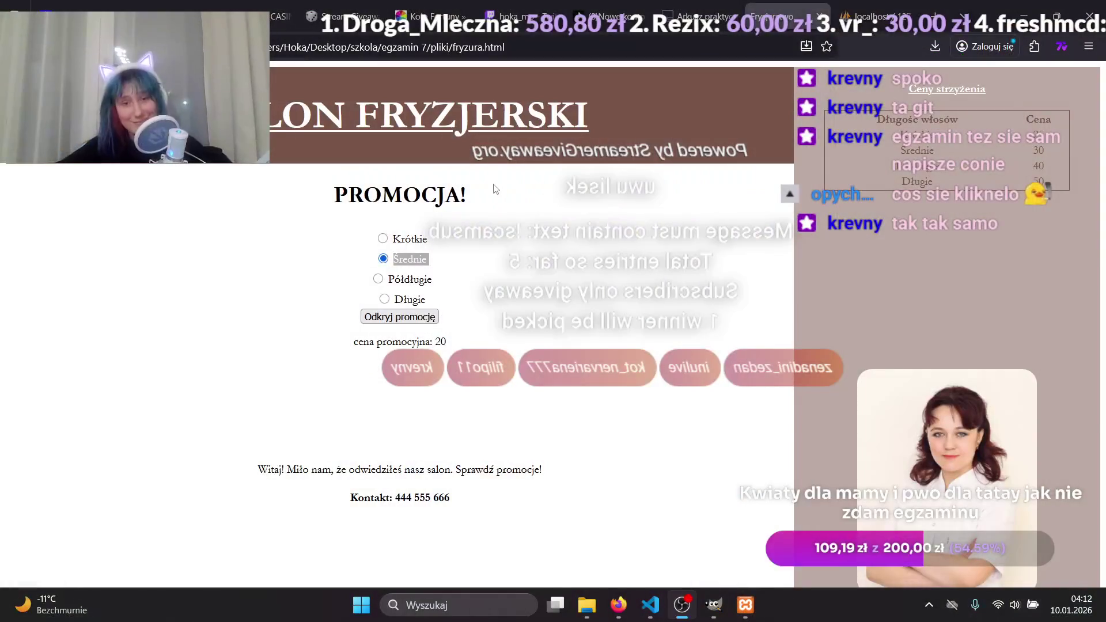
Right-click the giveaway overlay in the OBS preview to bring up its source options.
right_click(564, 195)
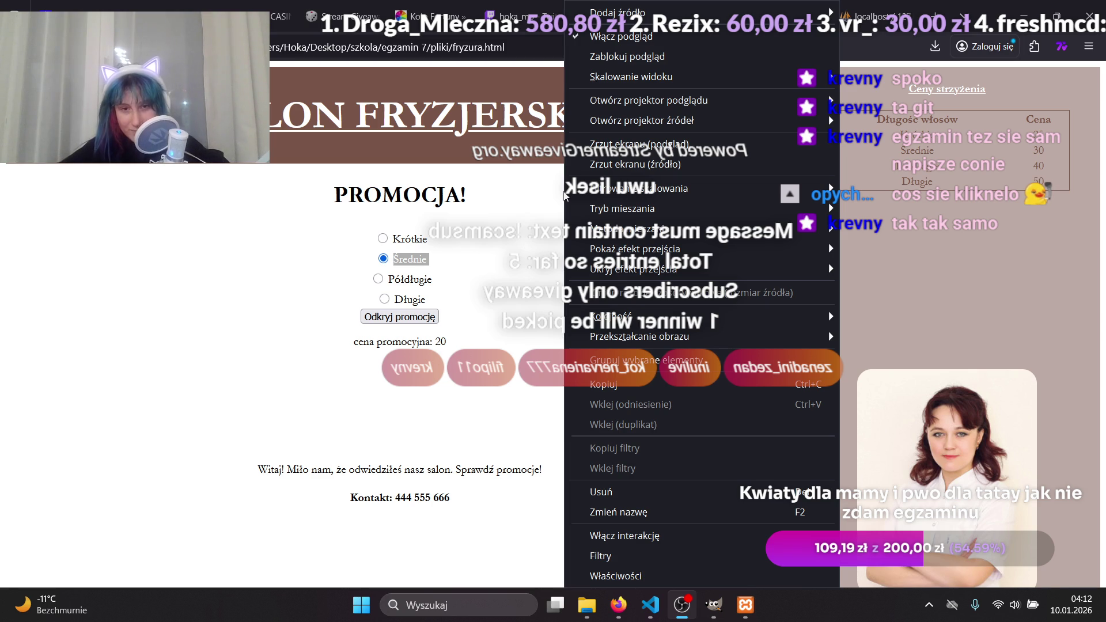
Close the overlay options without changes and show the hoka_mo Twitch tab in Firefox.
mouse_move(568, 204)
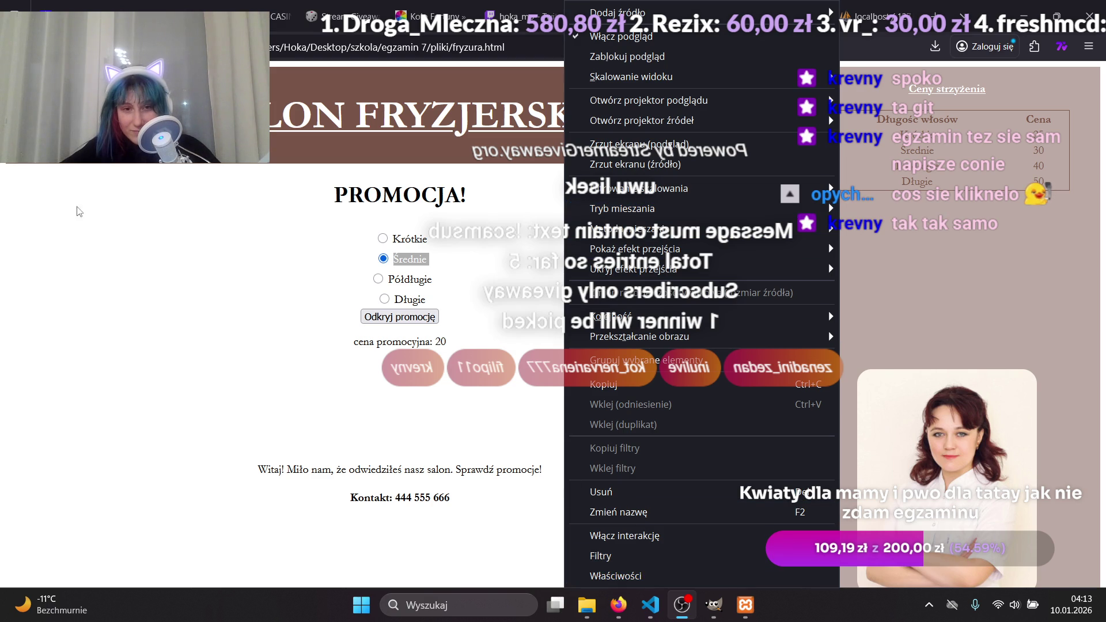
left_click(144, 221)
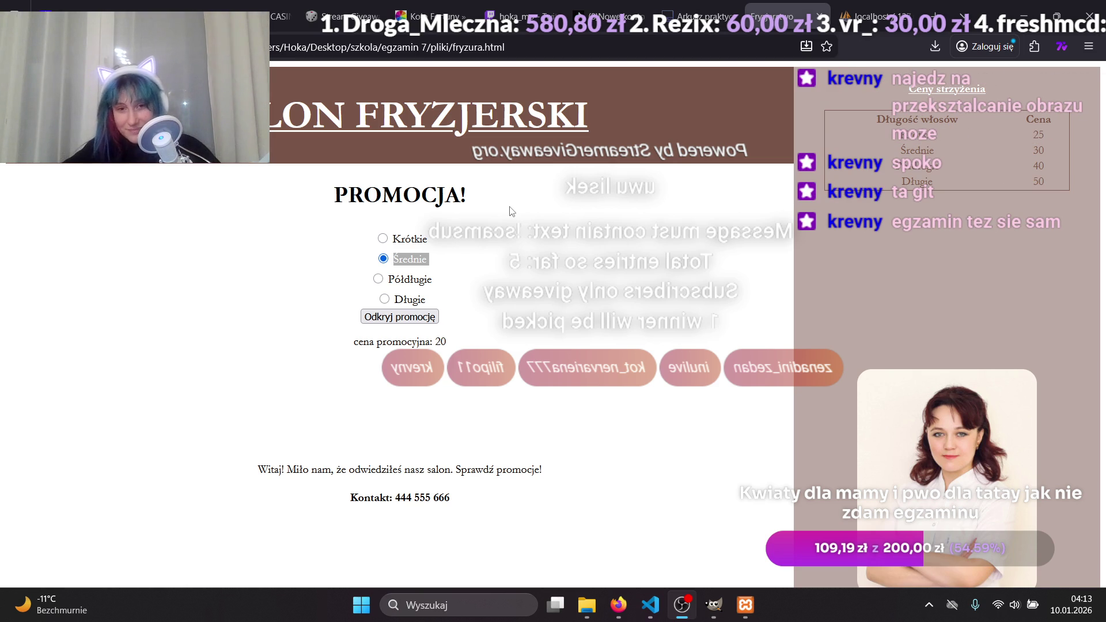
left_click(1021, 5)
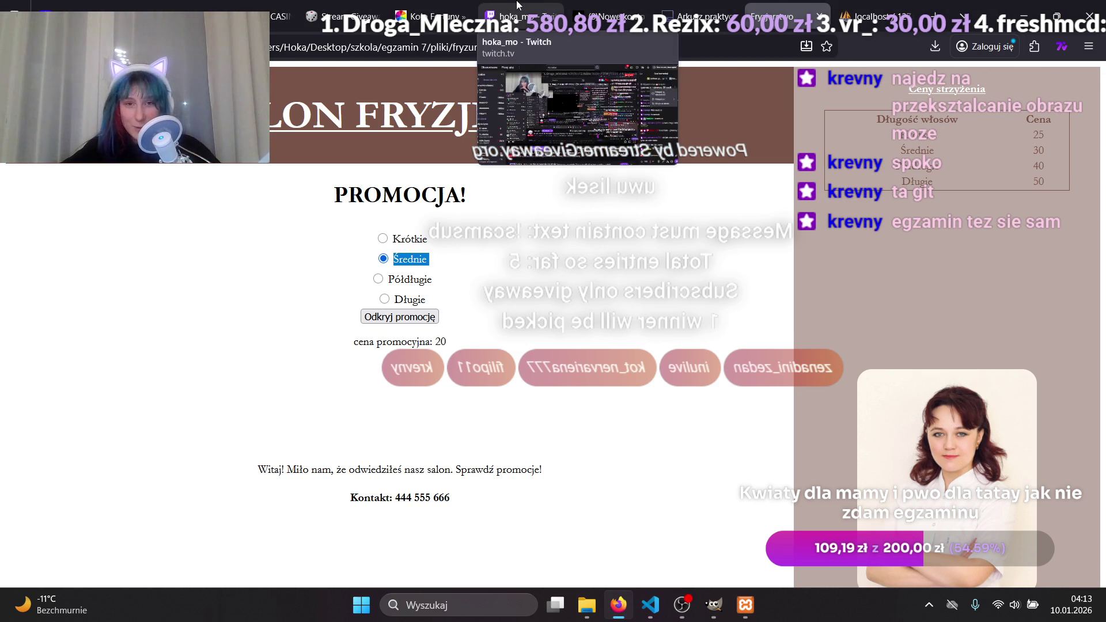
left_click(517, 5)
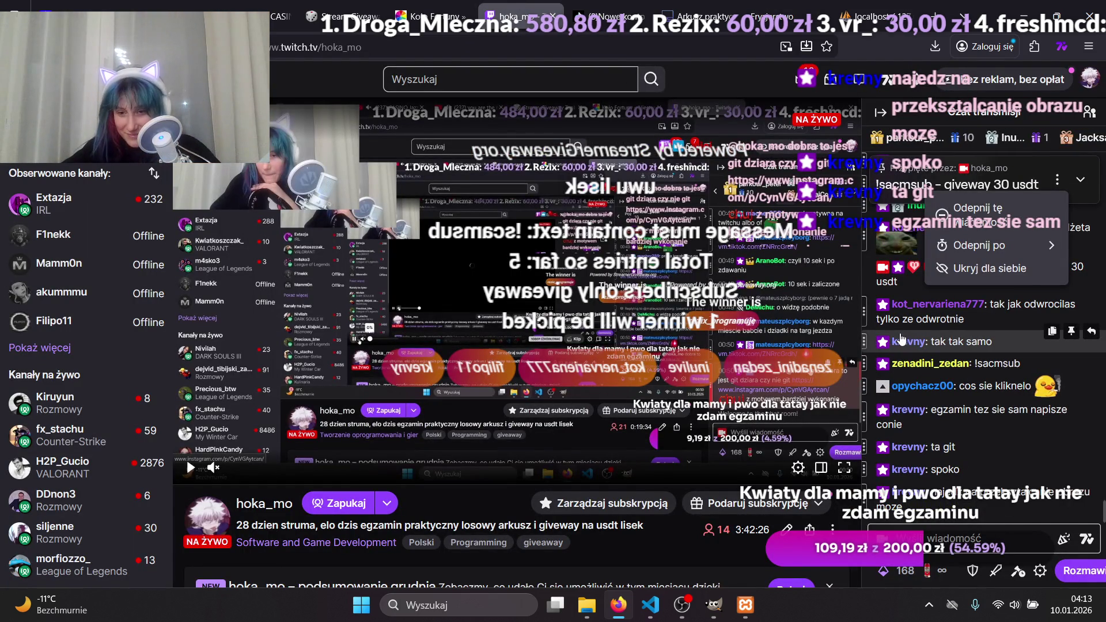
Apply Przekształcanie obrazu > Przerzuć w poziomie to the giveaway overlay so its text reads correctly.
left_click(694, 615)
right_click(637, 214)
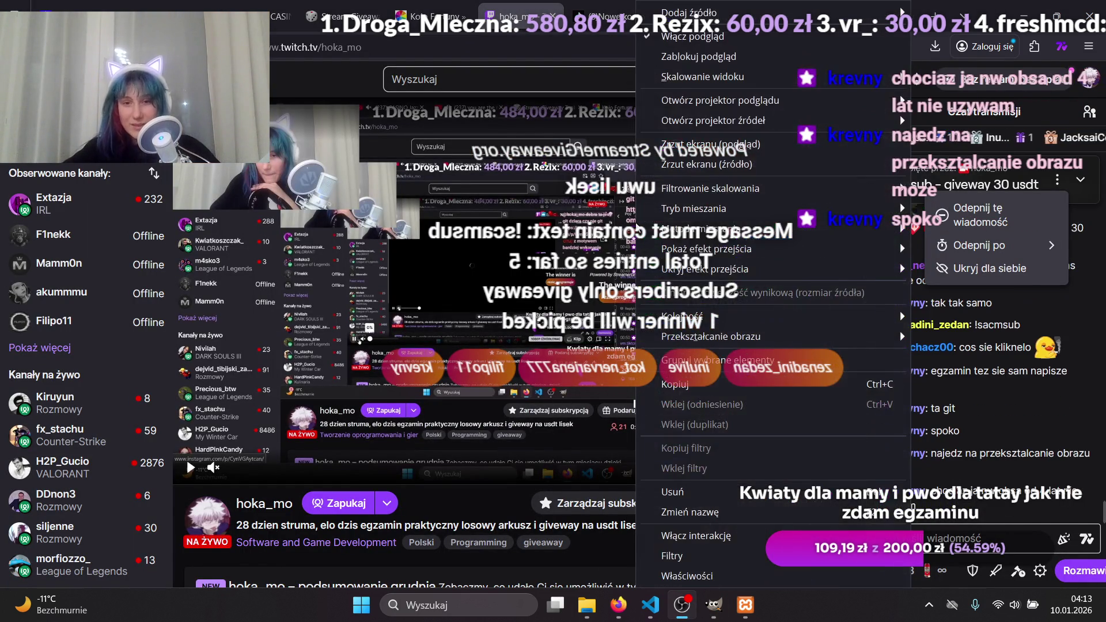
right_click(594, 214)
mouse_move(711, 248)
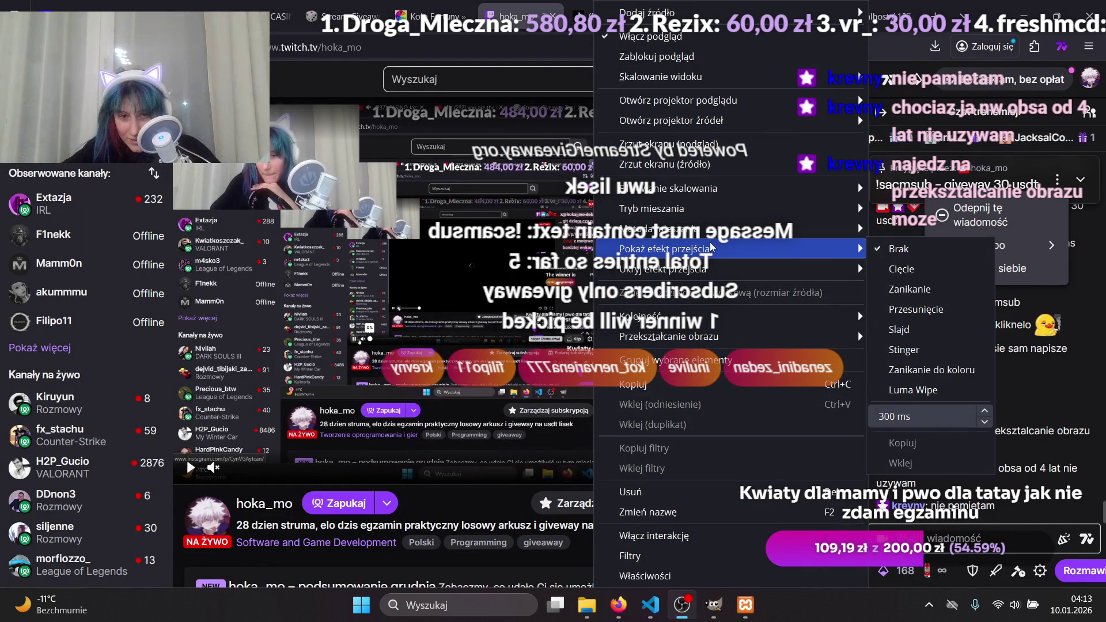
mouse_move(713, 132)
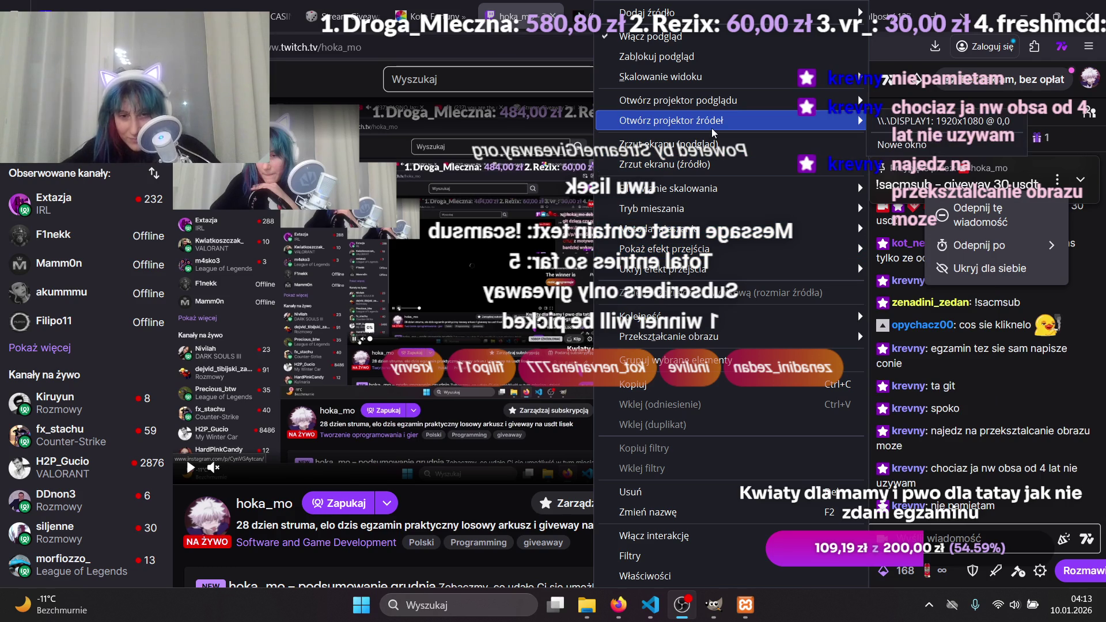
mouse_move(719, 336)
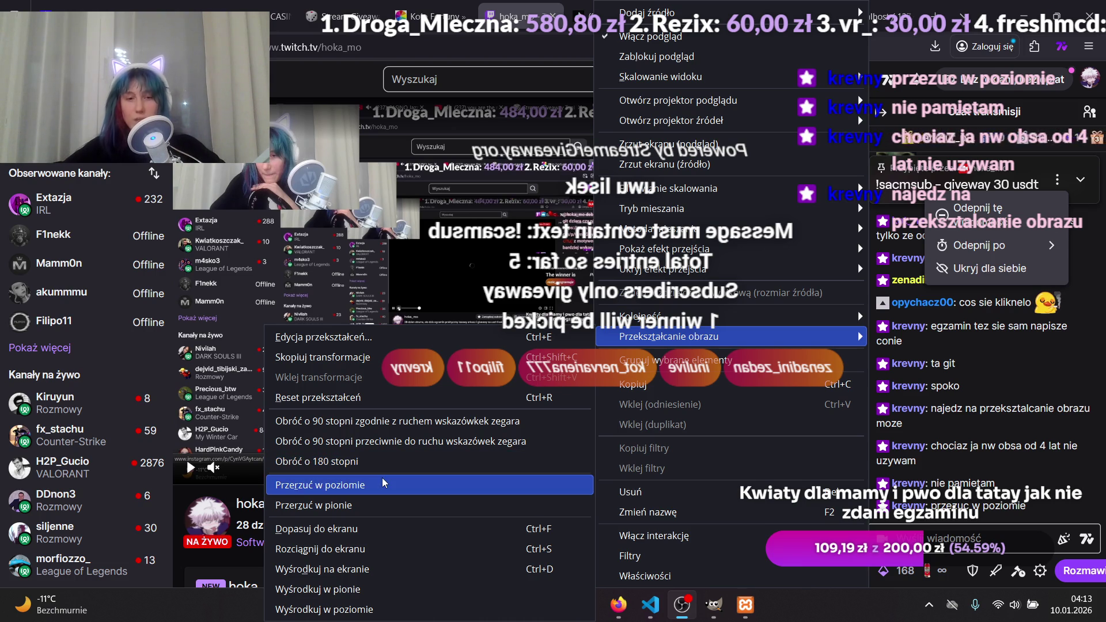
left_click(384, 484)
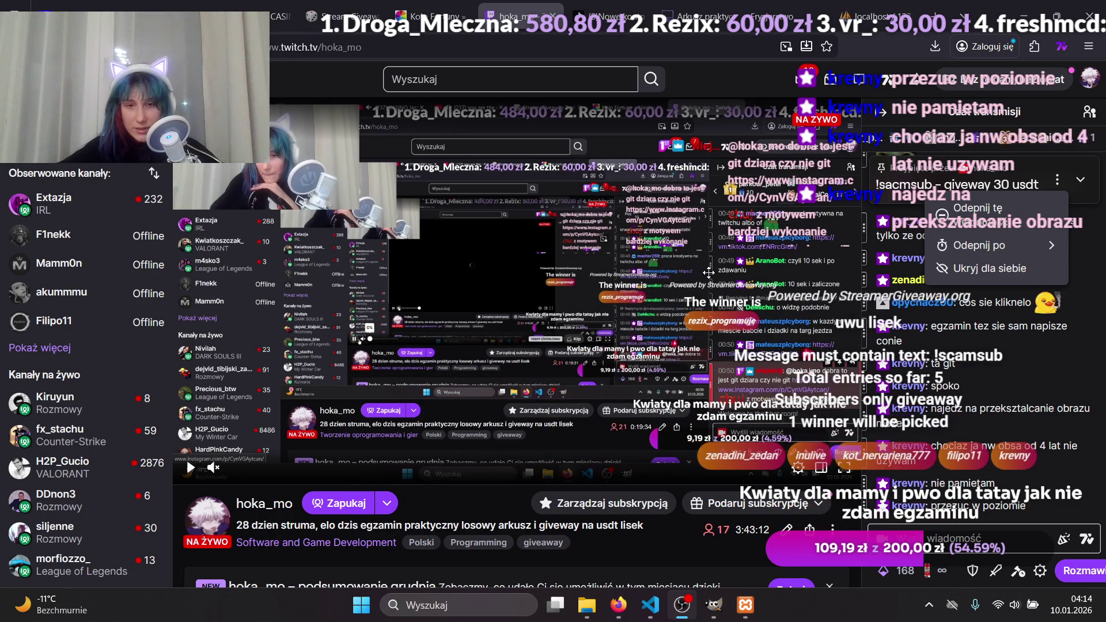
Bring Firefox forward and switch to the localhost phpMyAdmin tab.
left_click(518, 16)
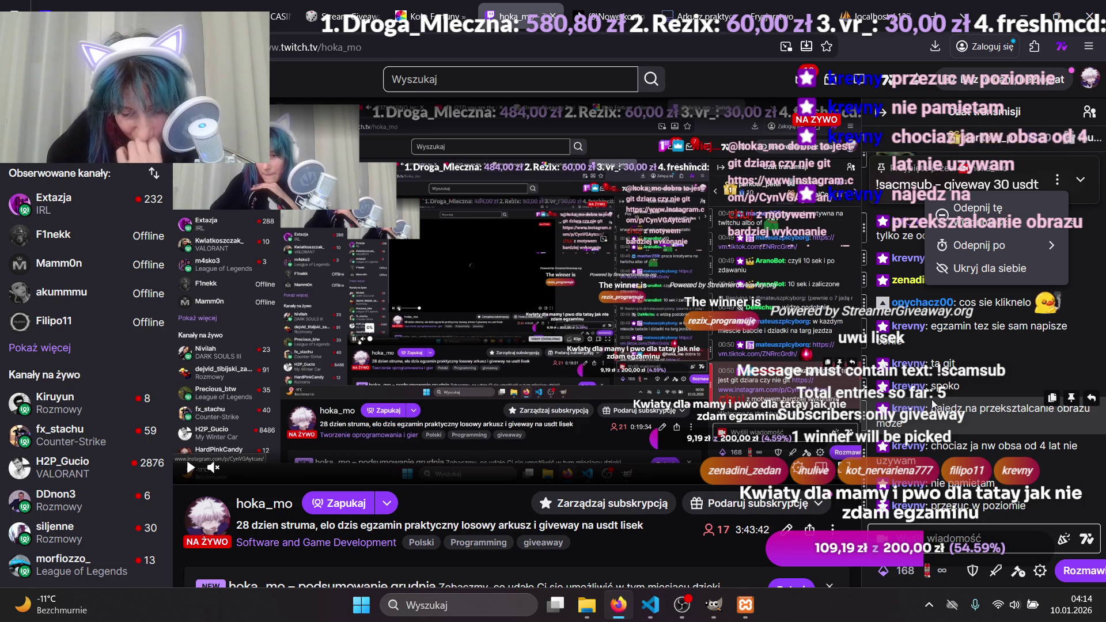
left_click(877, 22)
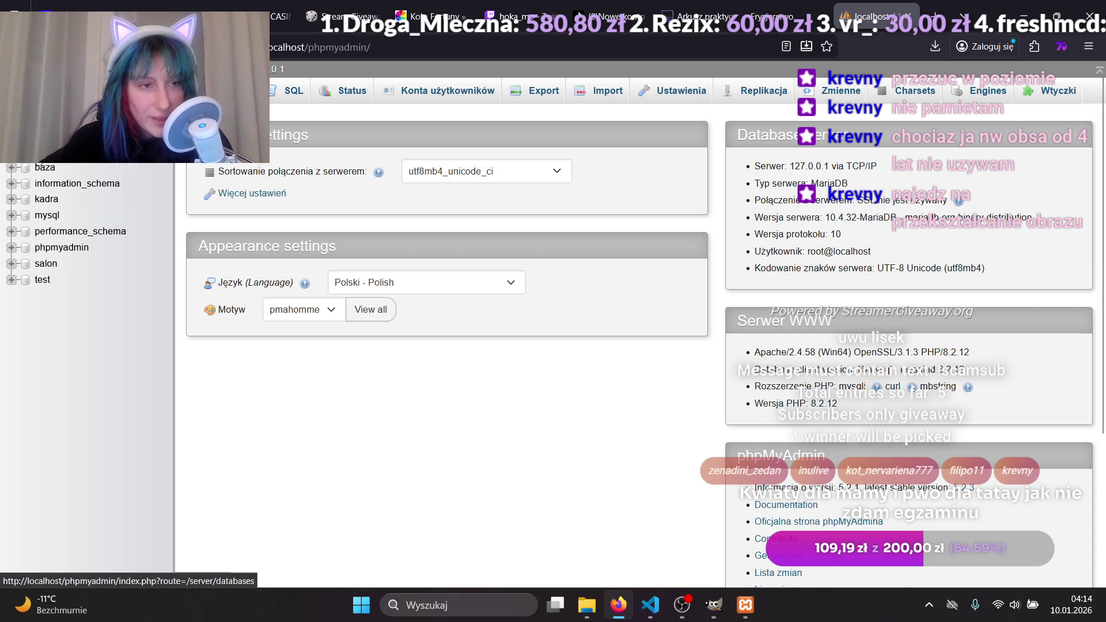
Create a new database named cipa egzamin 7.
left_click(242, 90)
left_click(288, 205)
type("cip")
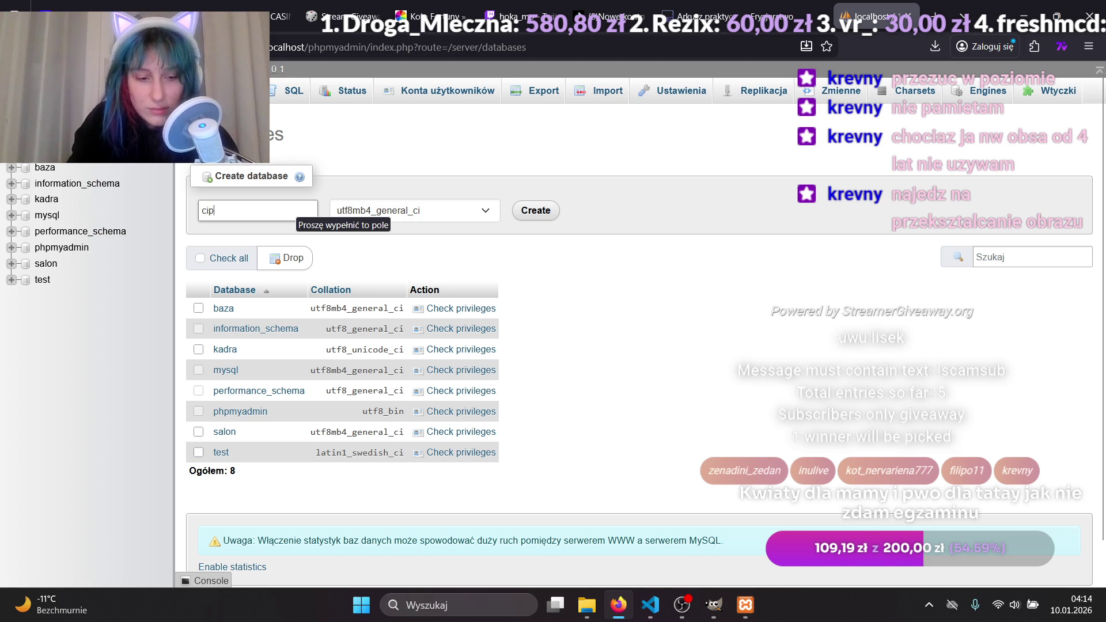
type("a ")
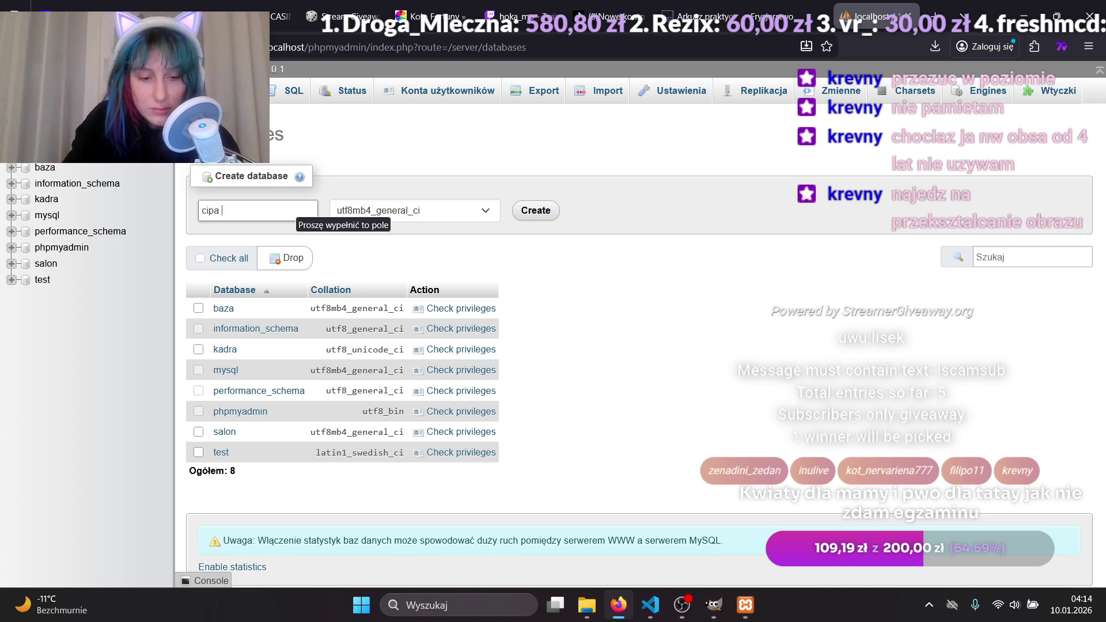
type("egzamin 7")
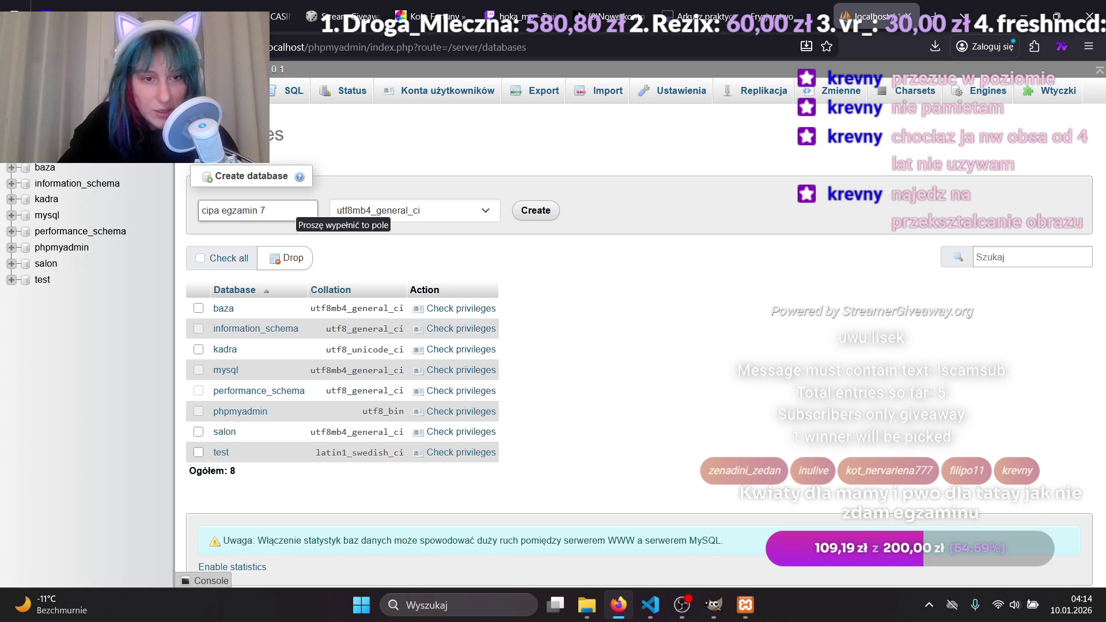
key("Return")
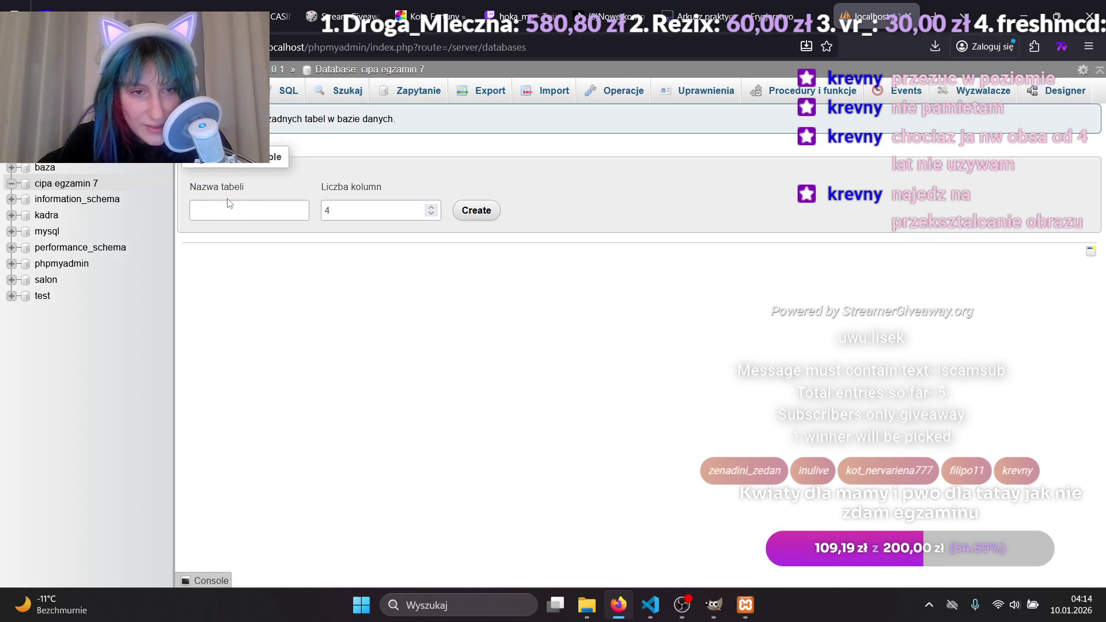
Import egzamin2.sql from szkola > egzamin 7 > pliki into cipa egzamin 7.
left_click(528, 96)
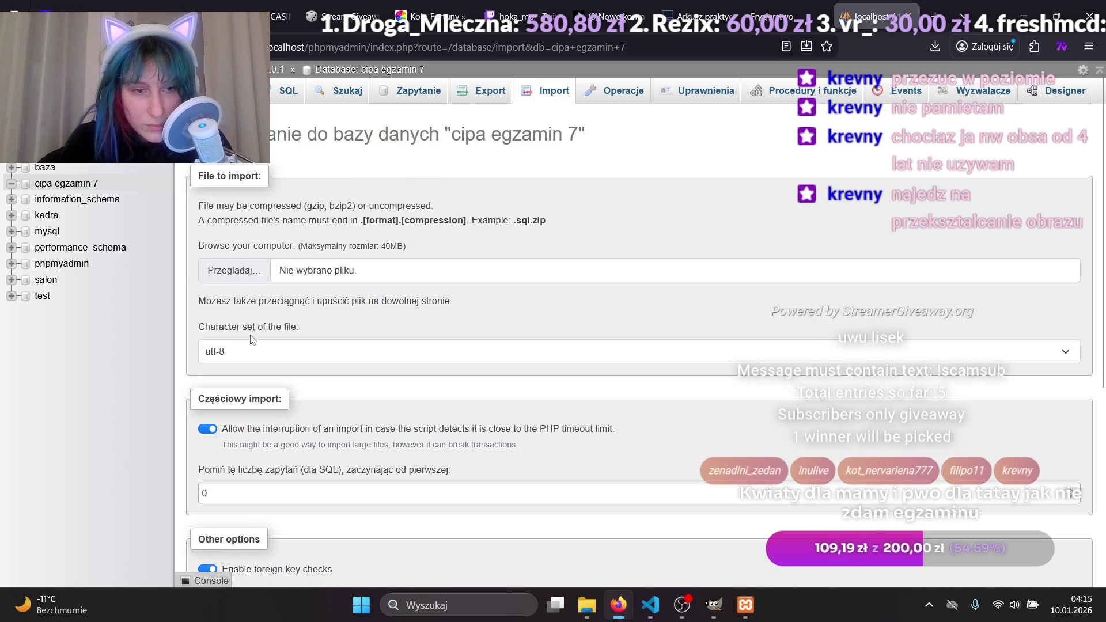
left_click(267, 279)
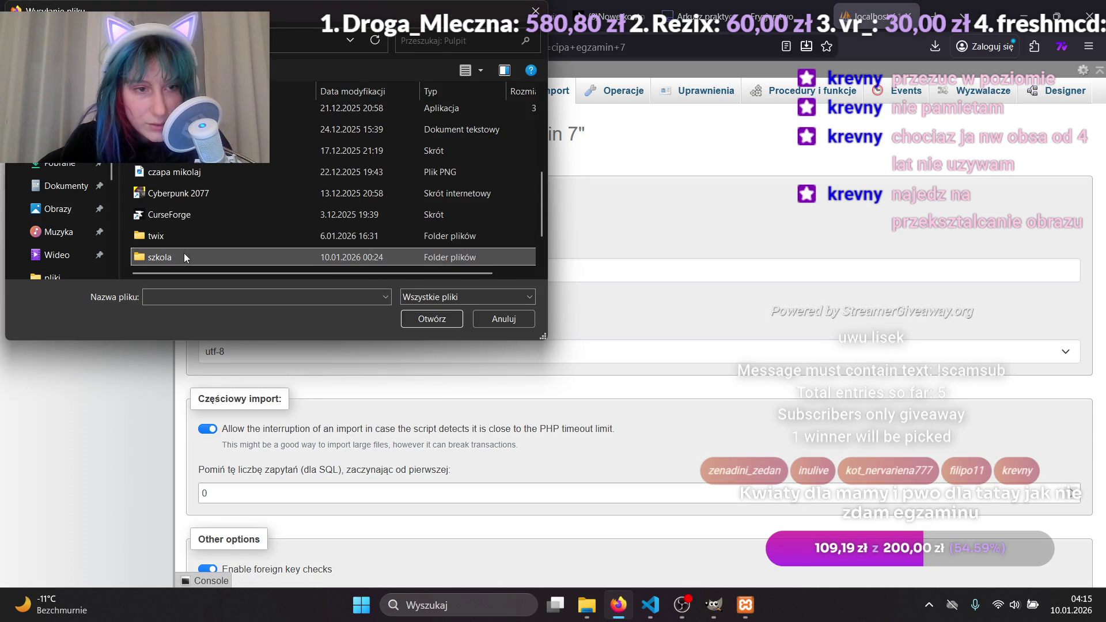
double_click(184, 254)
double_click(190, 240)
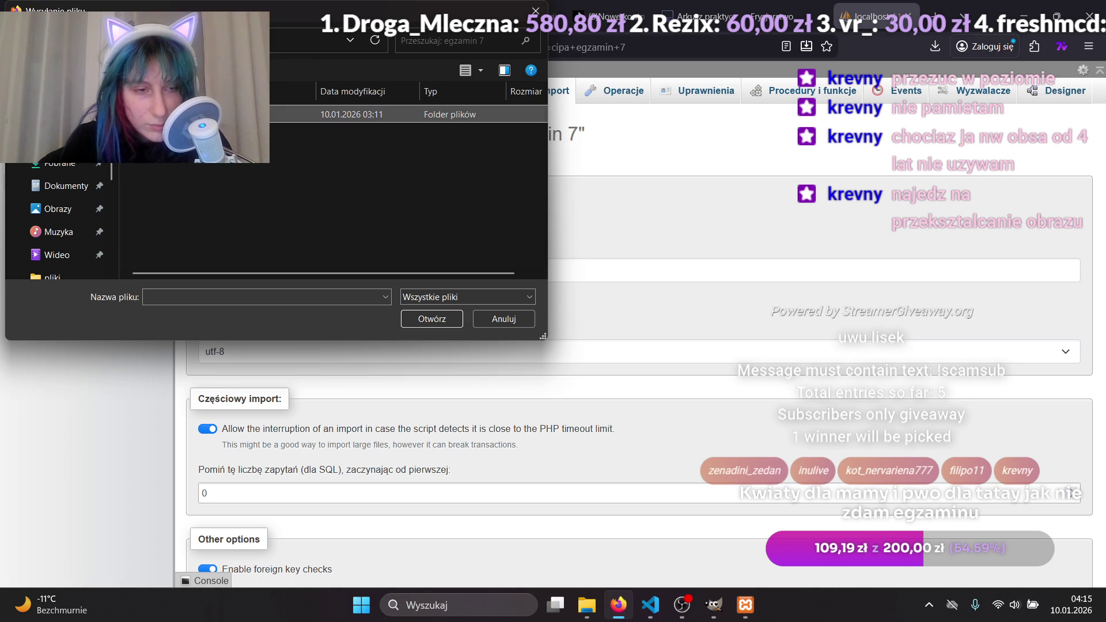
double_click(190, 114)
left_click(311, 136)
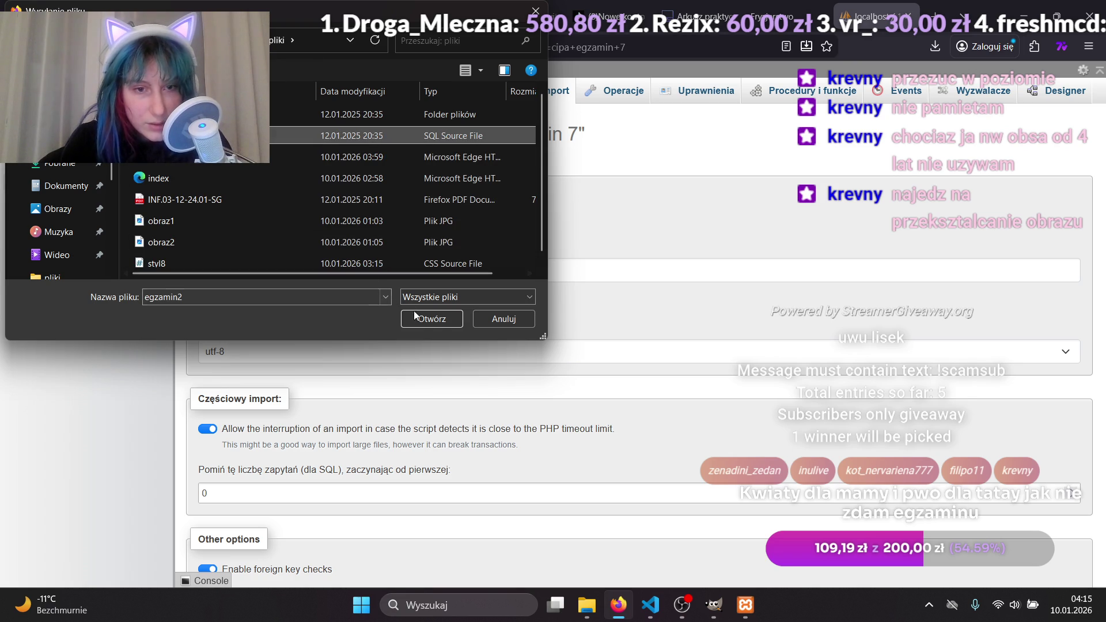
left_click(438, 317)
scroll(429, 300, "down", 5)
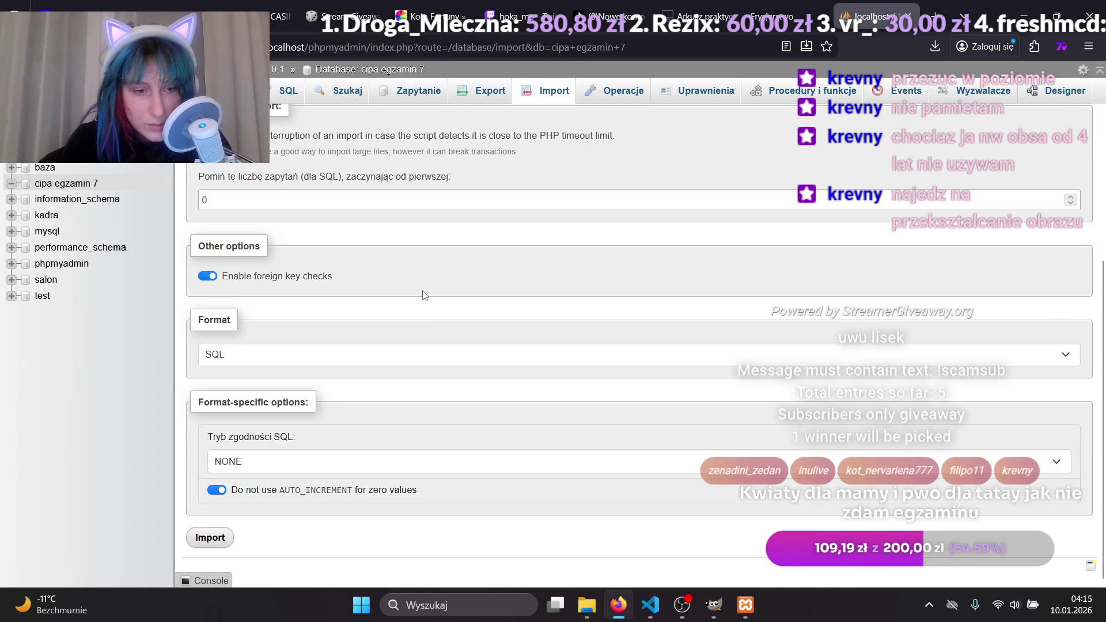
left_click(210, 538)
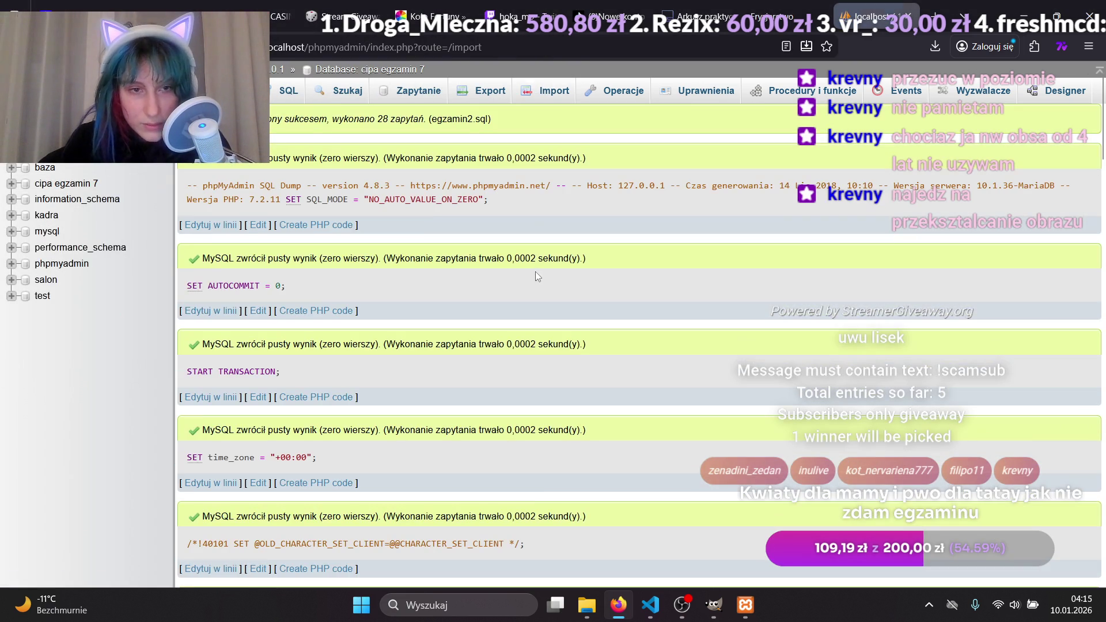
left_click(288, 92)
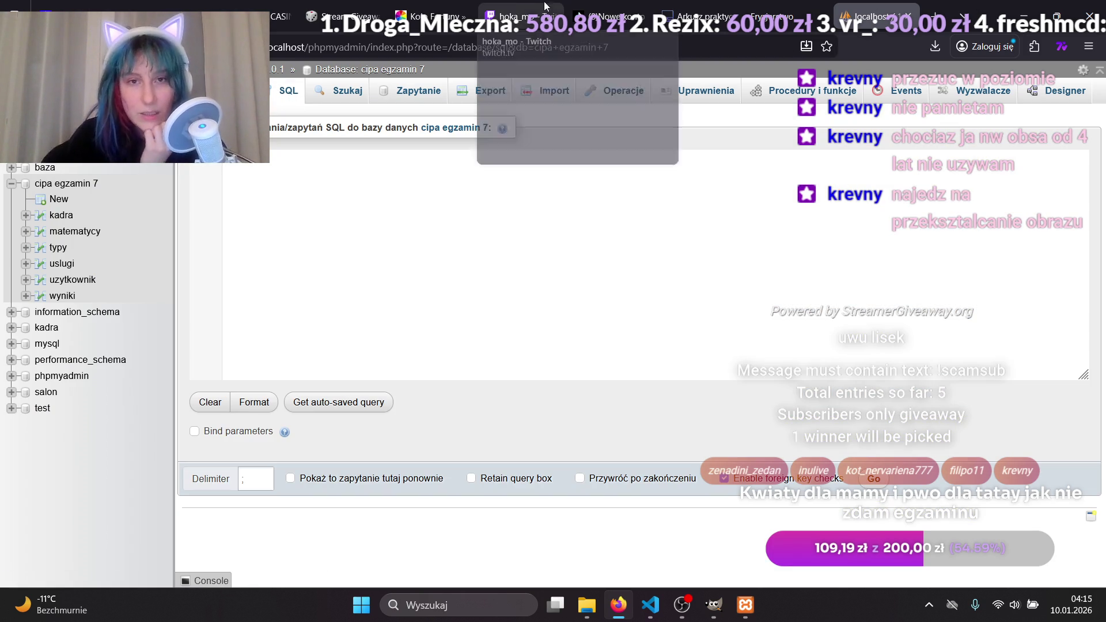
Switch from phpMyAdmin to the Twitch stream page and then to the exam sheet PDF.
left_click(518, 16)
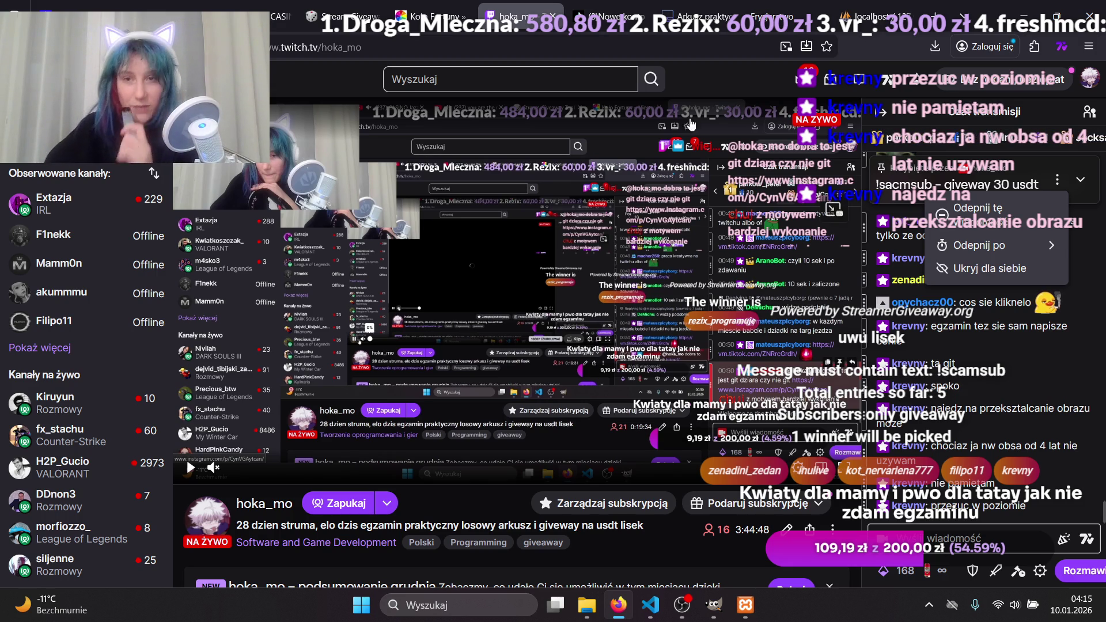
left_click(717, 9)
Paste the Zapytanie 1 task text from the exam PDF into phpMyAdmin's SQL box.
scroll(564, 341, "down", 15)
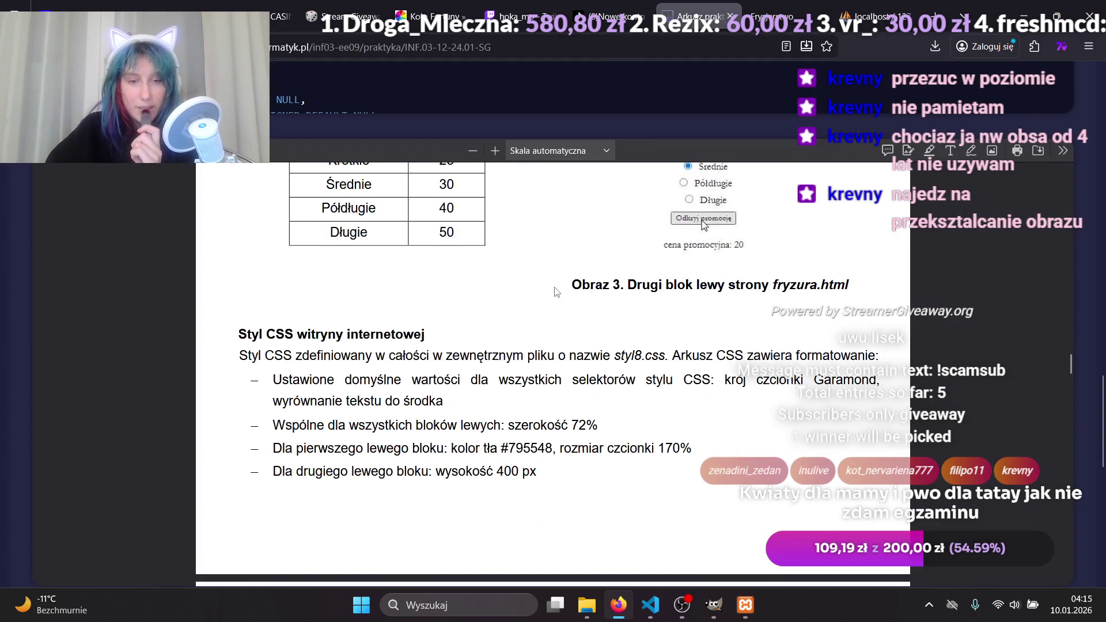
scroll(564, 341, "up", 20)
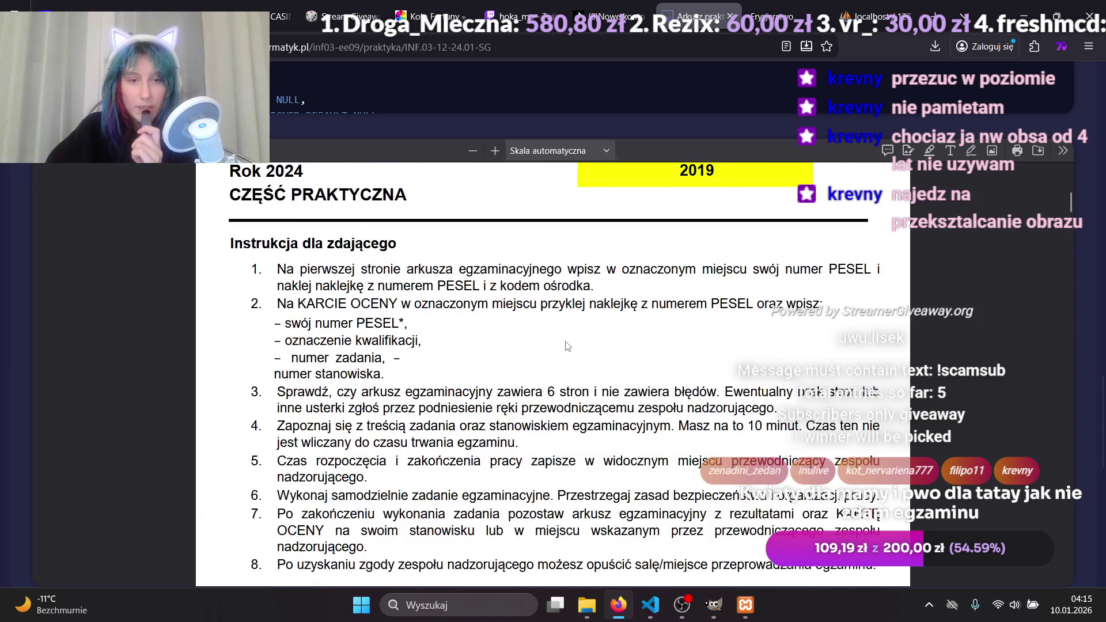
scroll(564, 328, "down", 10)
scroll(561, 325, "down", 5)
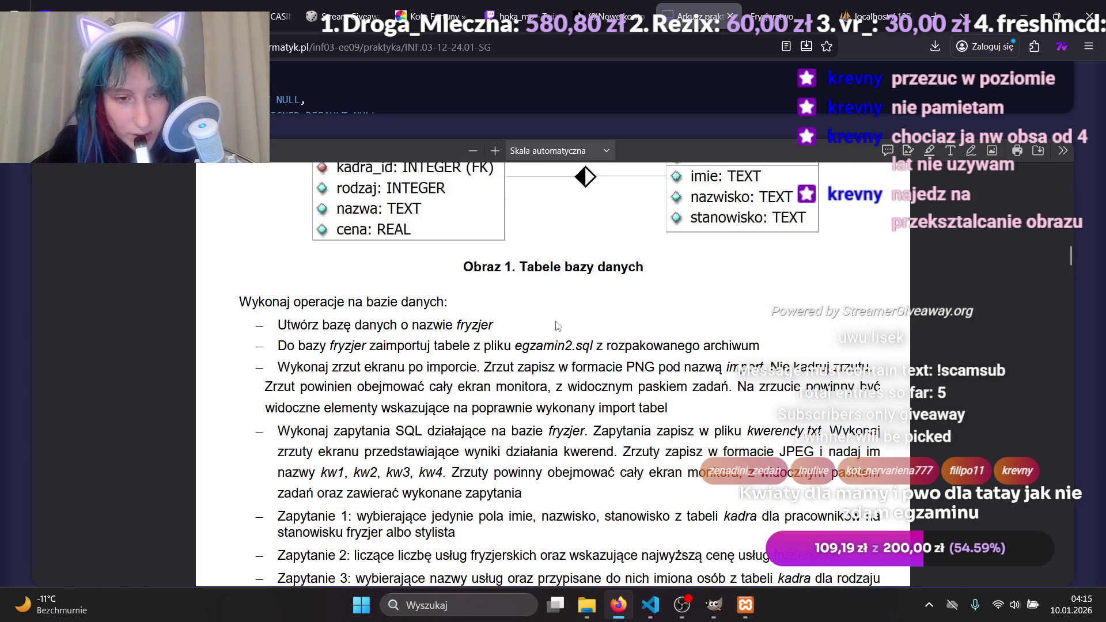
scroll(553, 323, "down", 3)
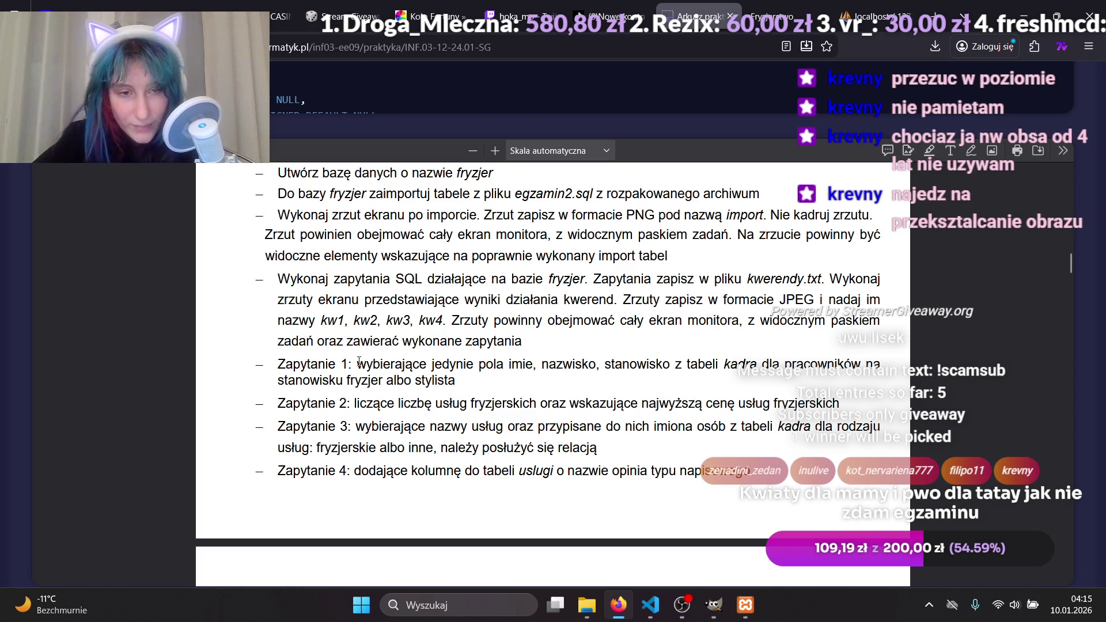
mouse_move(356, 364)
left_mouse_down()
mouse_move(455, 365)
mouse_move(455, 381)
left_mouse_up()
key("ctrl+c")
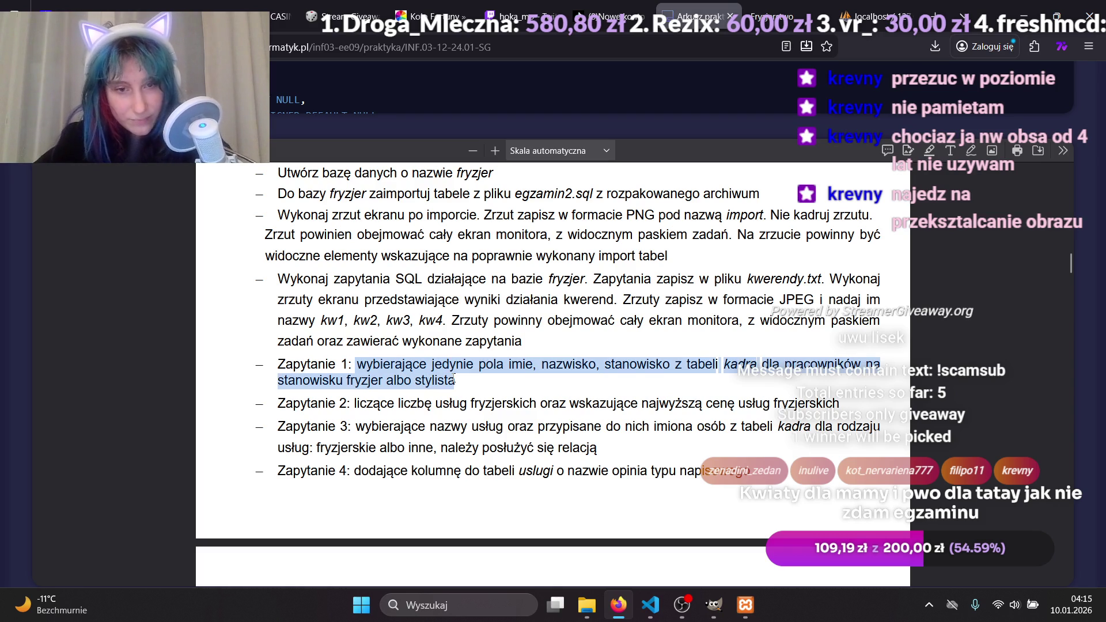
left_click(858, 8)
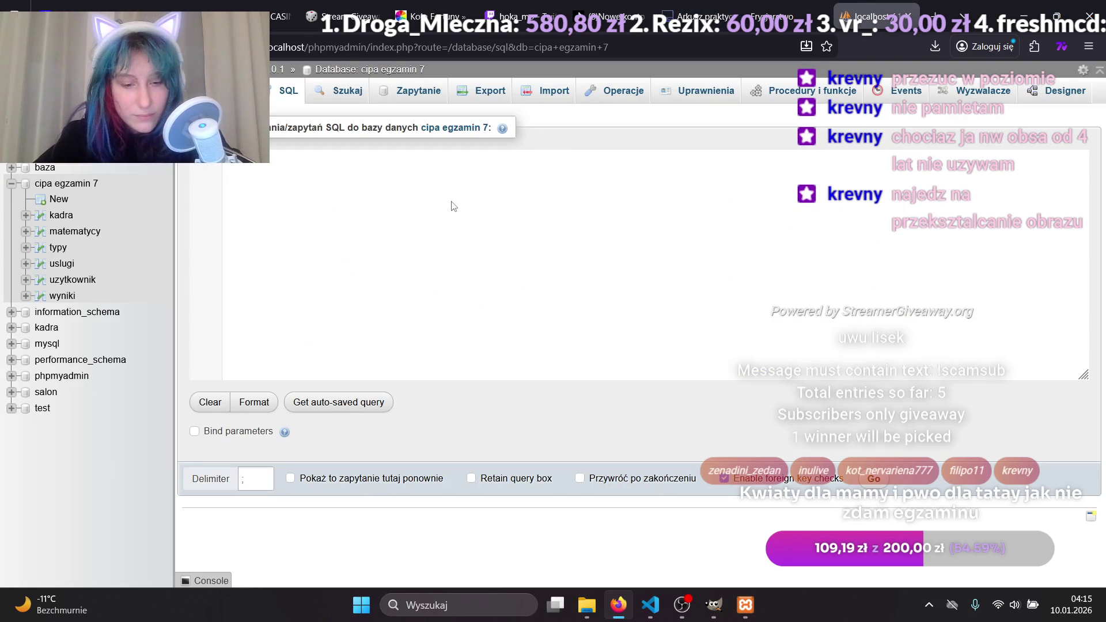
key("ctrl+v")
left_click(649, 605)
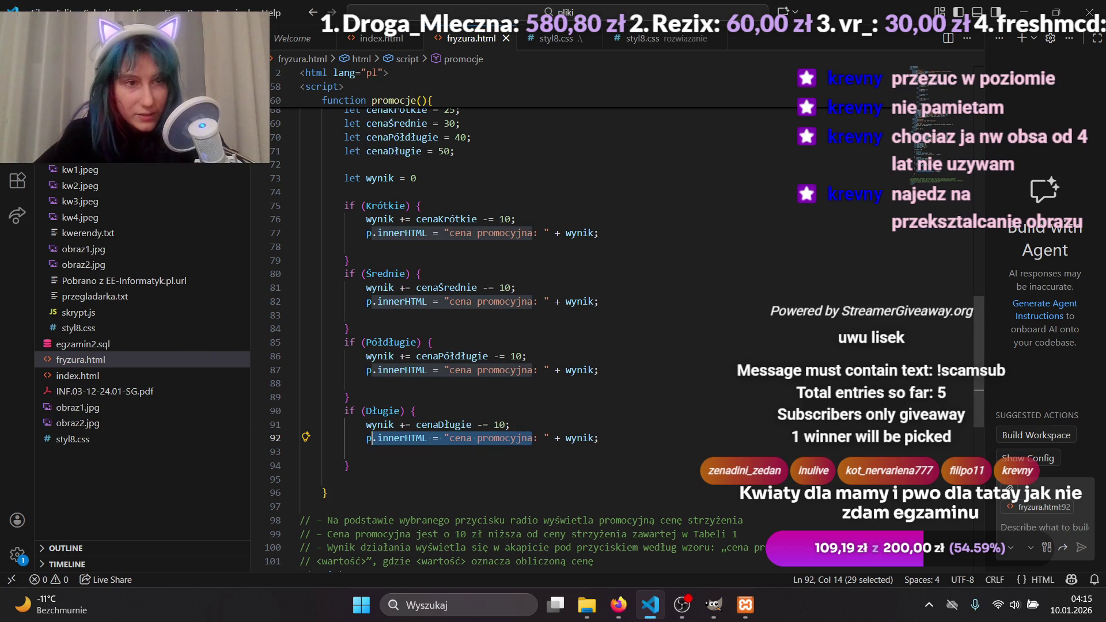
In VS Code, open the empty kwerendy.txt file from the pliki folder.
scroll(142, 346, "down", 5)
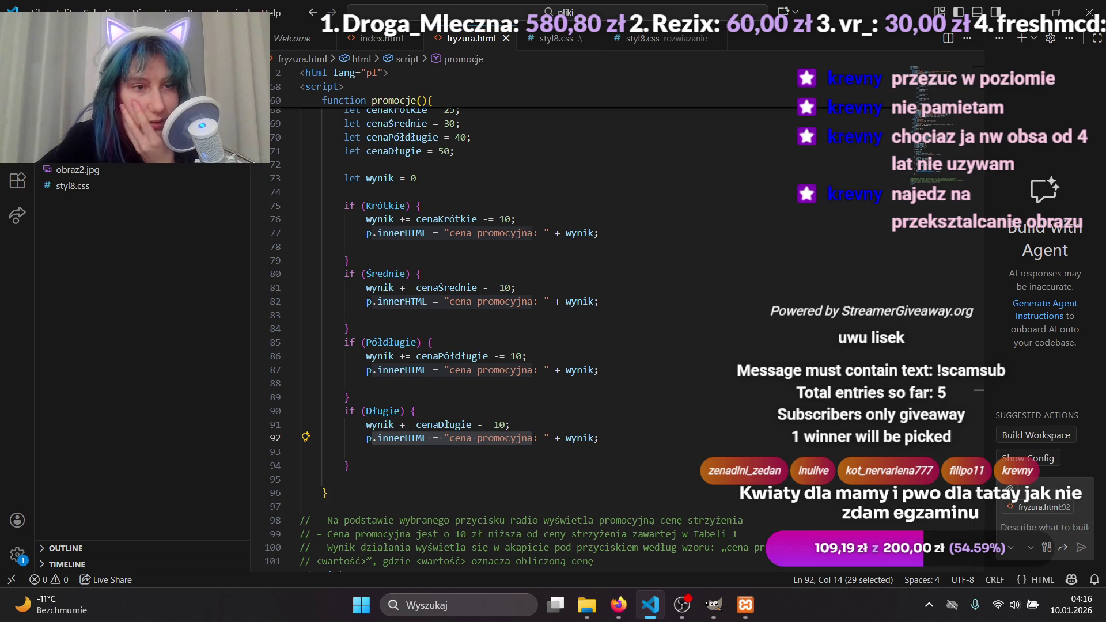
key("alt+Tab")
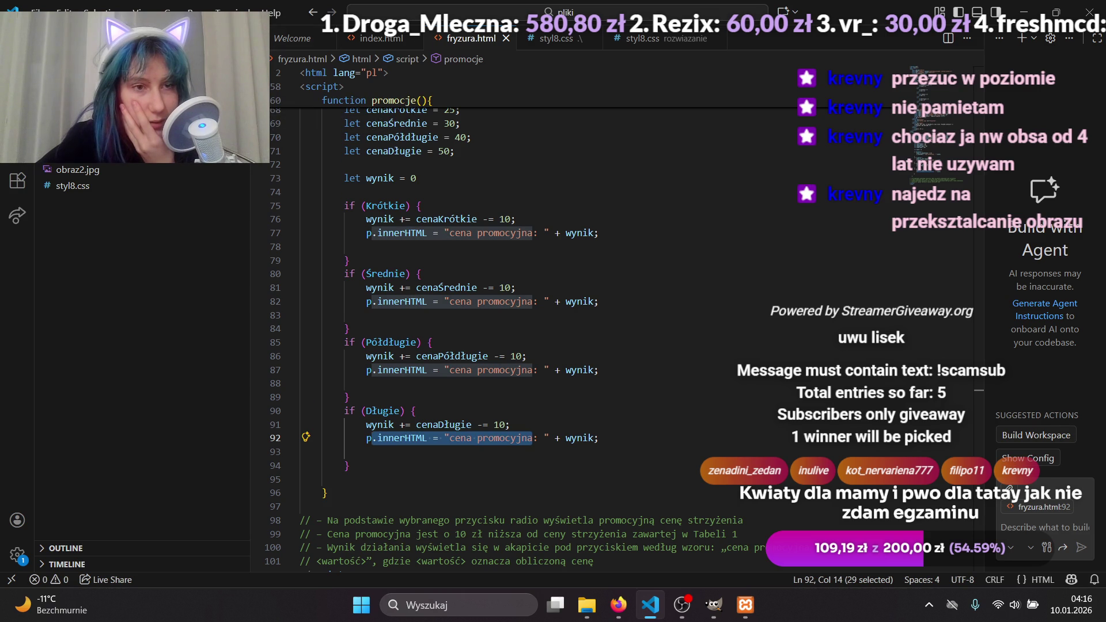
left_click(100, 234)
scroll(100, 234, "up", 5)
scroll(100, 234, "down", 5)
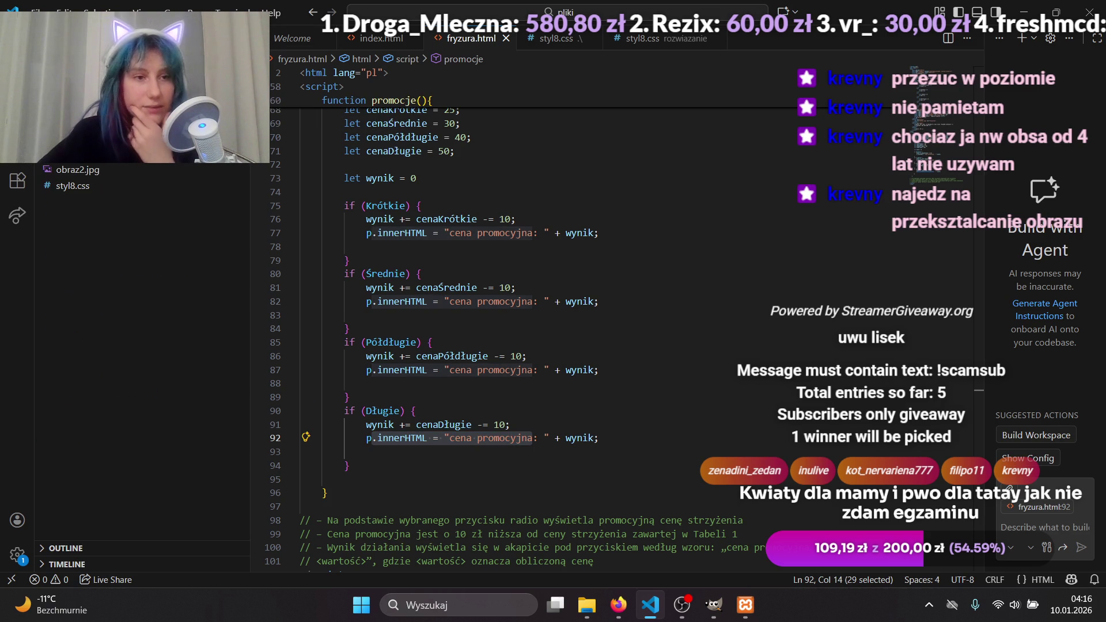
left_click(108, 236)
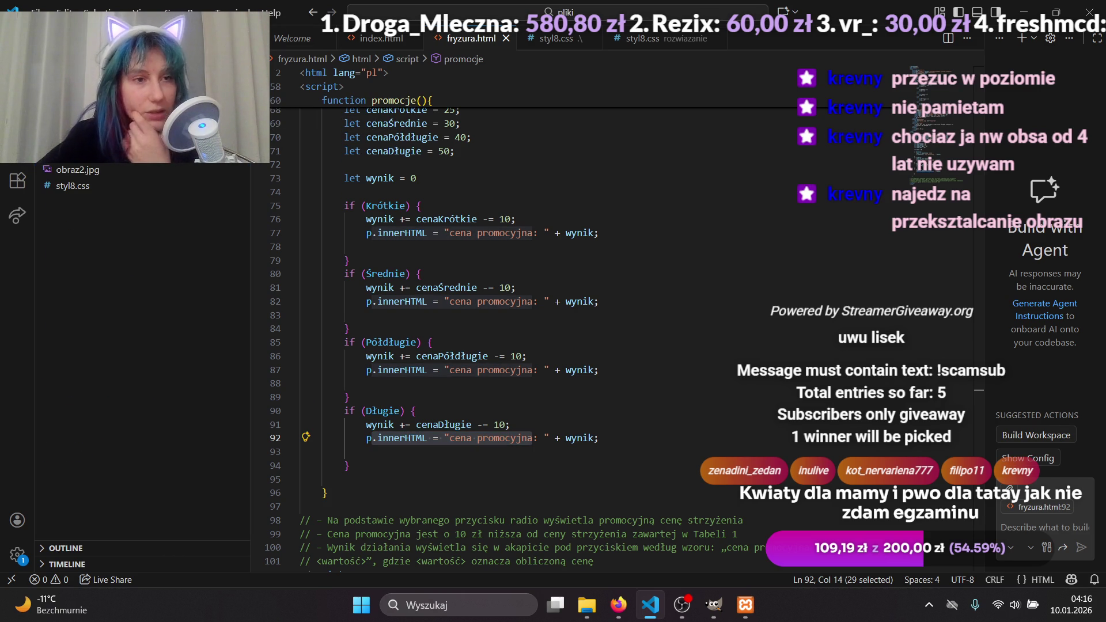
scroll(115, 190, "up", 1)
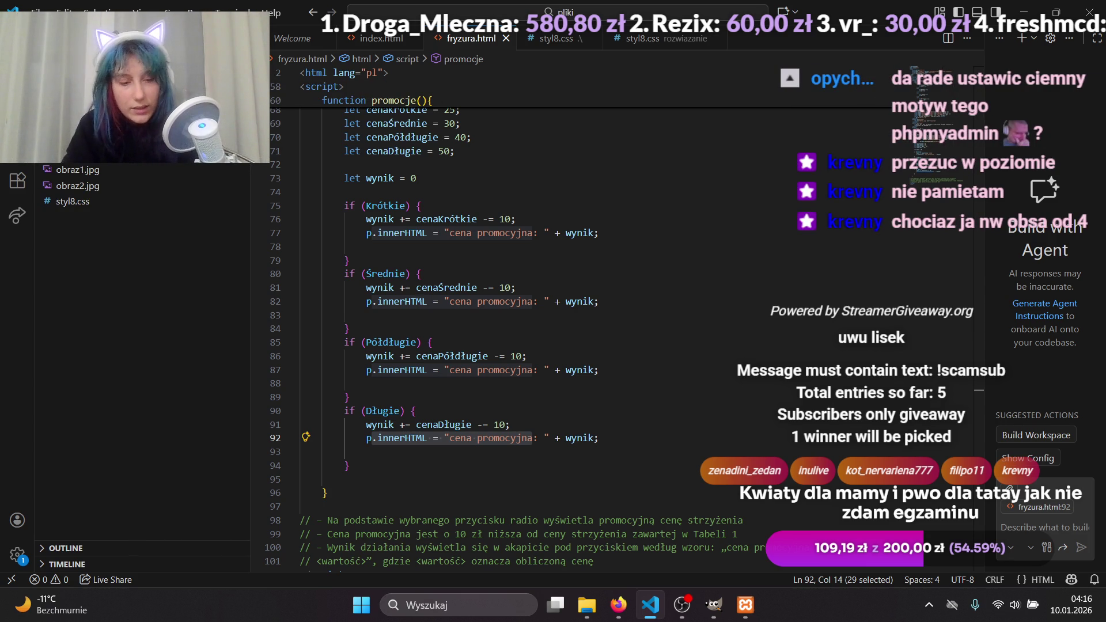
key("Return")
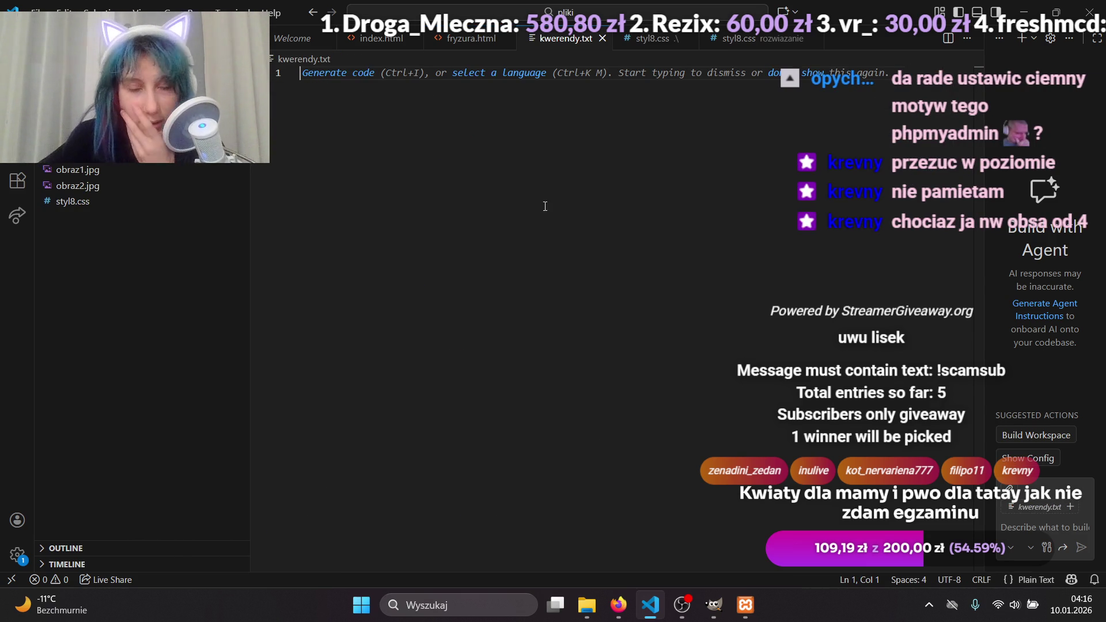
Write the lines kw 1, kw 2, kw 3 and kw 4 in kwerendy.txt.
type("kw 1")
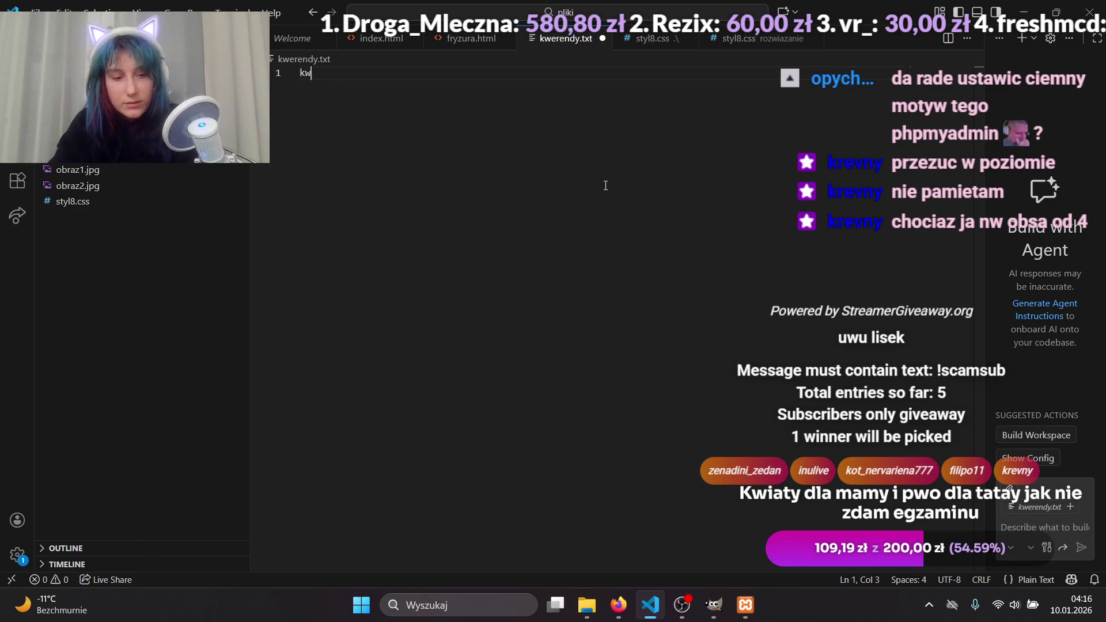
key("Return")
type("kw 2")
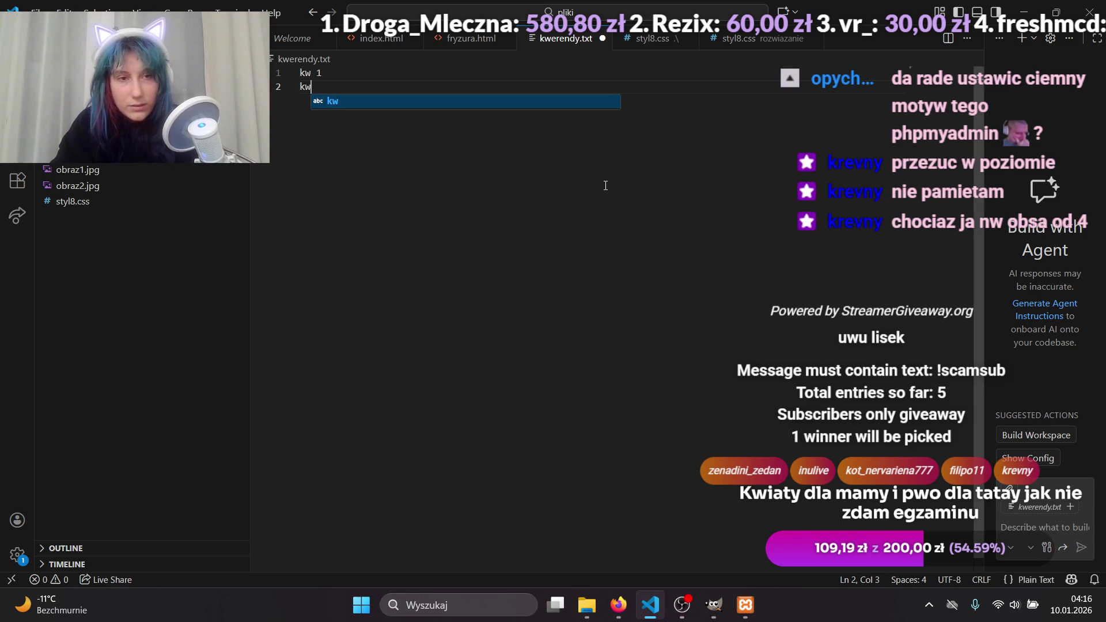
key("Return")
type("kw 3")
key("Return")
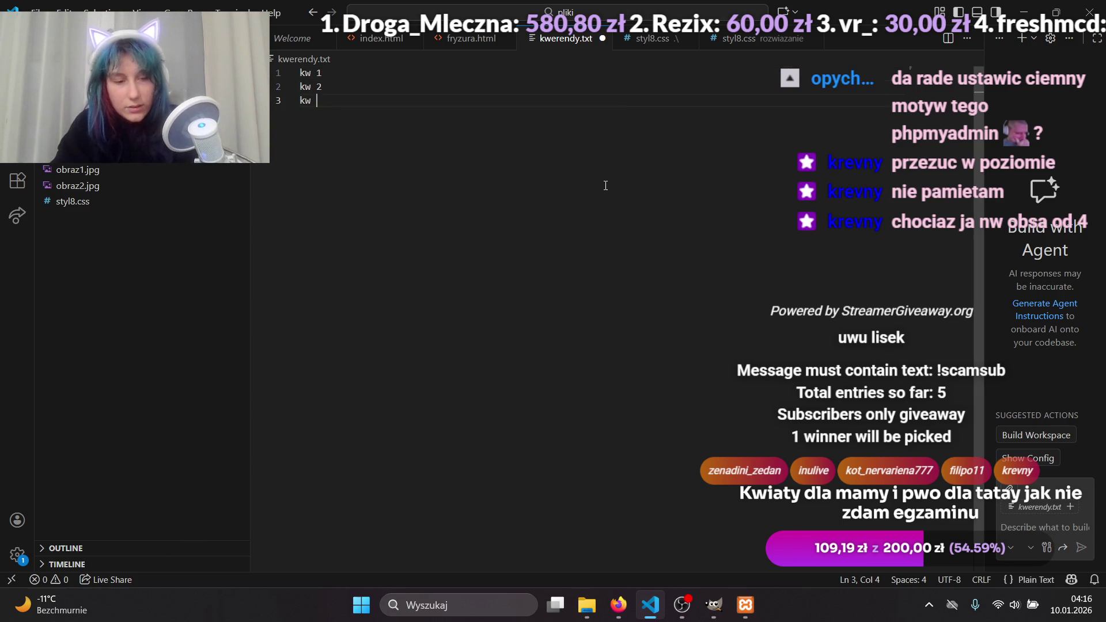
type("kw 4")
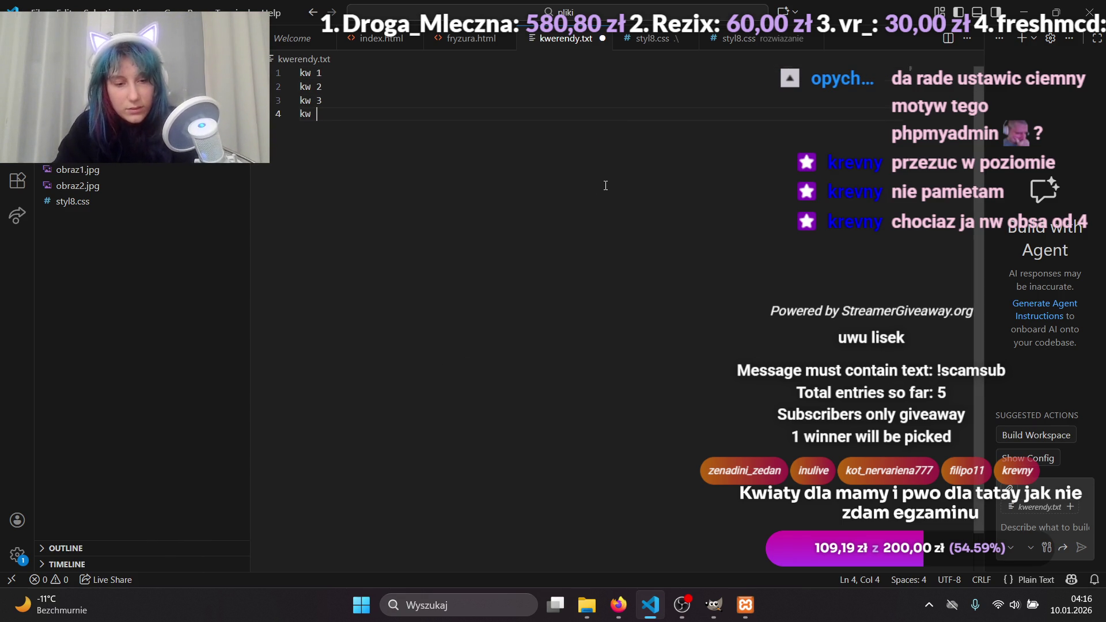
key("Return")
Add a period after each number so the lines read kw 1. to kw 4.
type(".")
key("BackSpace")
key("BackSpace")
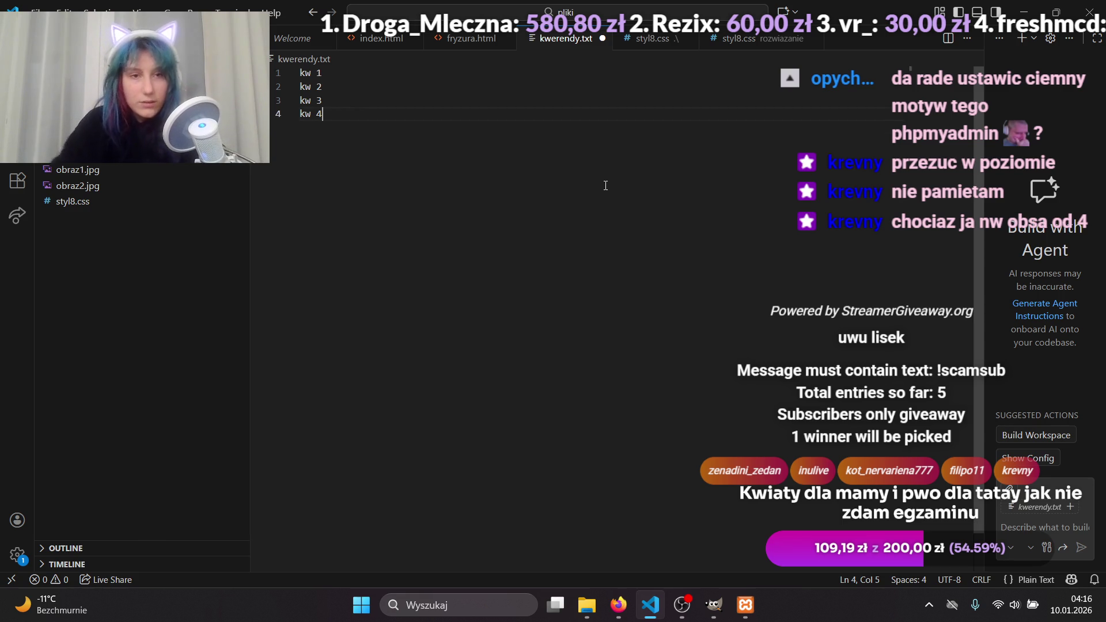
type(".")
key("Up")
type(".")
key("Up")
key("Left")
type(".")
key("Up")
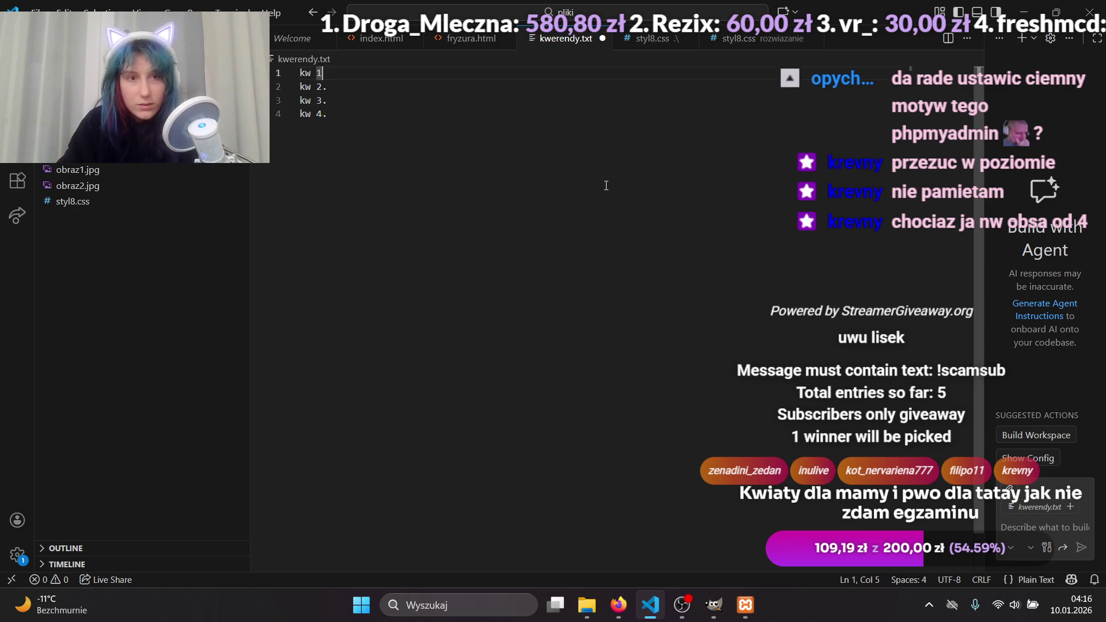
type(".")
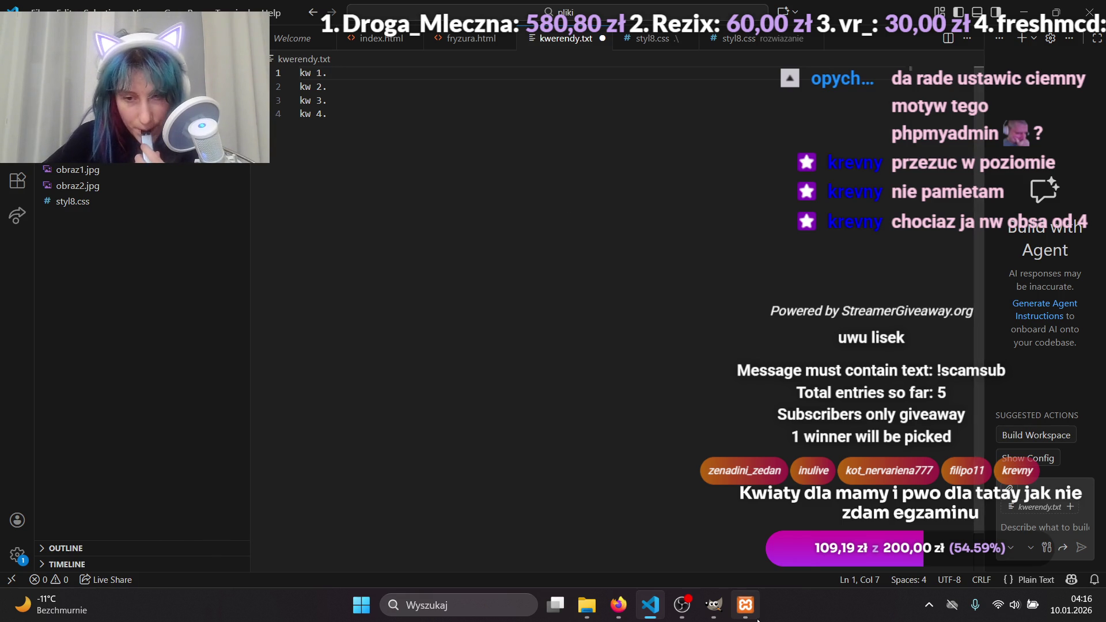
mouse_move(757, 615)
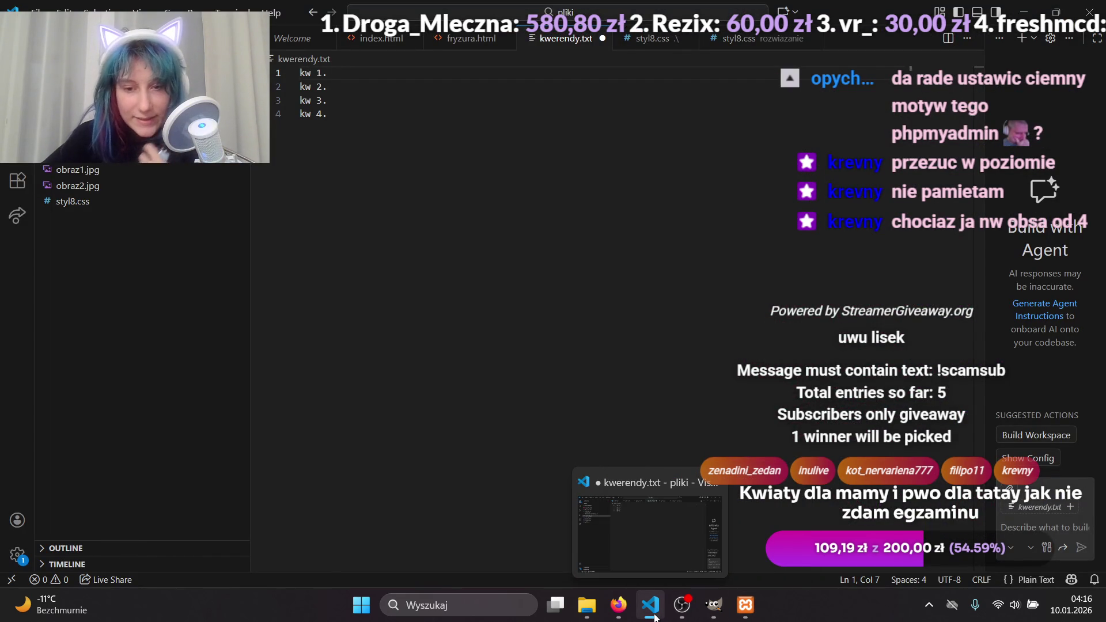
left_click(619, 614)
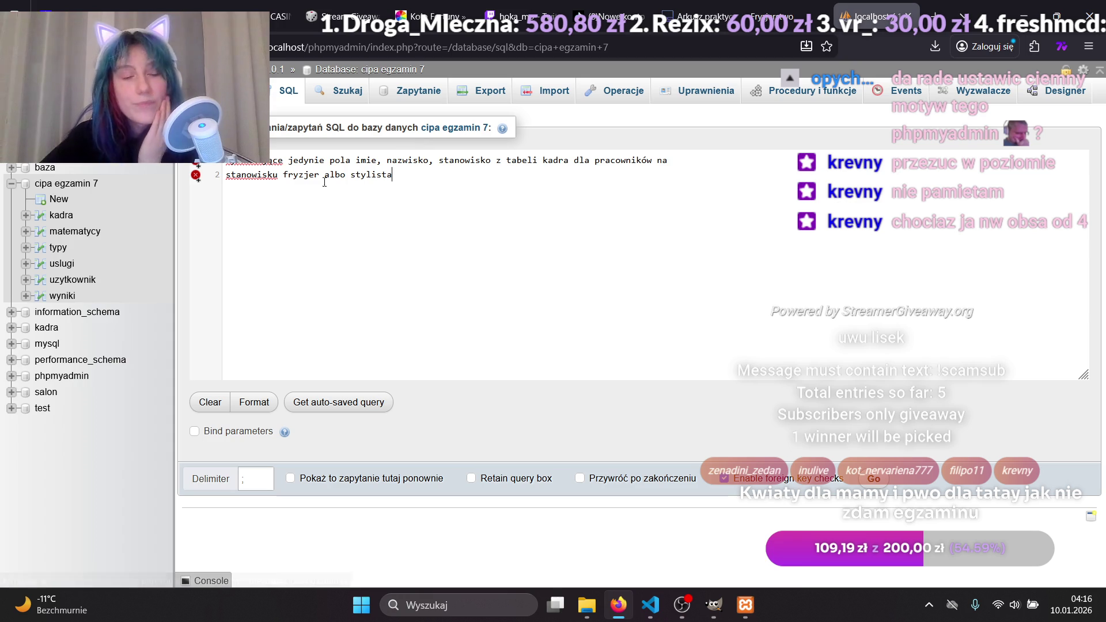
Insert SELECT and FROM lines above the pasted task text.
left_click(226, 164)
key("Return")
key("Return")
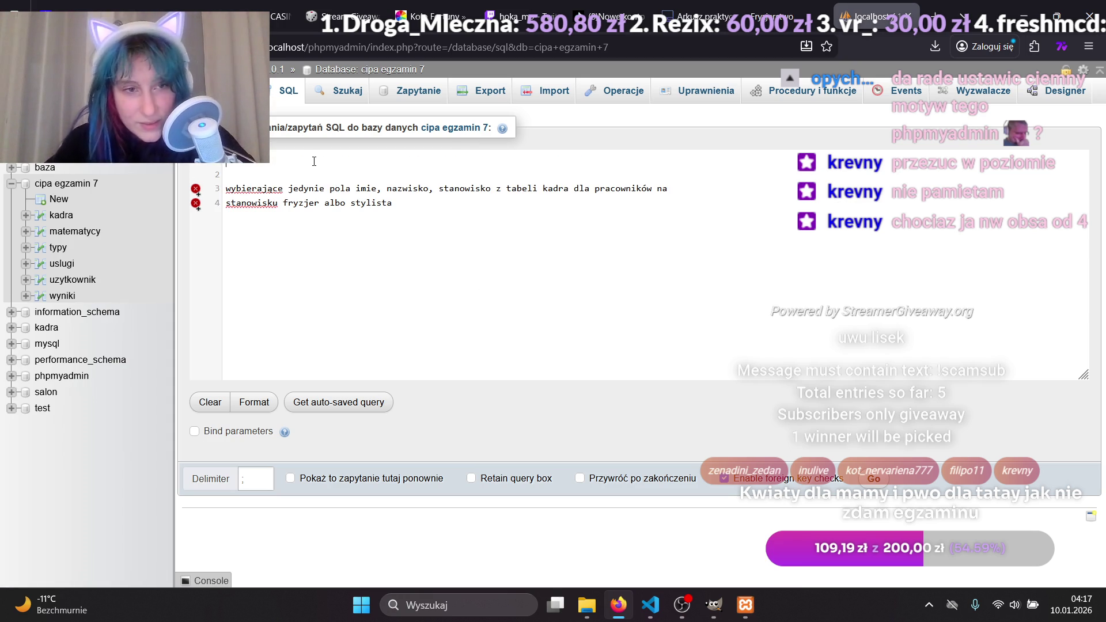
type("select")
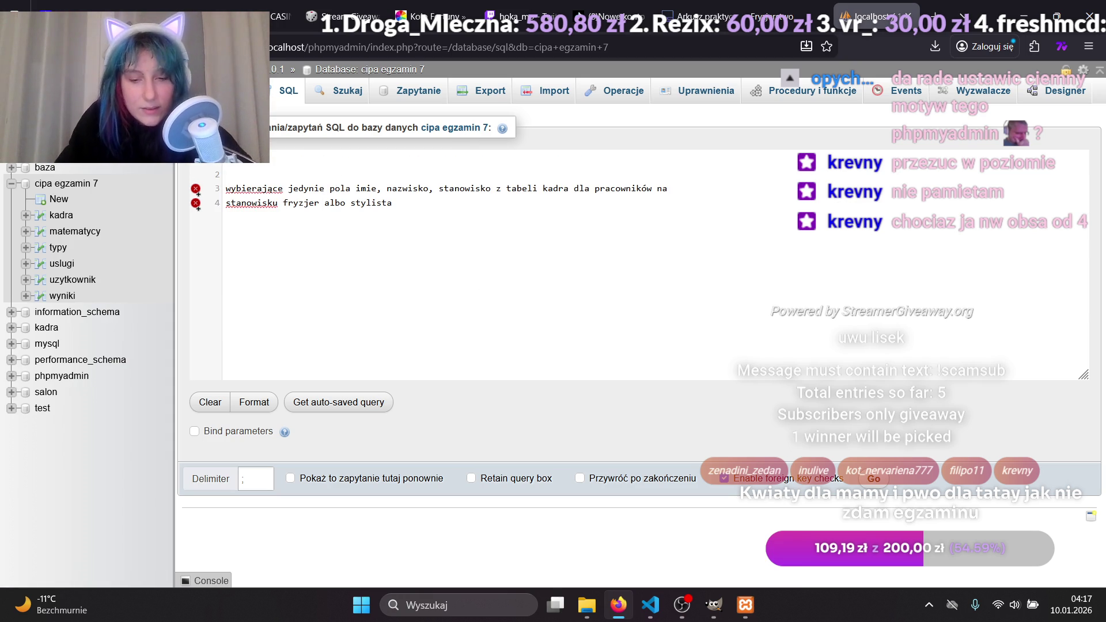
key("Return")
type("fo")
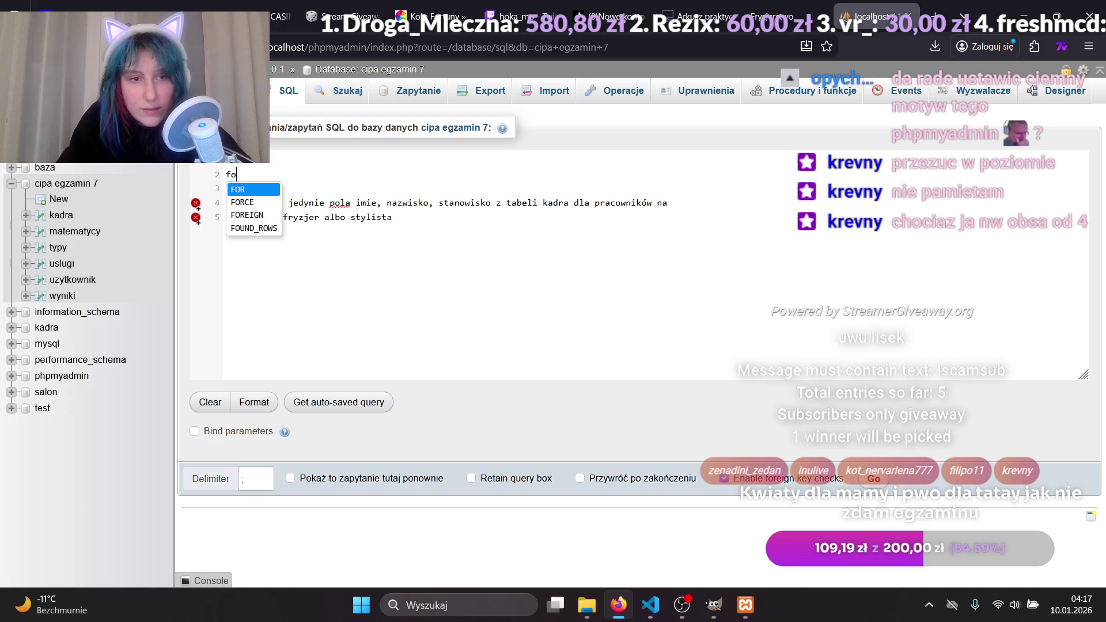
key("BackSpace")
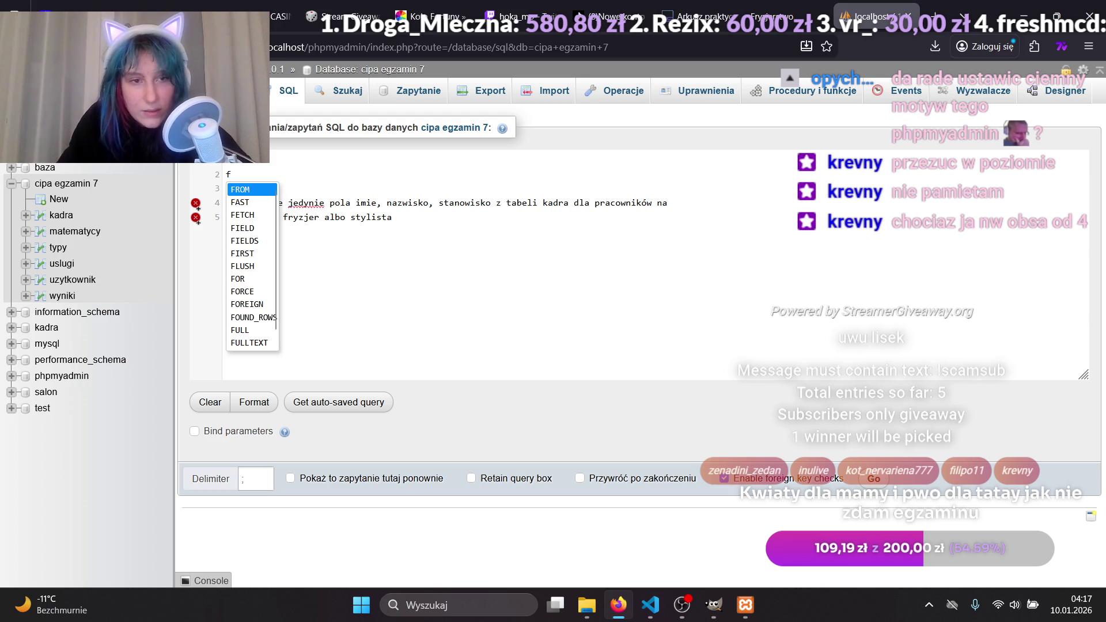
key("Return")
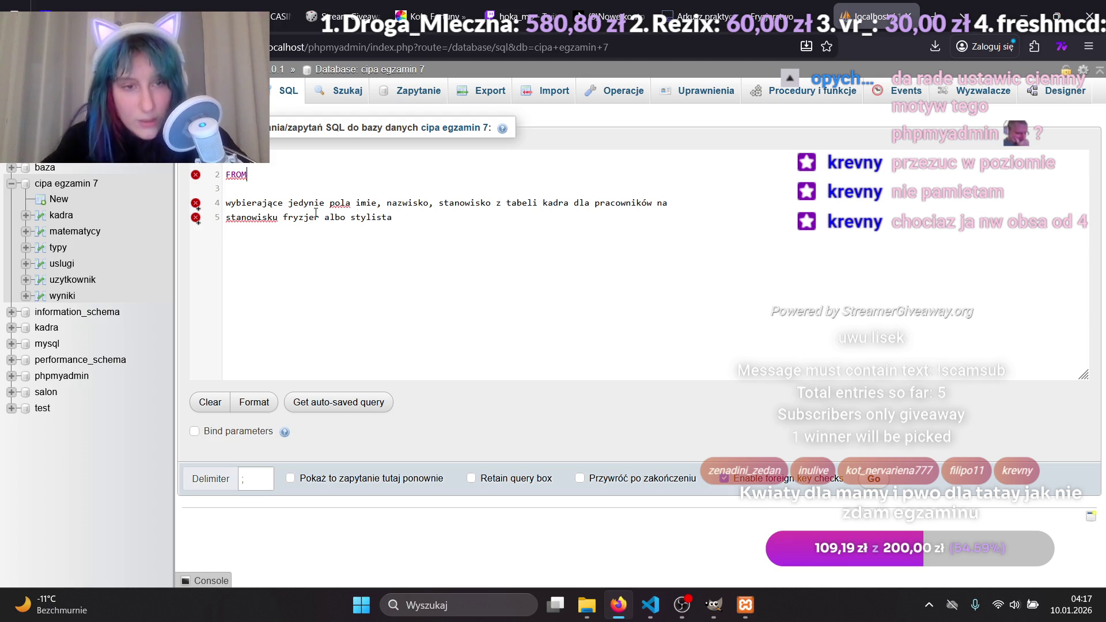
List the columns imie, nazwisko, stanowsko on the SELECT line.
double_click(340, 203)
left_click_drag(360, 203, 381, 202)
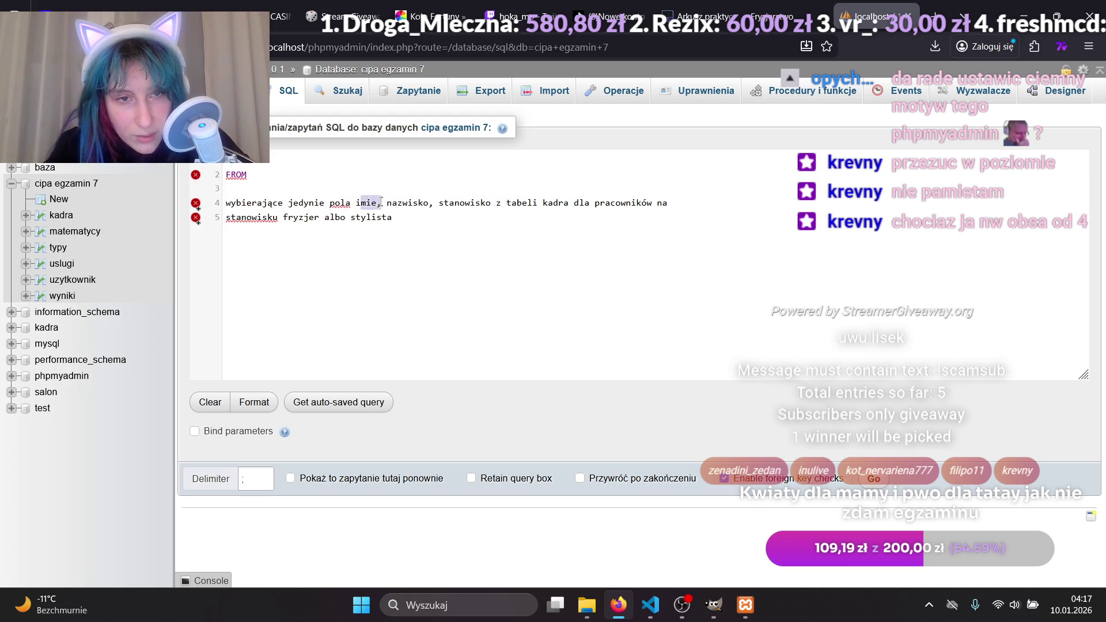
left_click(265, 161)
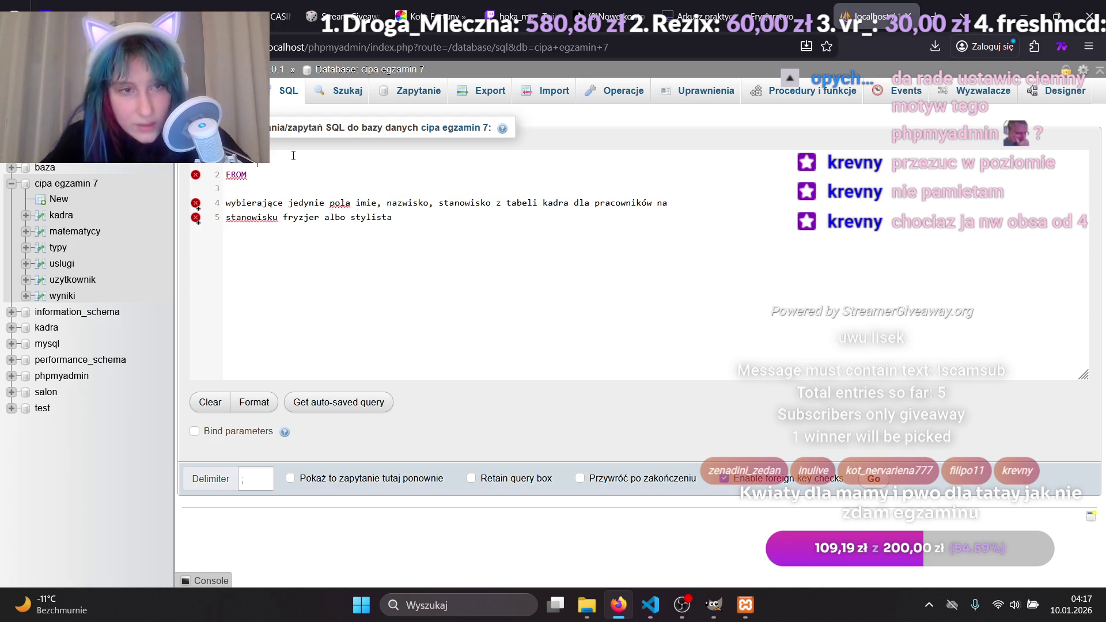
type("mi")
type("m")
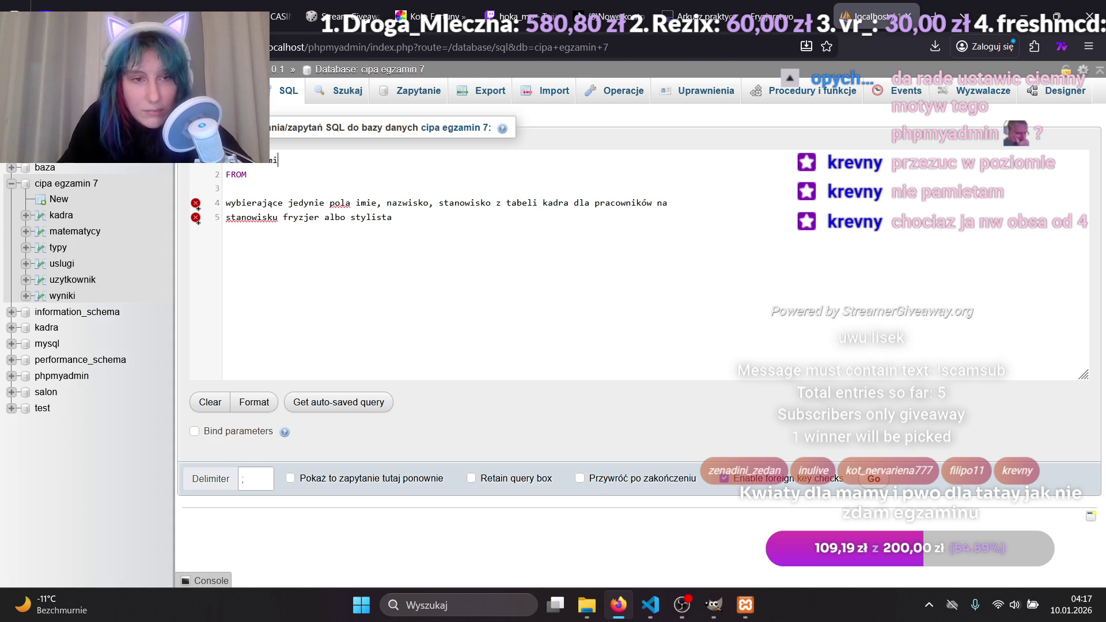
type(" nz")
key("BackSpace")
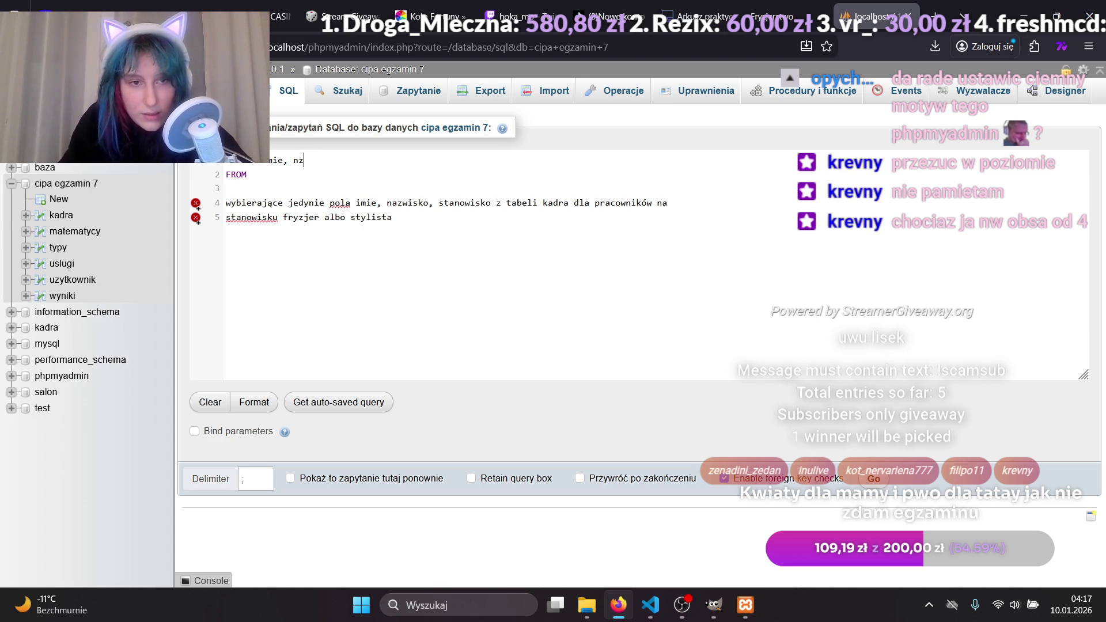
type("azwisko")
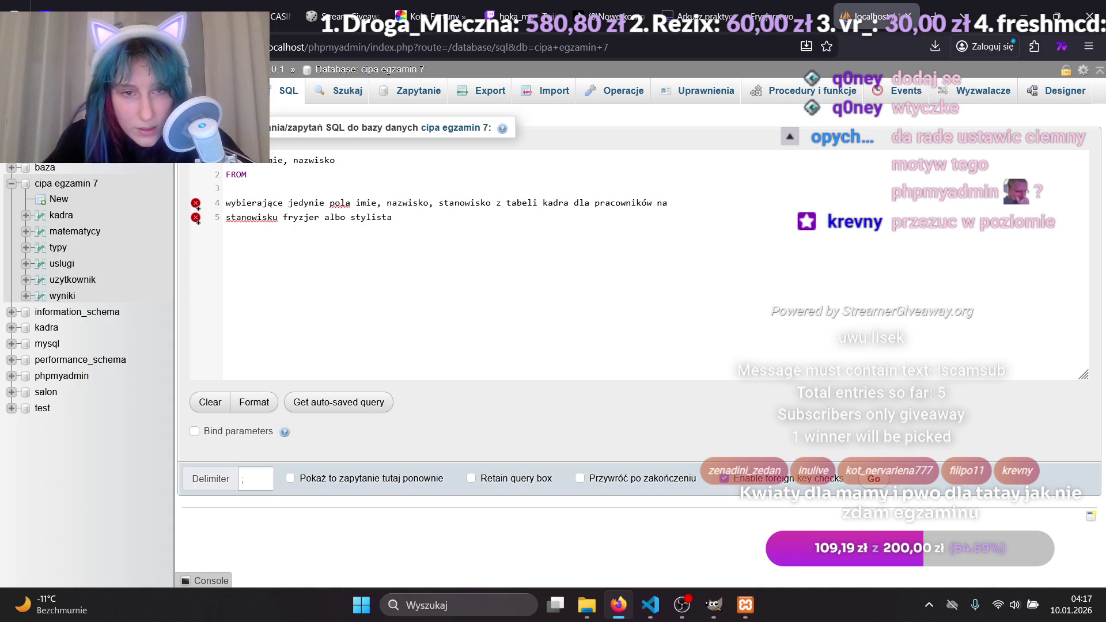
type(", sta")
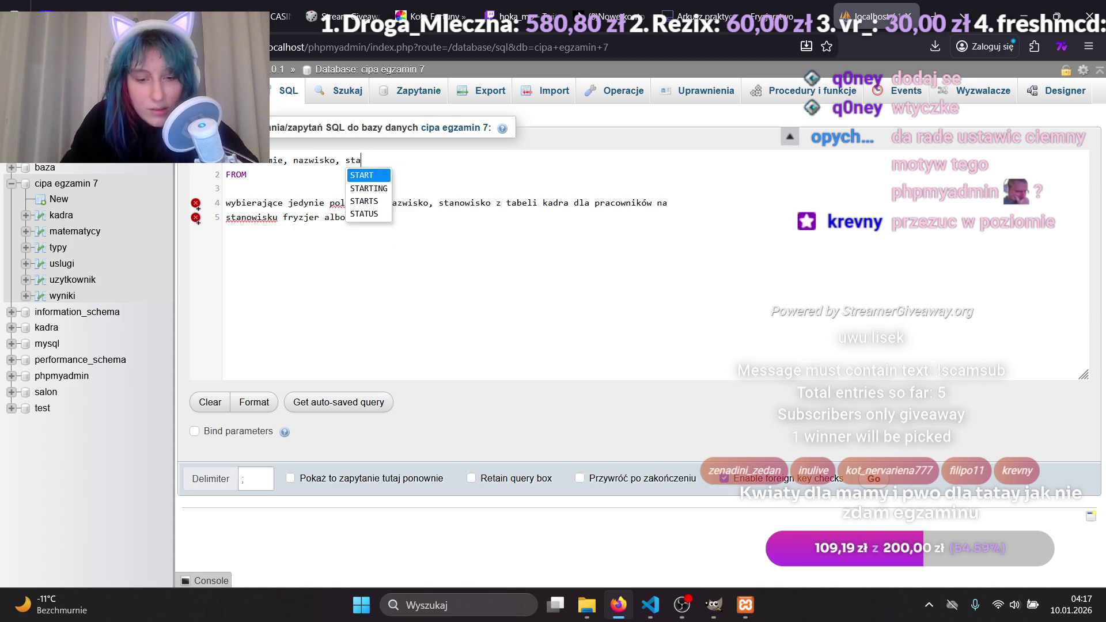
type("nowsko")
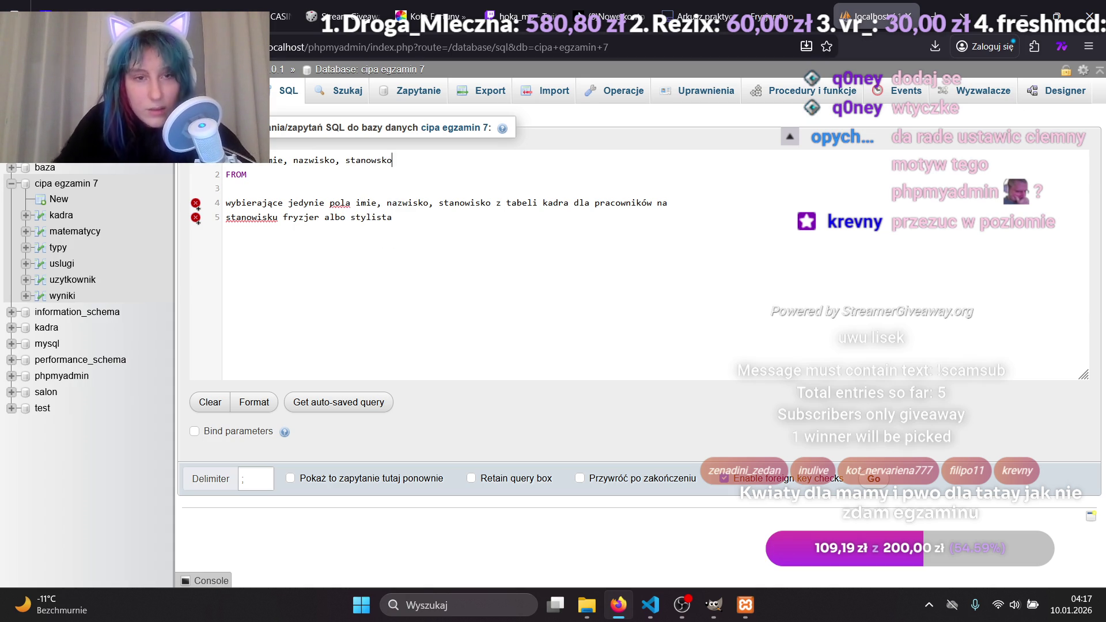
Complete the query with FROM kadra and an unfinished WHERE stanowsko= condition.
left_click(266, 186)
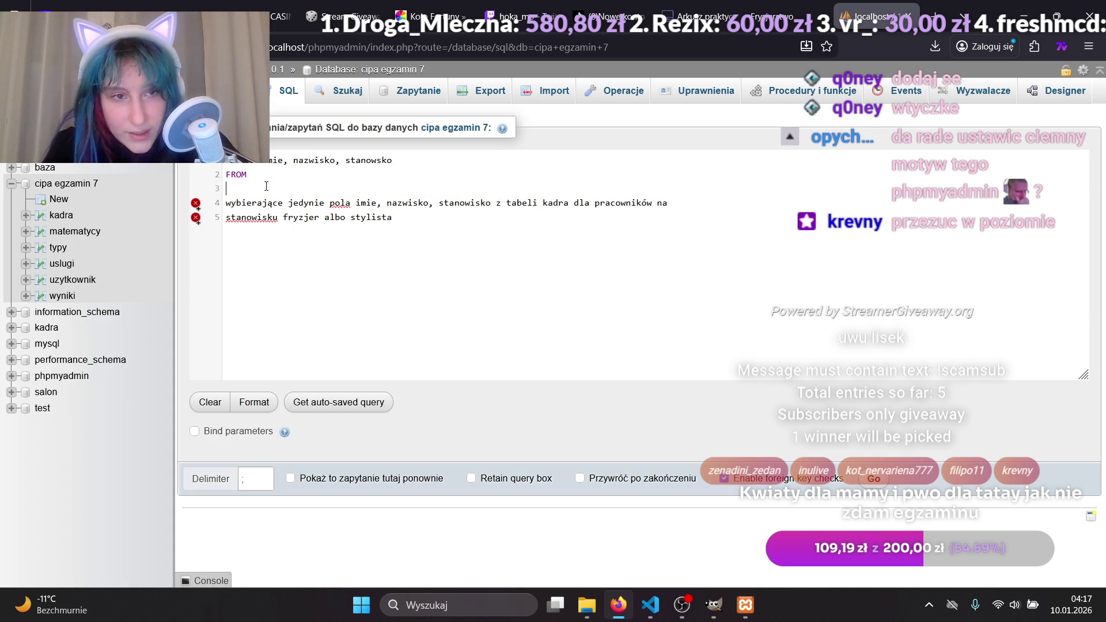
type("kadra")
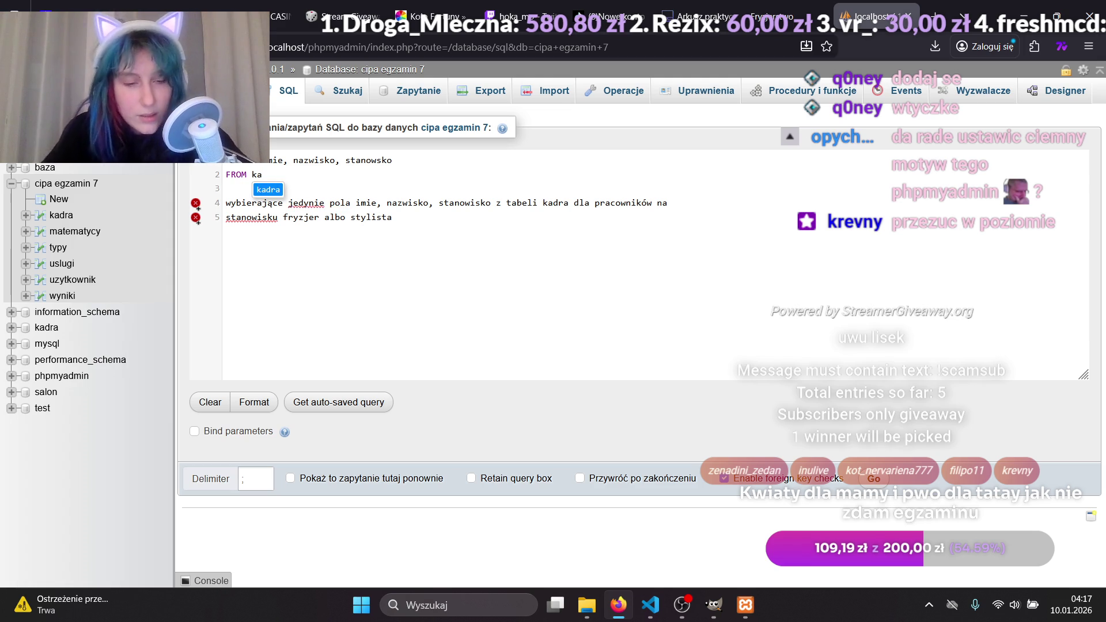
left_click(611, 206)
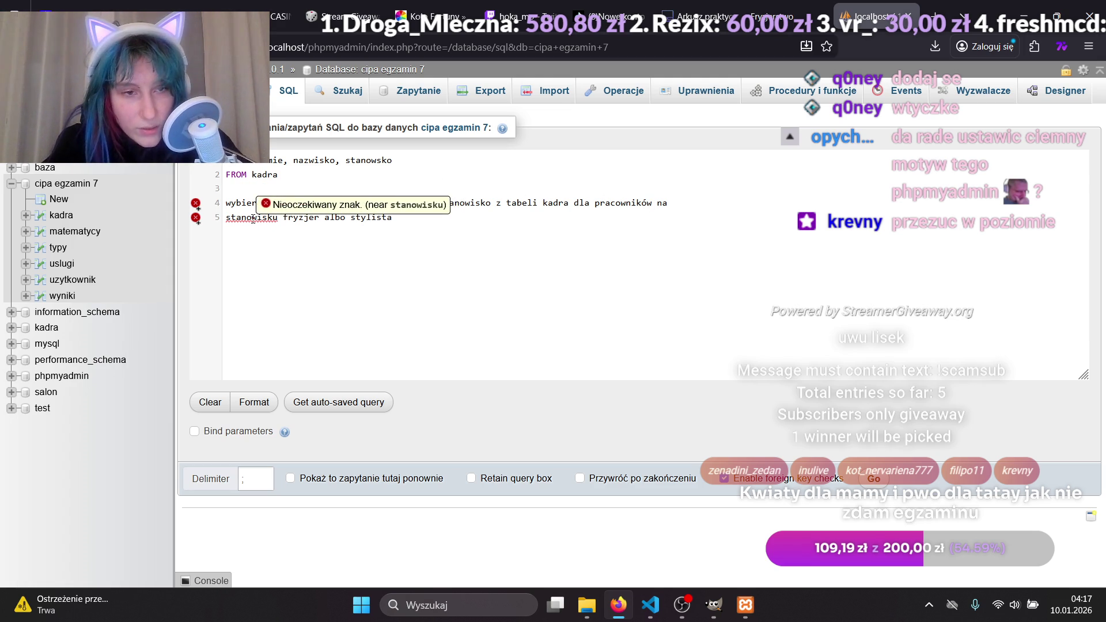
left_click_drag(325, 218, 451, 219)
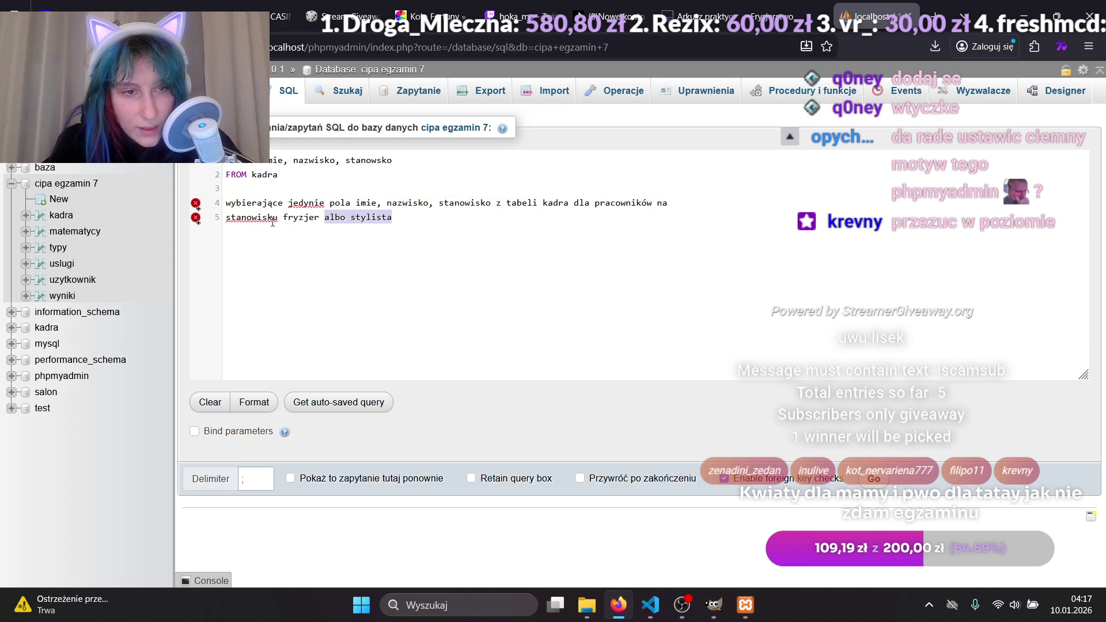
left_click(280, 174)
key("Return")
type("wh")
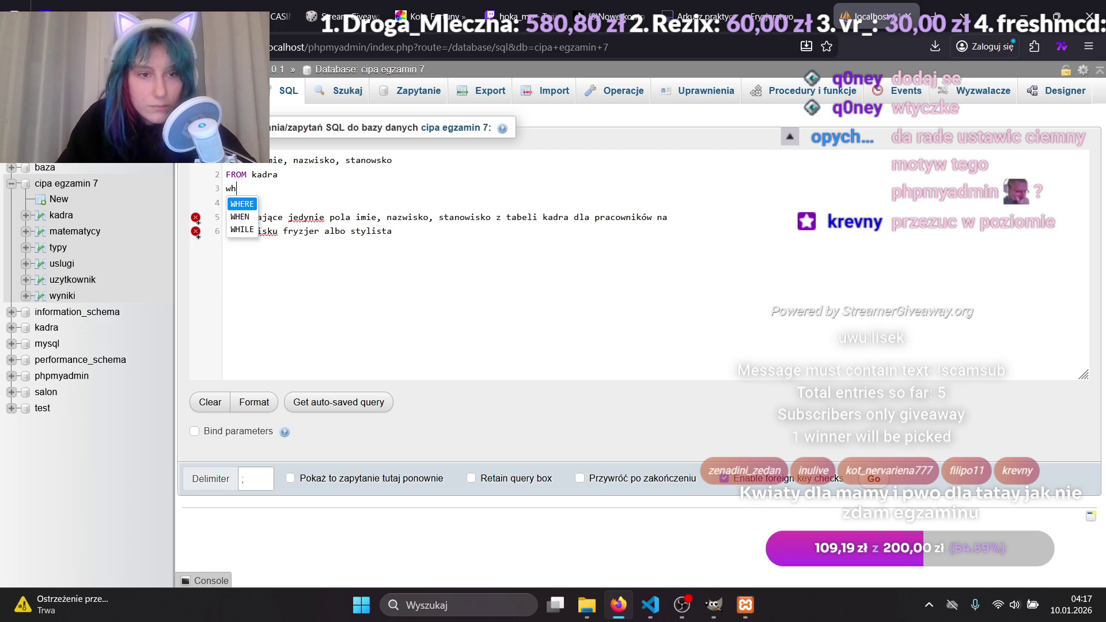
key("Return")
type("st")
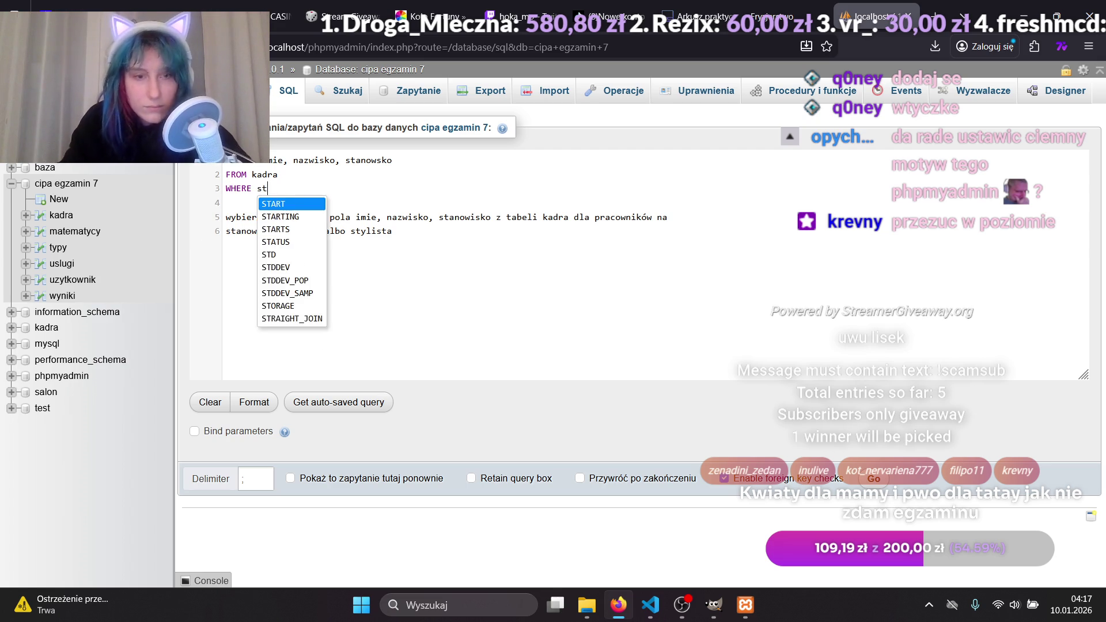
type("anowsko")
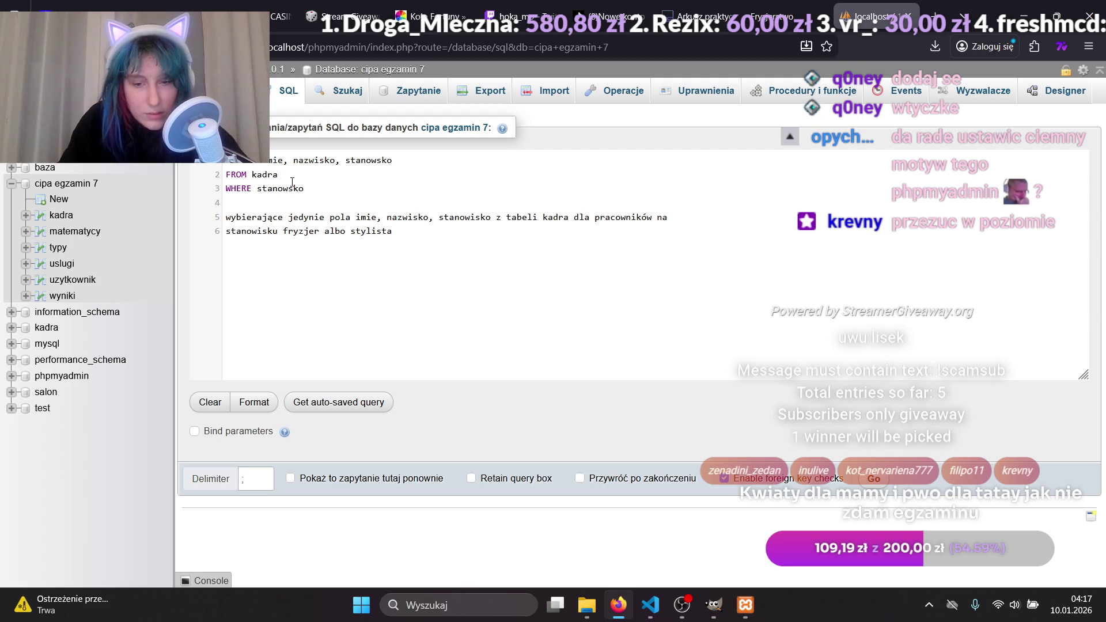
type("=")
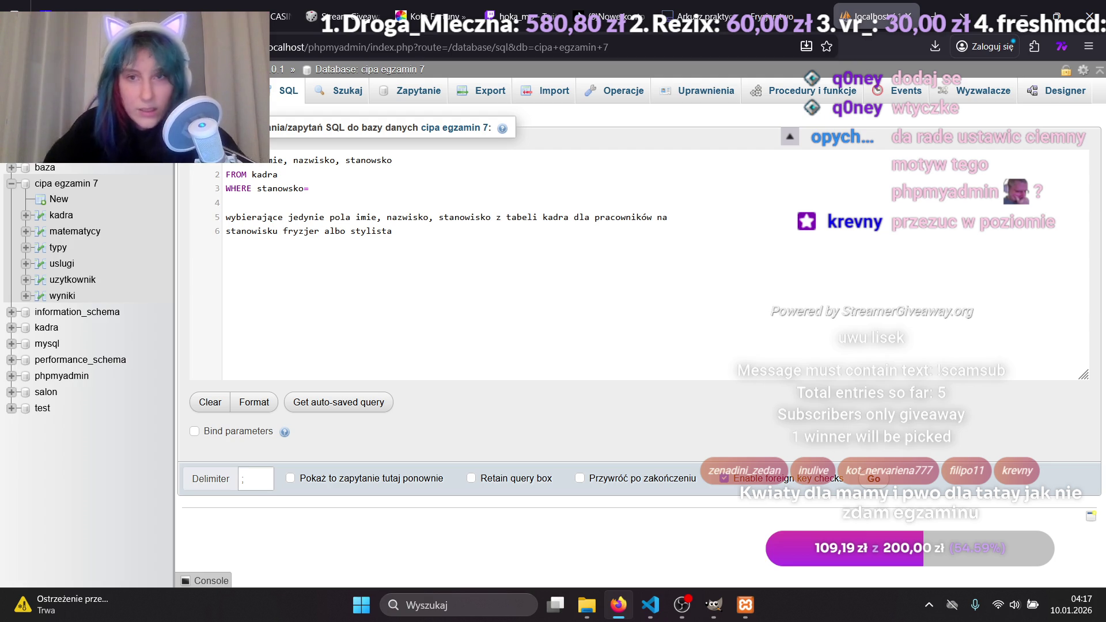
mouse_move(762, 8)
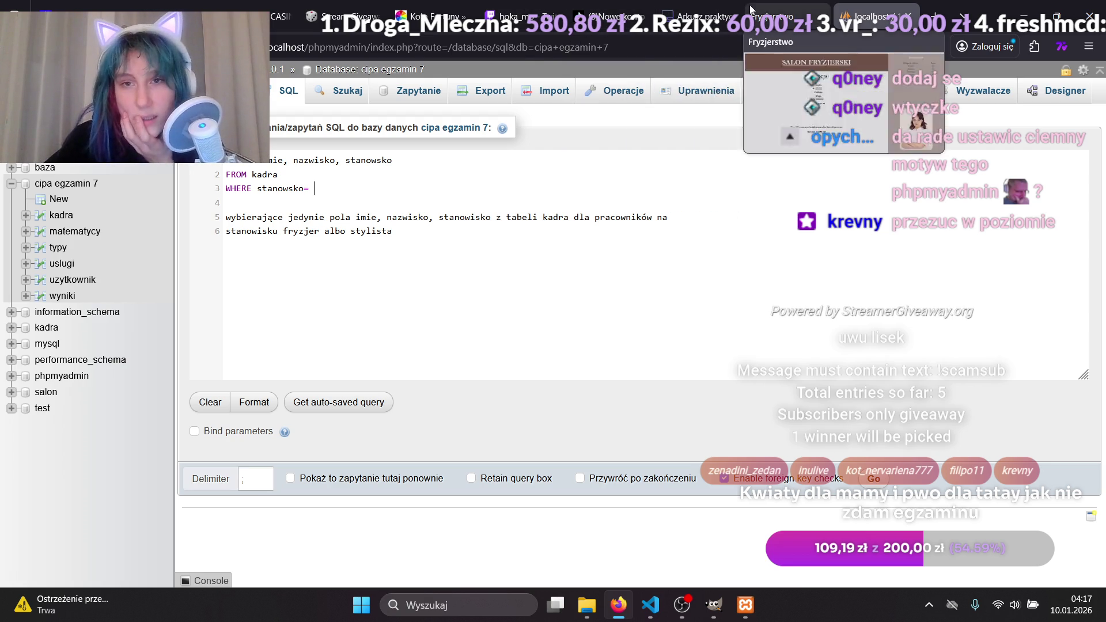
left_click(697, 16)
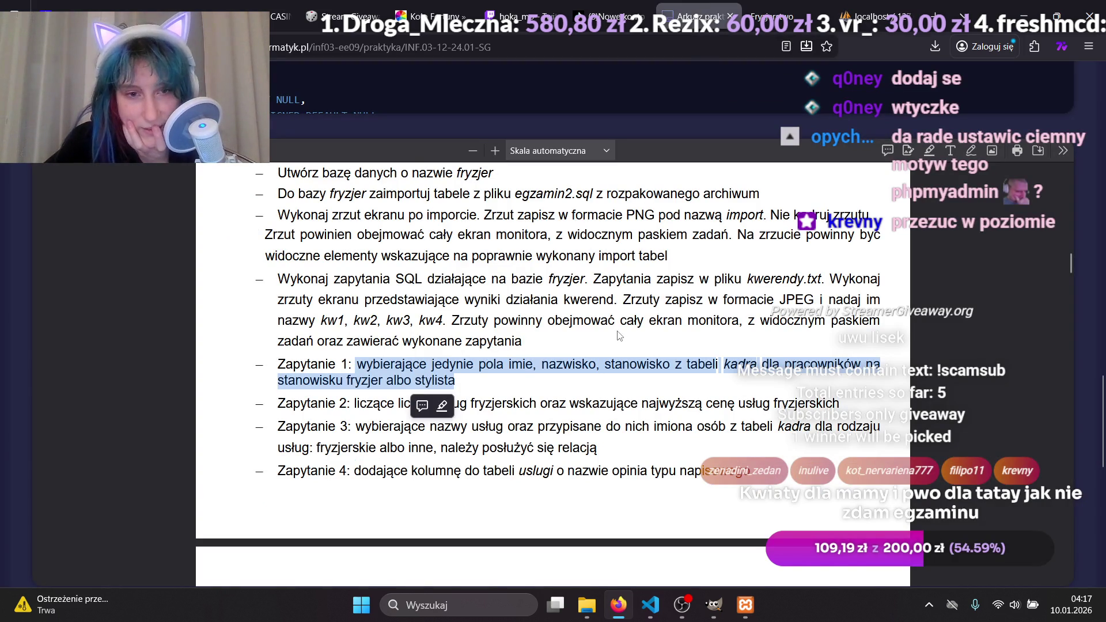
scroll(619, 337, "up", 2)
scroll(617, 350, "up", 3)
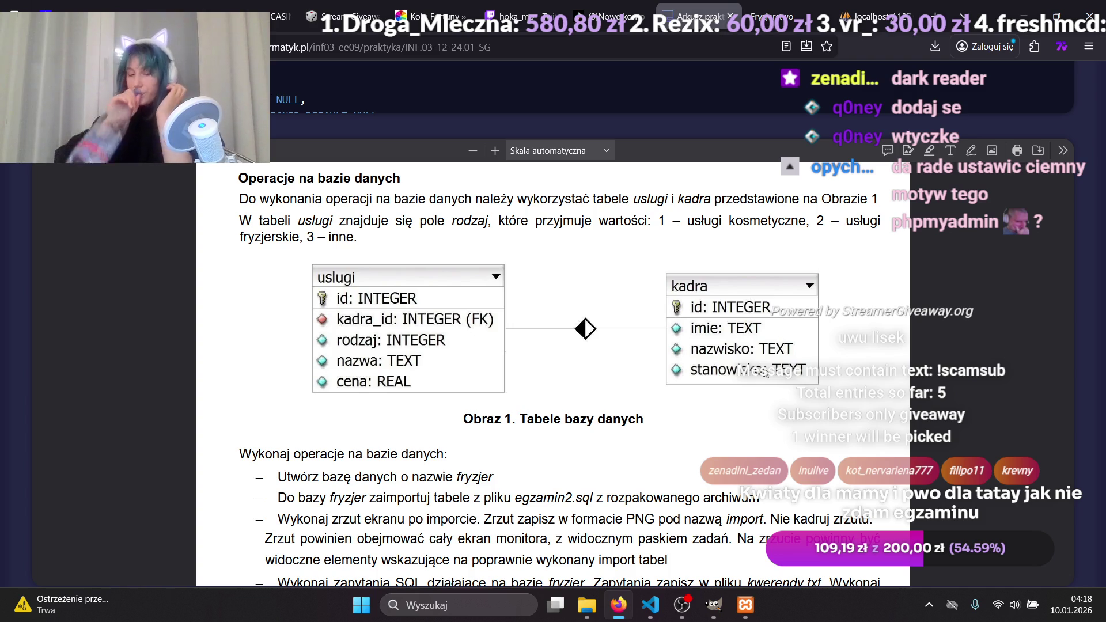
left_click(887, 14)
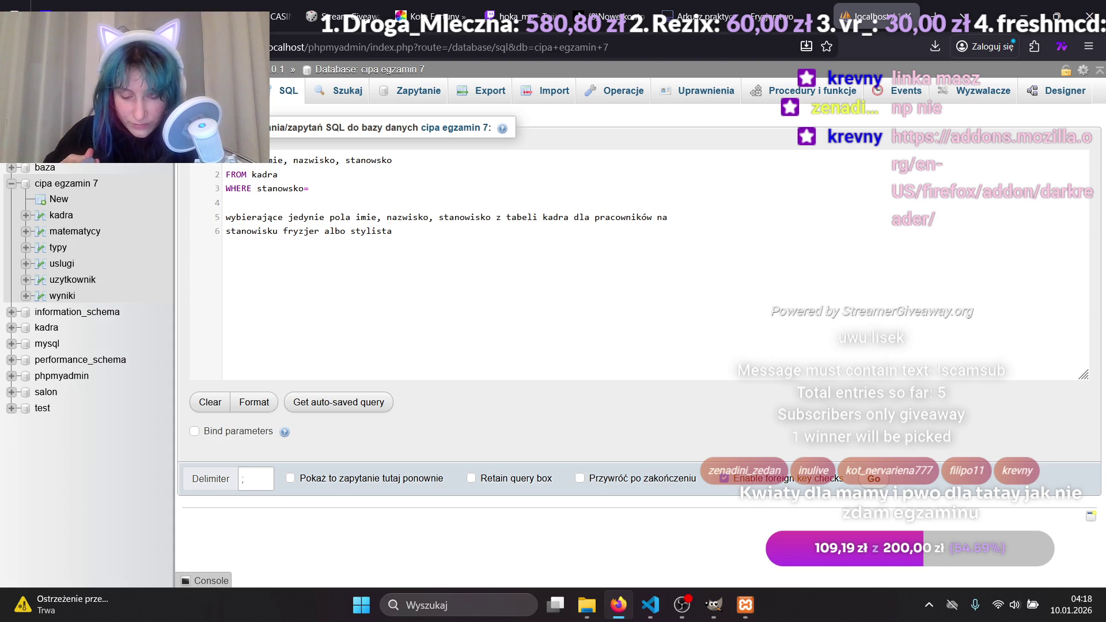
Install the Dark Reader add-on from the Twitch chat link and pin it to the toolbar.
left_click(519, 16)
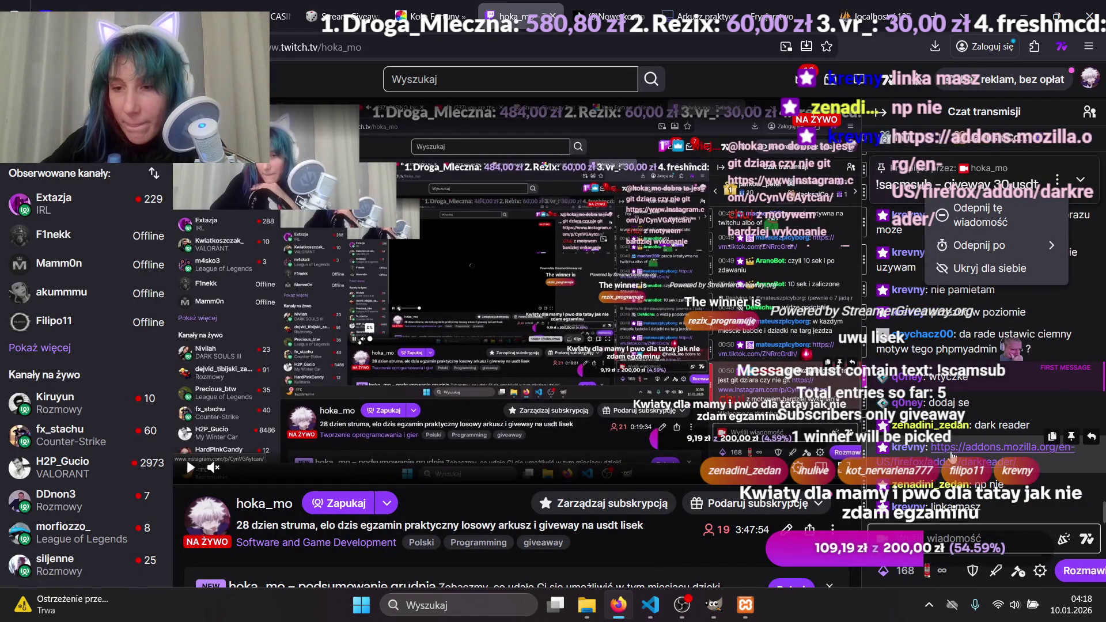
left_click(951, 455)
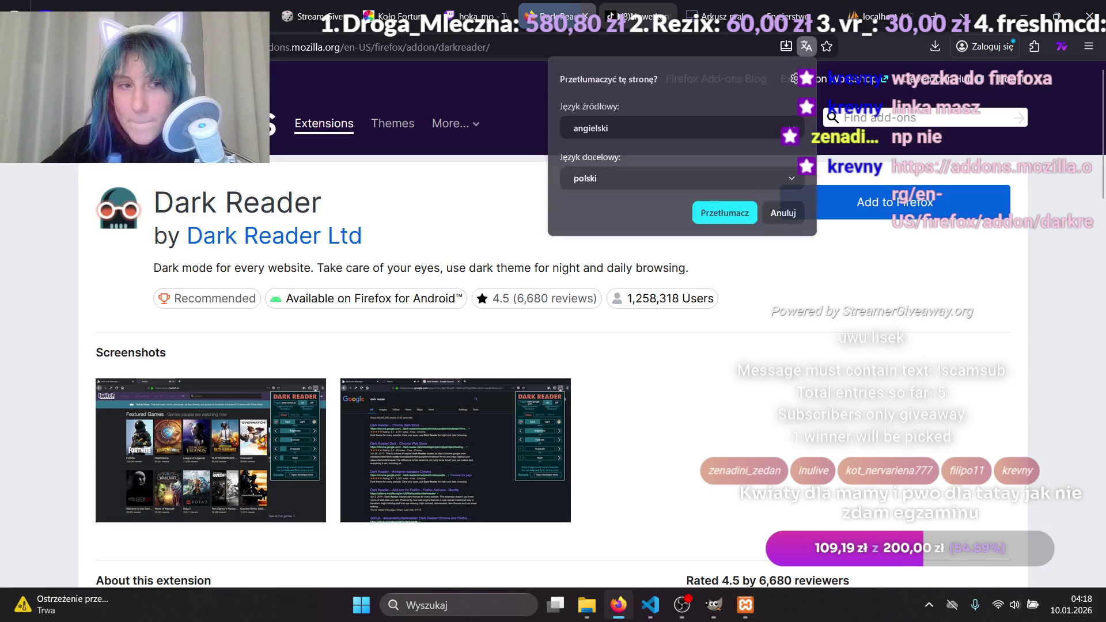
left_click(469, 209)
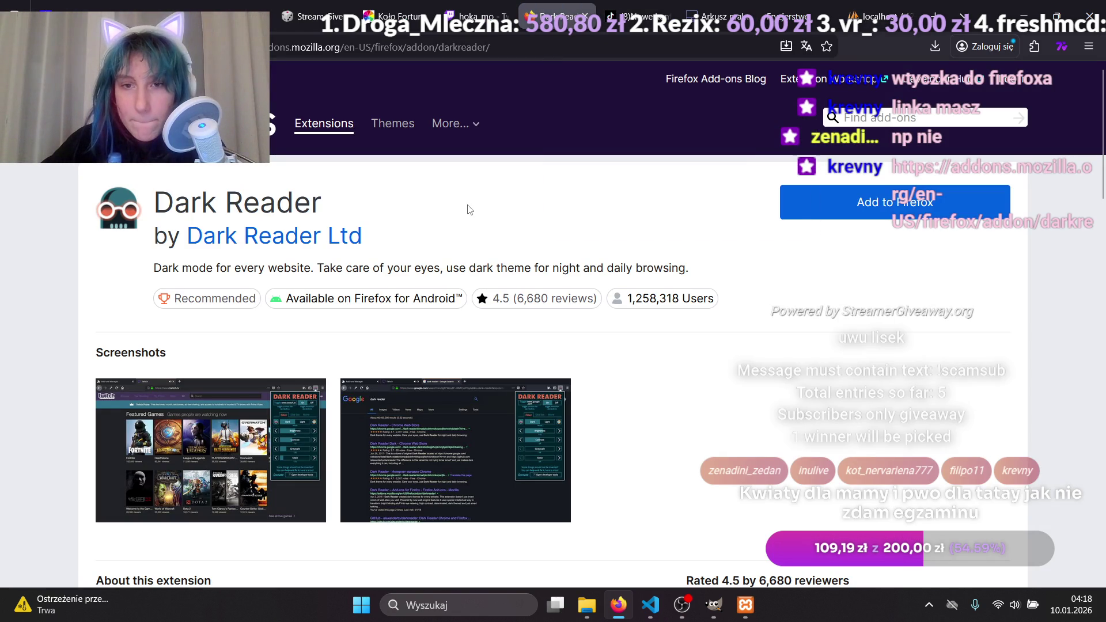
left_click(804, 204)
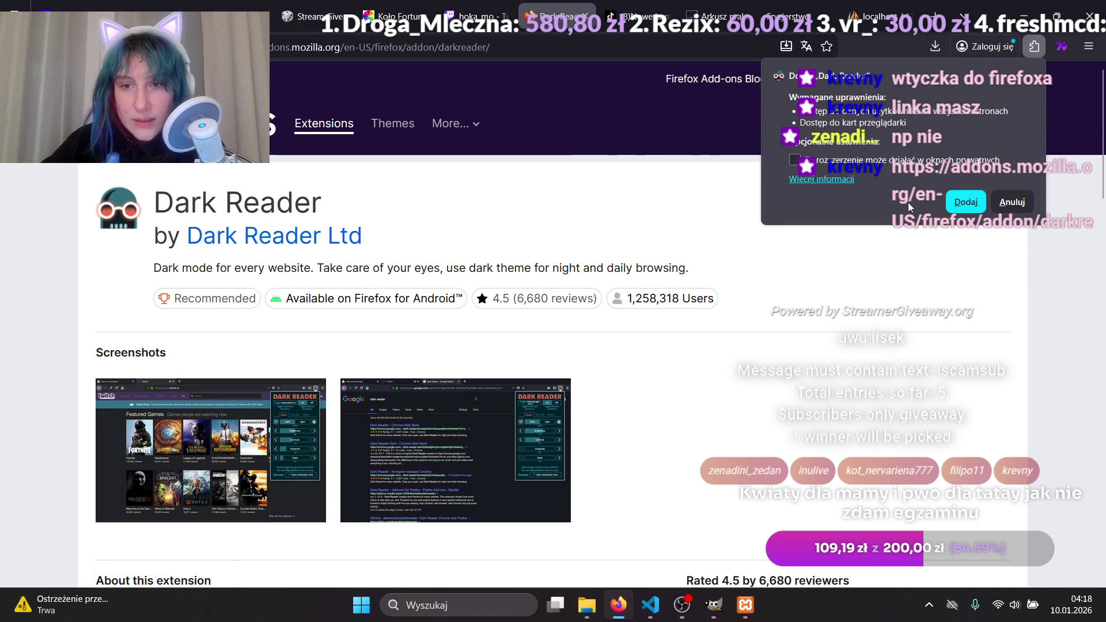
left_click(948, 203)
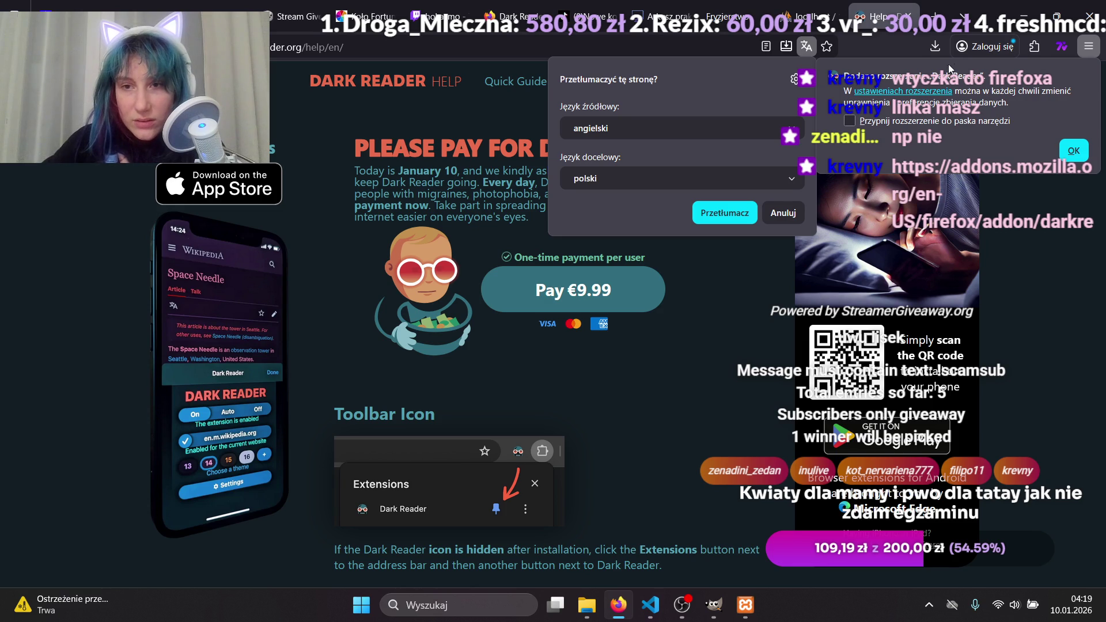
left_click(850, 121)
left_click(850, 121)
left_click(908, 16)
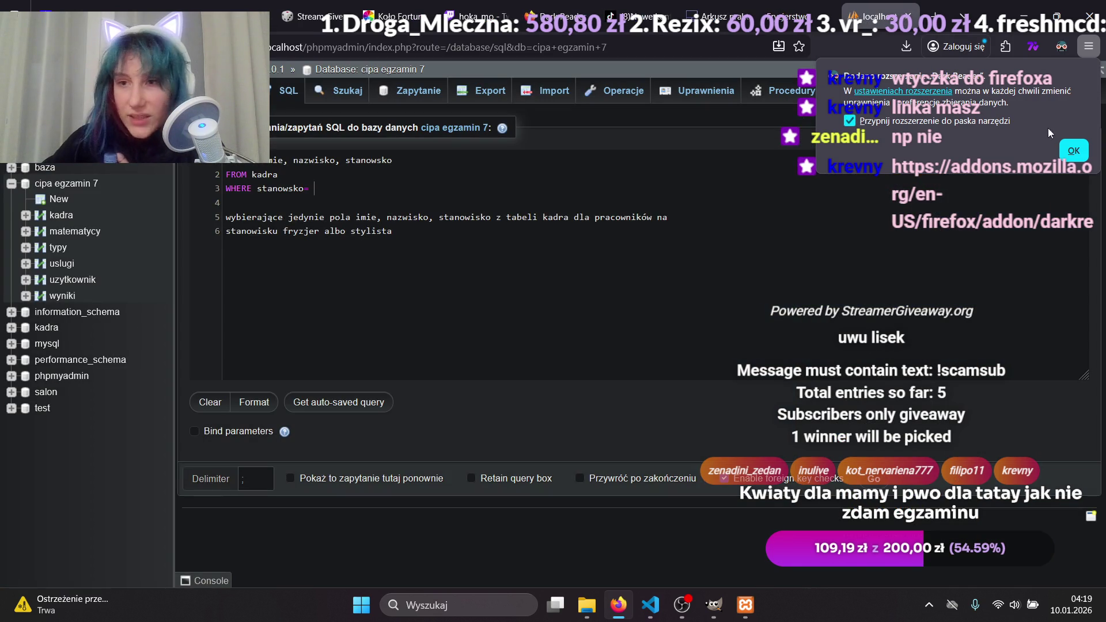
Display the kadra table's rows, confirming leaving the page with the unsaved query.
left_click(1071, 150)
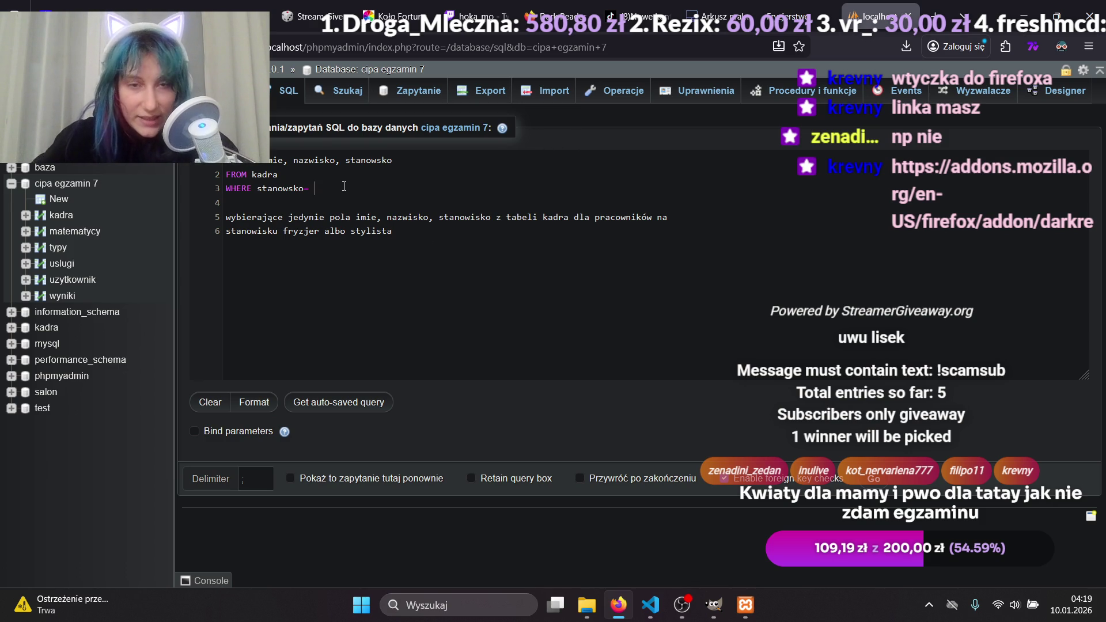
left_click_drag(424, 237, 213, 182)
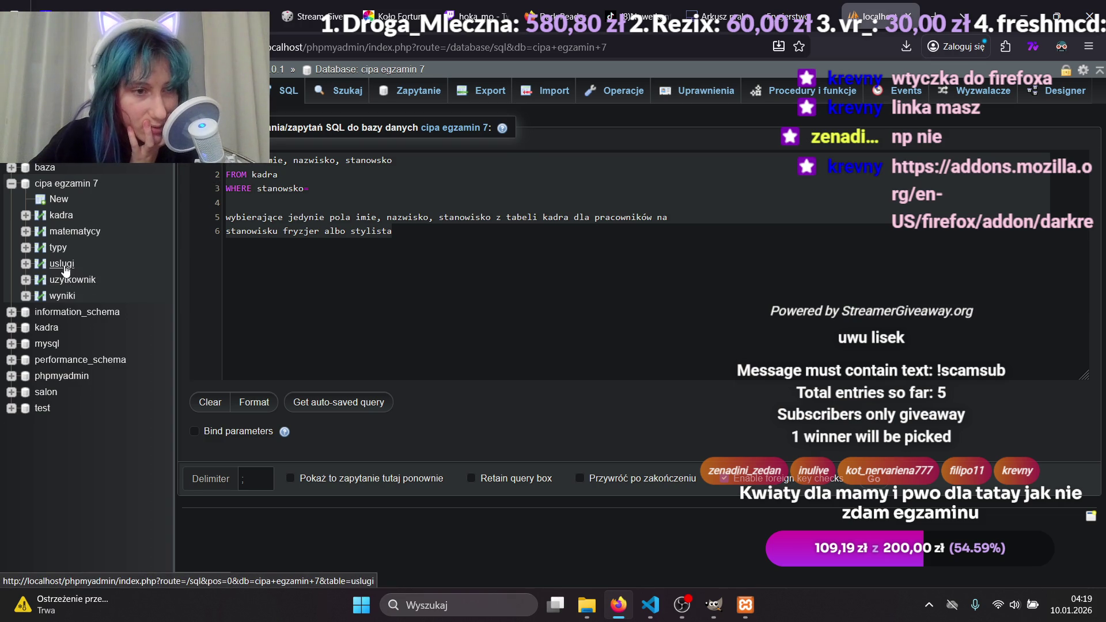
left_click(62, 214)
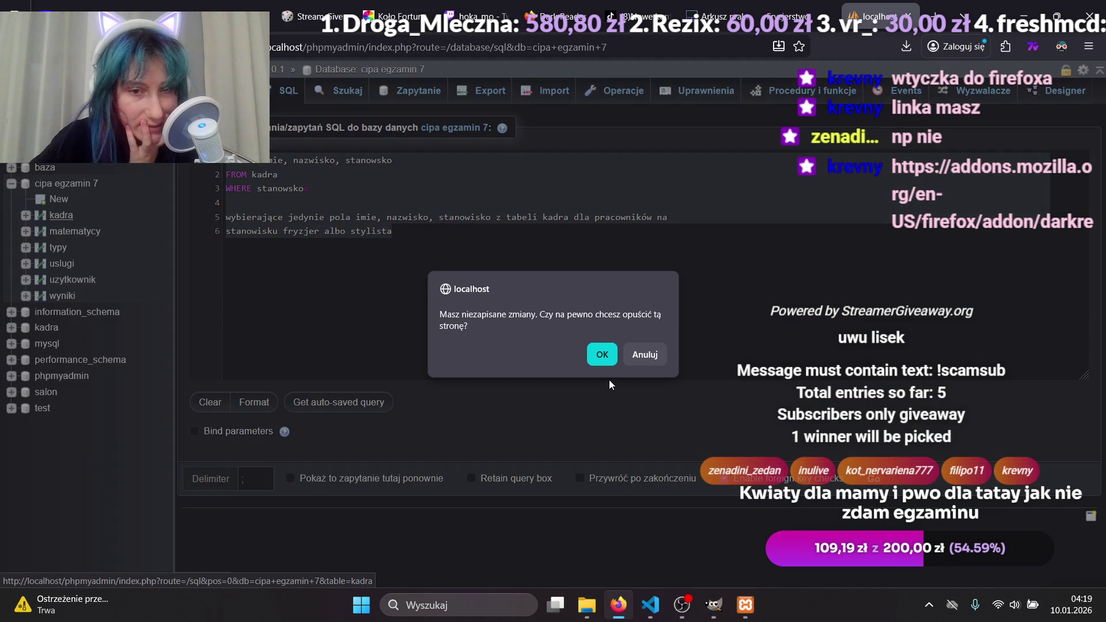
left_click(599, 354)
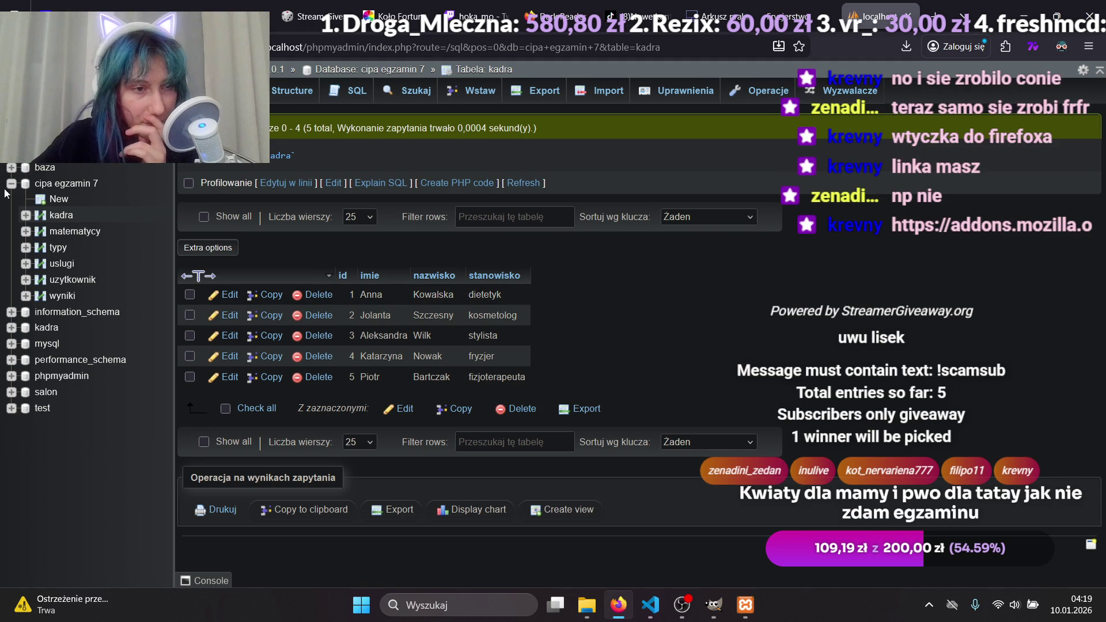
left_click(340, 94)
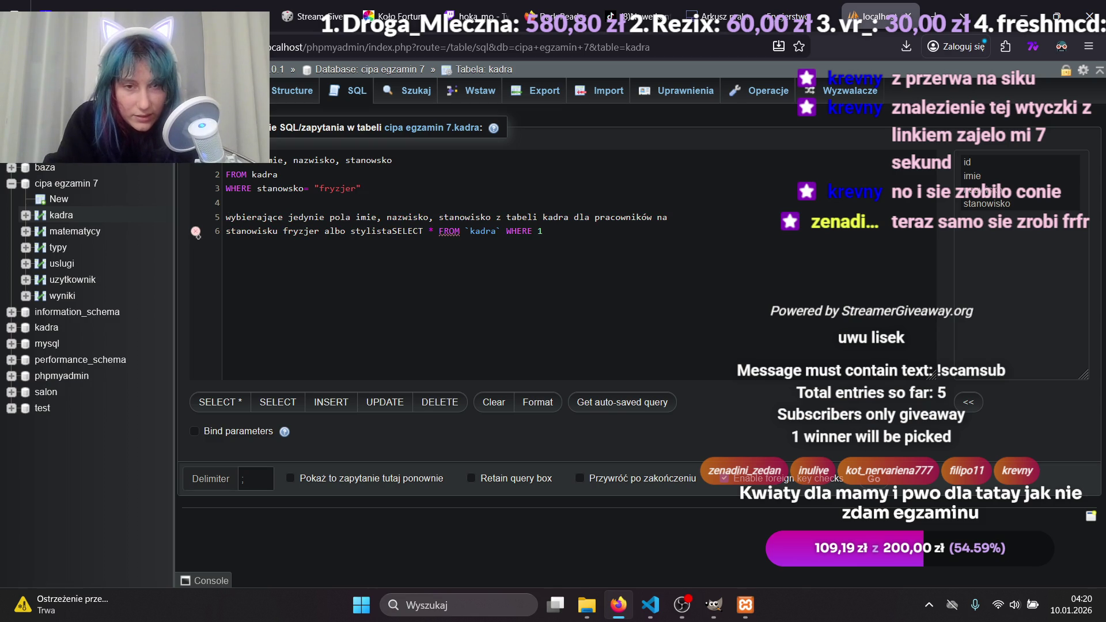
Extend the WHERE condition with OR "stylistka".
type(" OR")
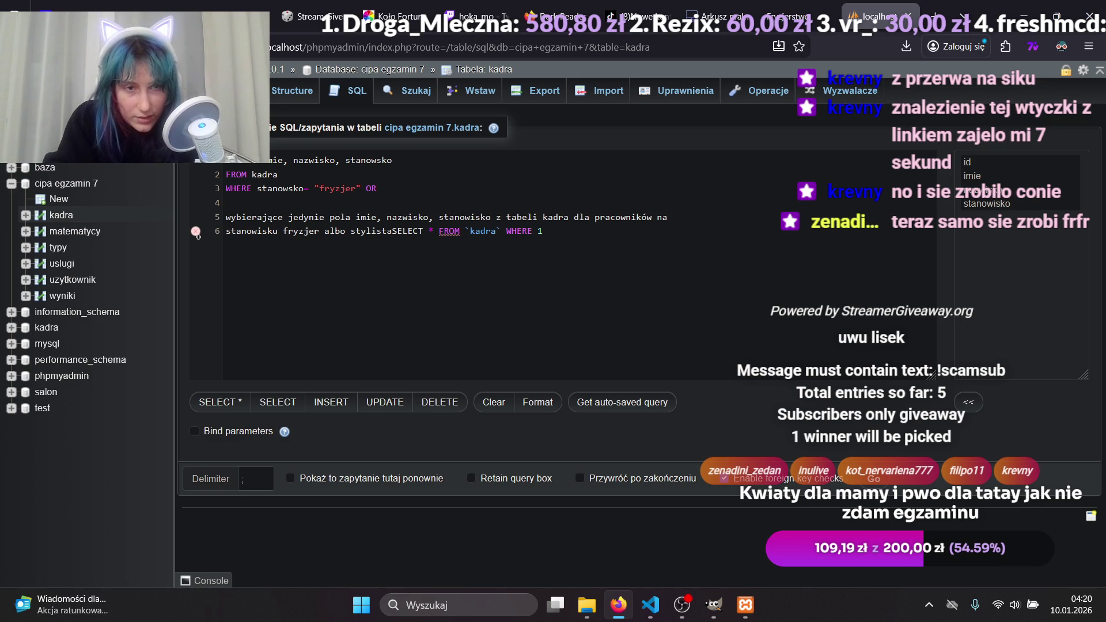
type("\"stylist")
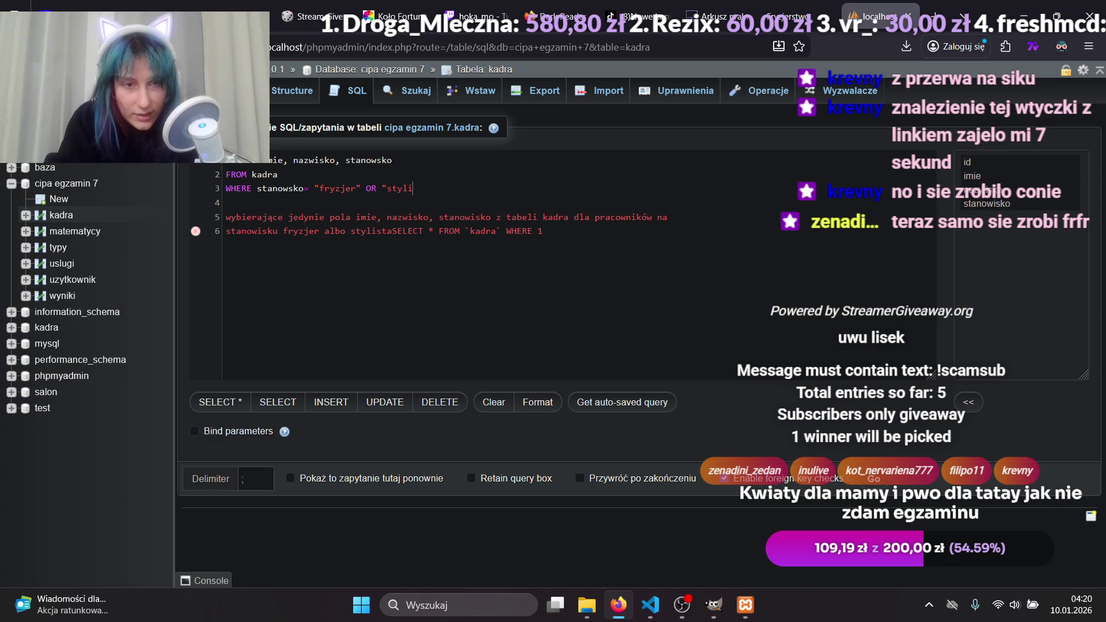
type("ka\"")
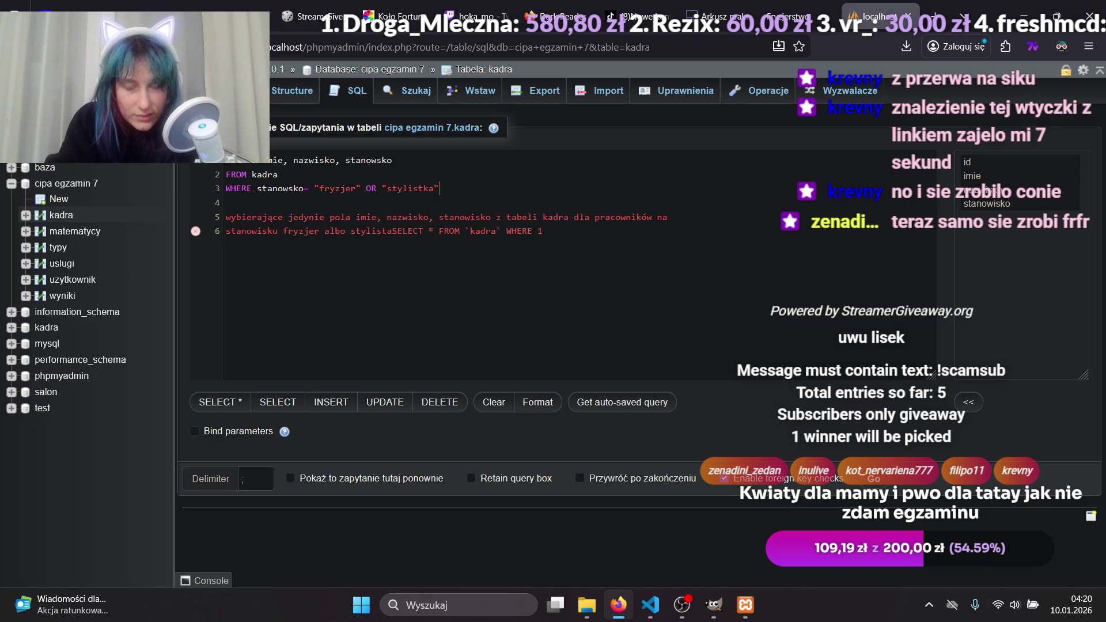
left_click(213, 220)
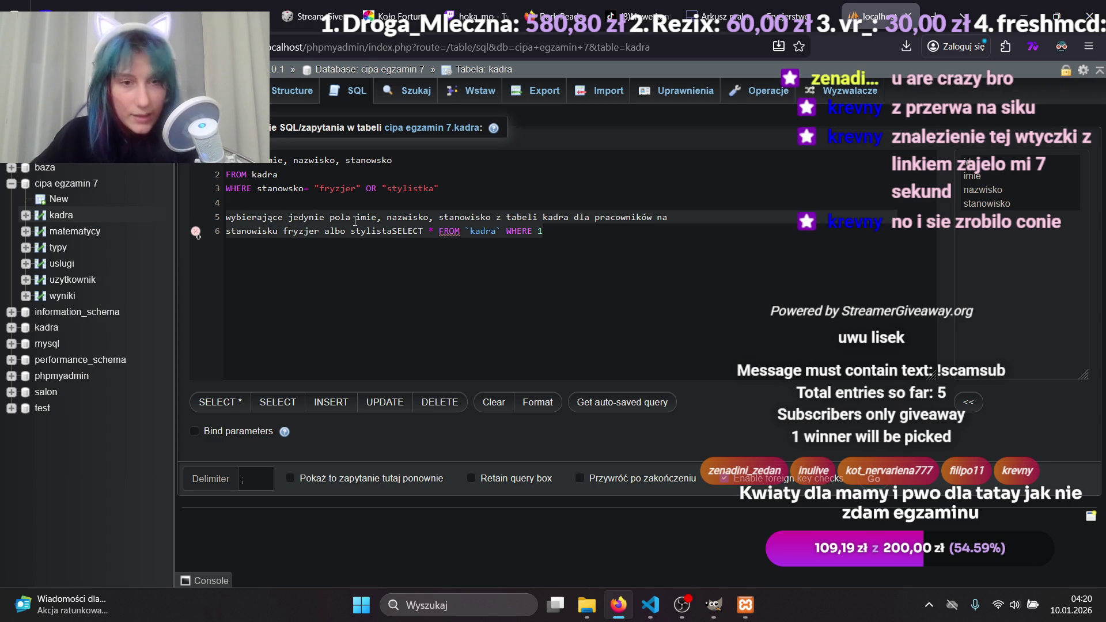
left_click(481, 217)
left_click(549, 225)
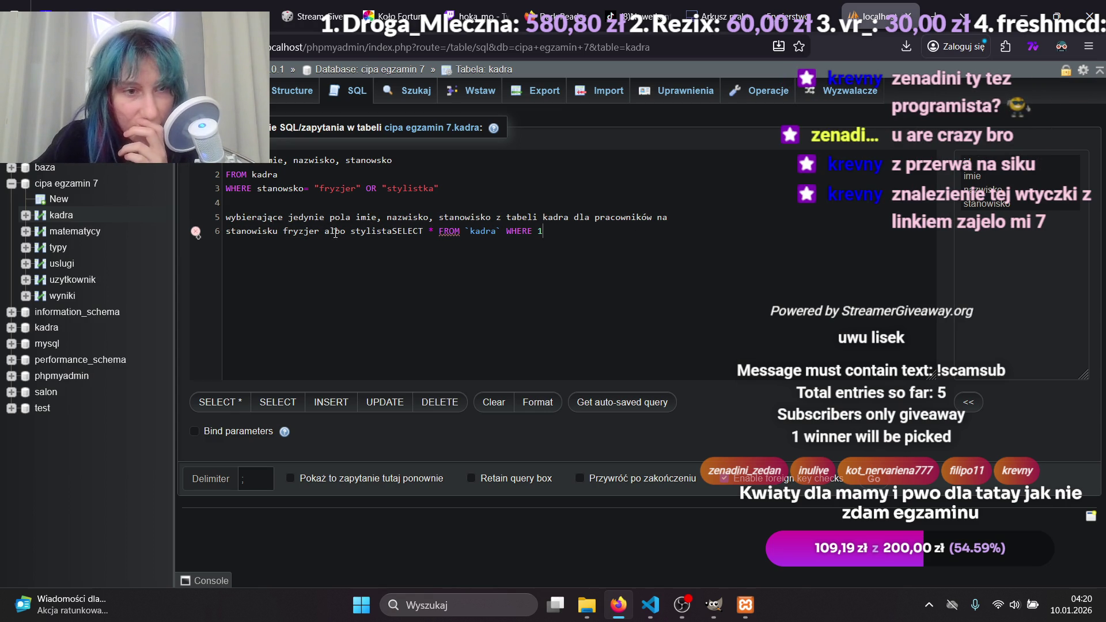
left_click(298, 231)
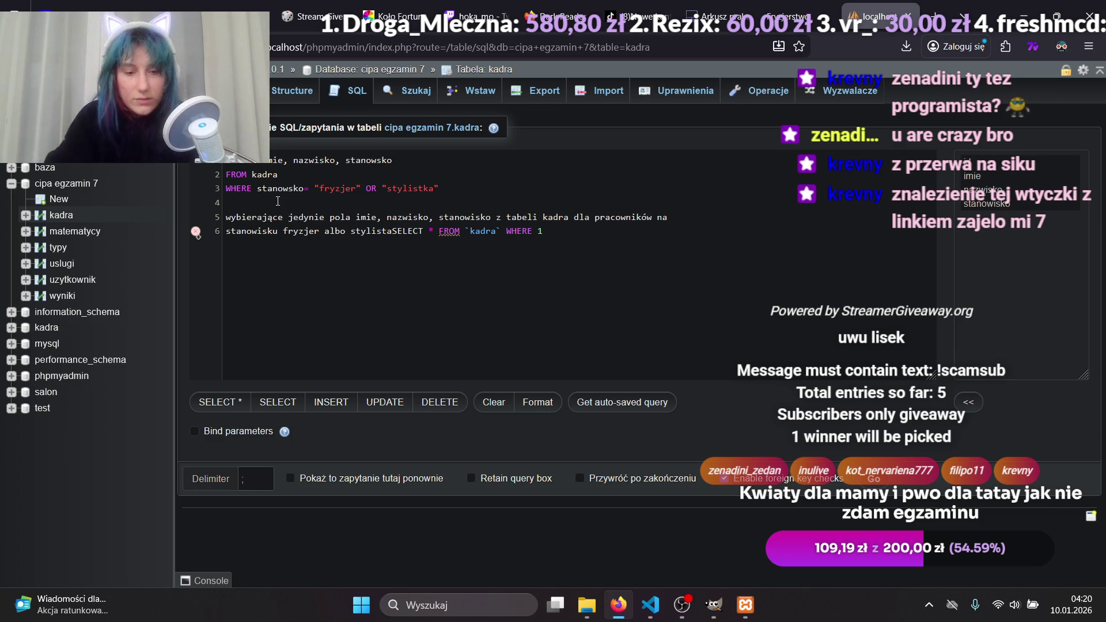
Replace the misspelled stanowsko on line 3 with kadra.stanowisko.
left_click(257, 189)
type("kadra.")
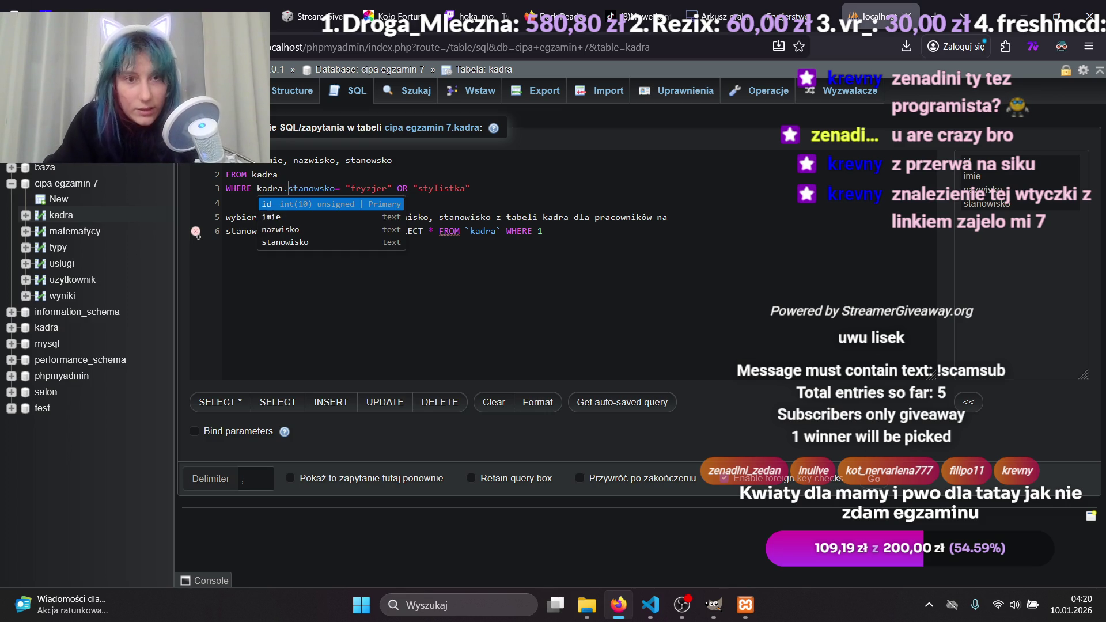
key("Down")
key("Down")
key("Down")
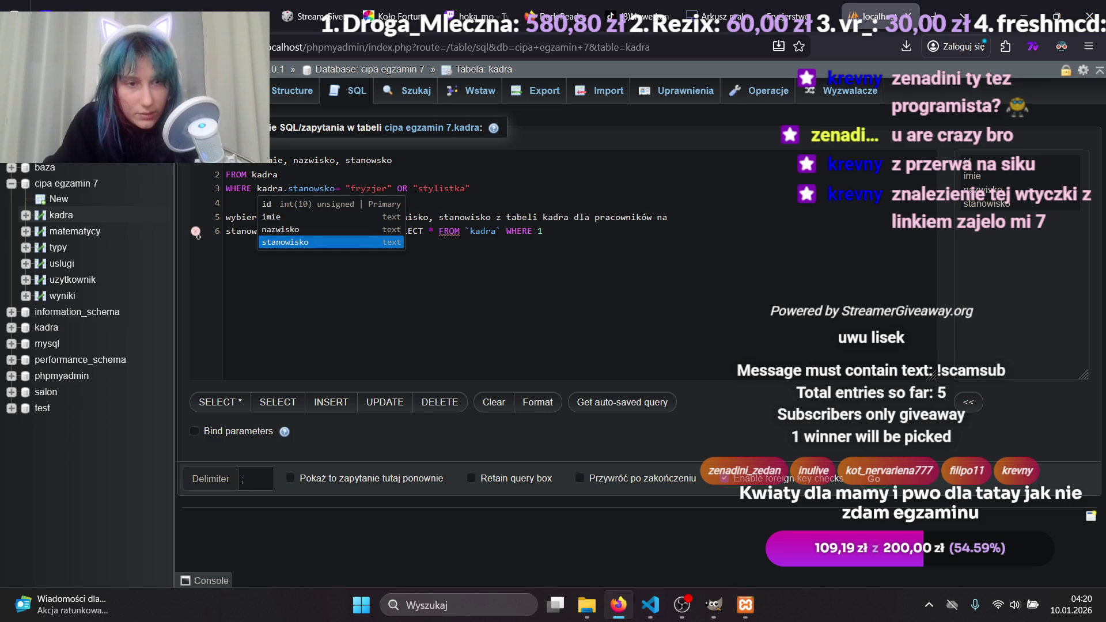
key("Return")
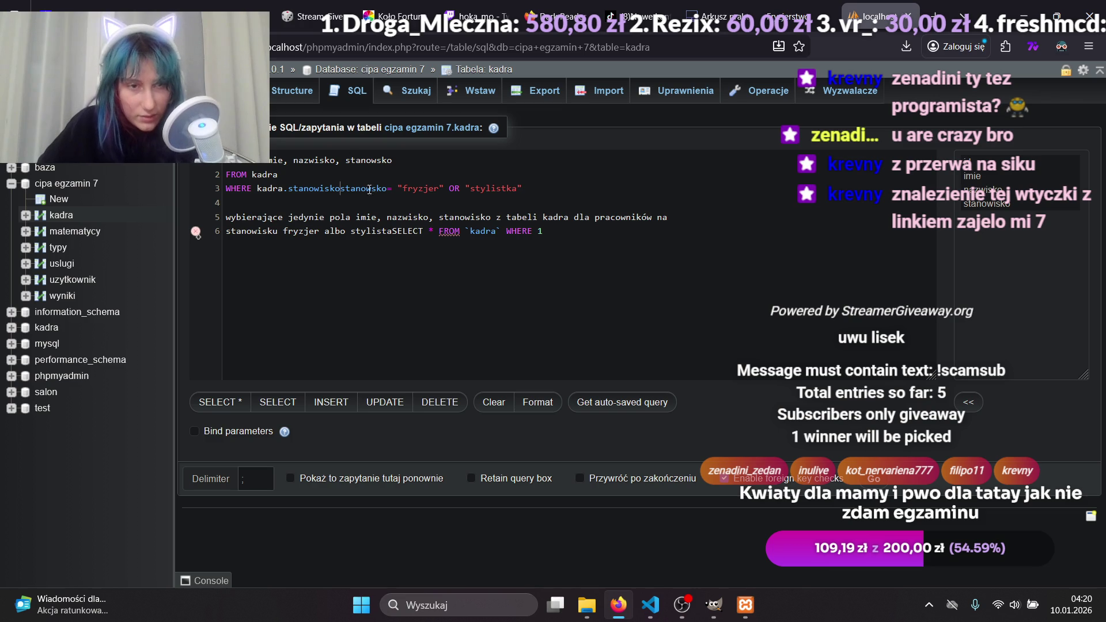
left_click_drag(350, 190, 384, 190)
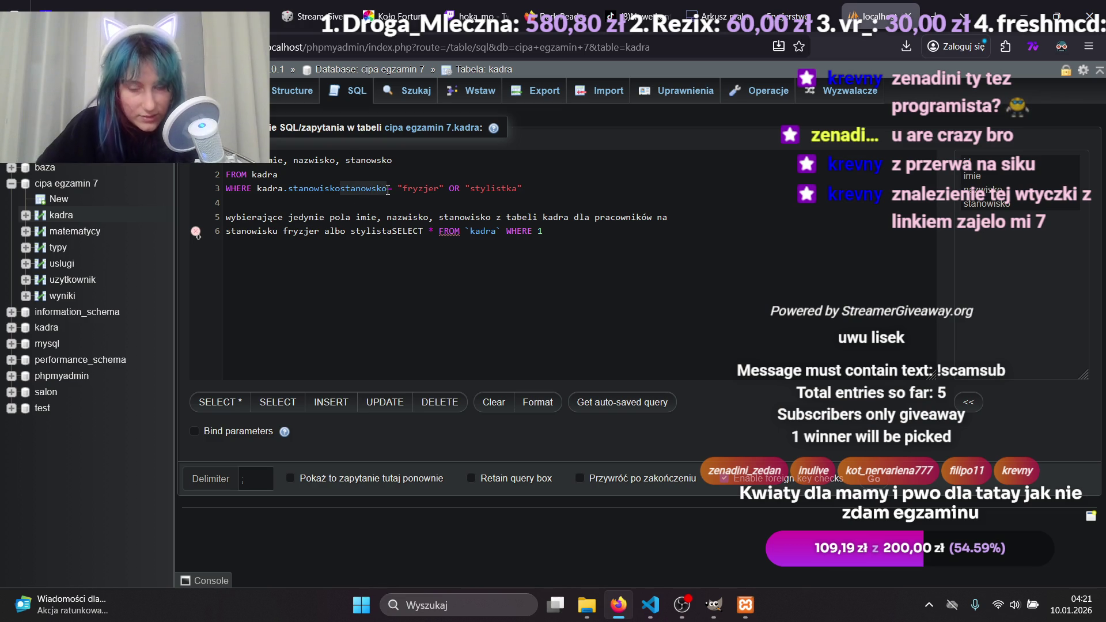
key("BackSpace")
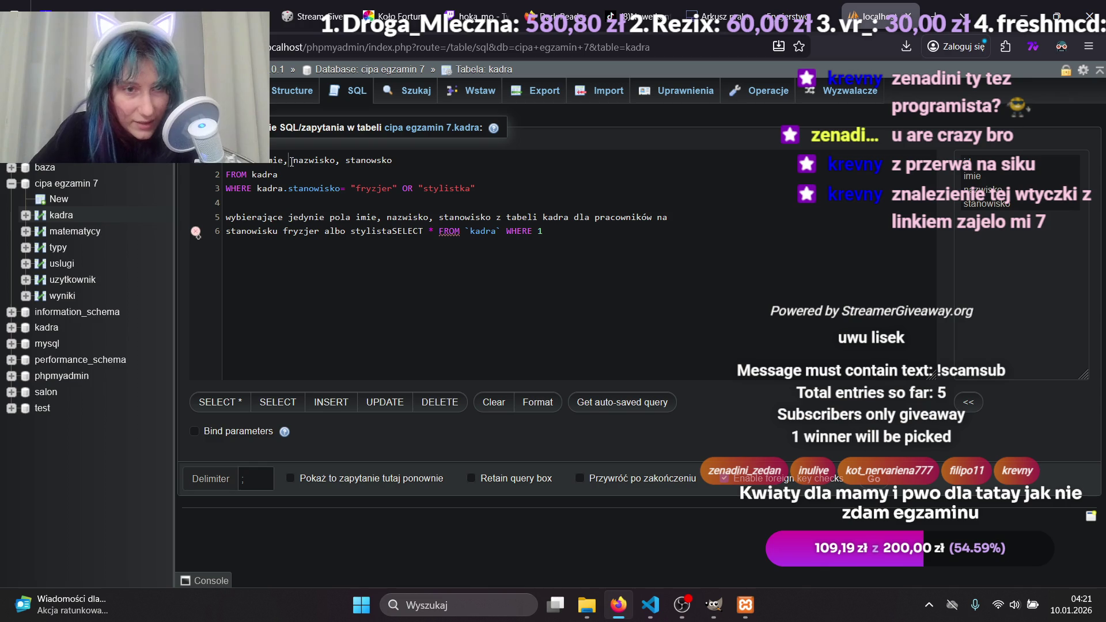
Try adding another kadra. prefix at the end of line 3, then delete the stray kadra text.
left_click(378, 218)
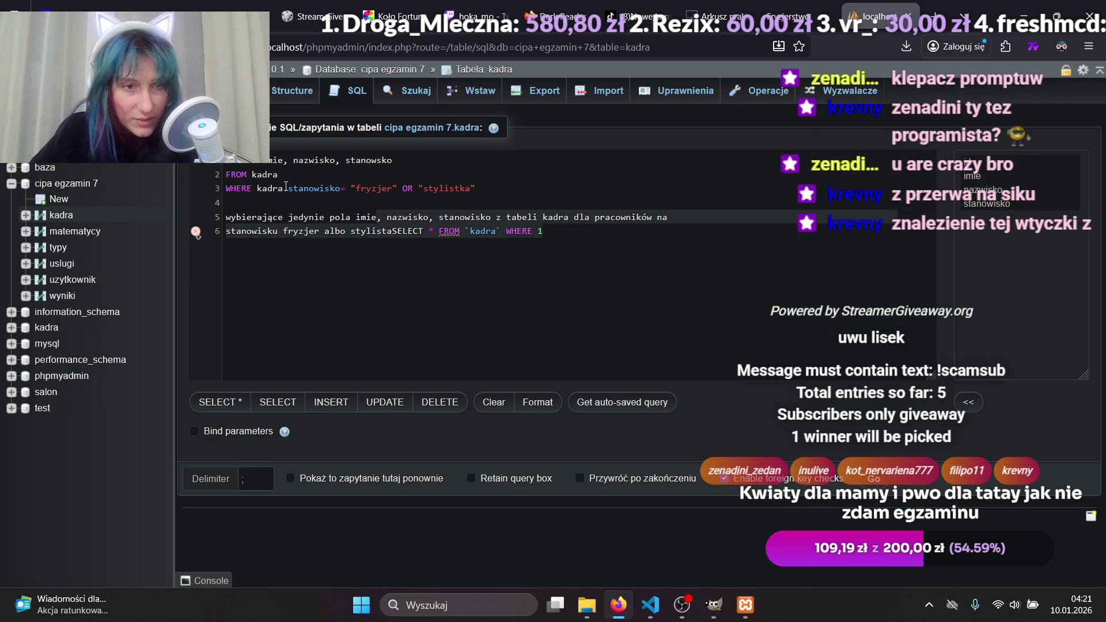
left_click(273, 188)
left_click(314, 189)
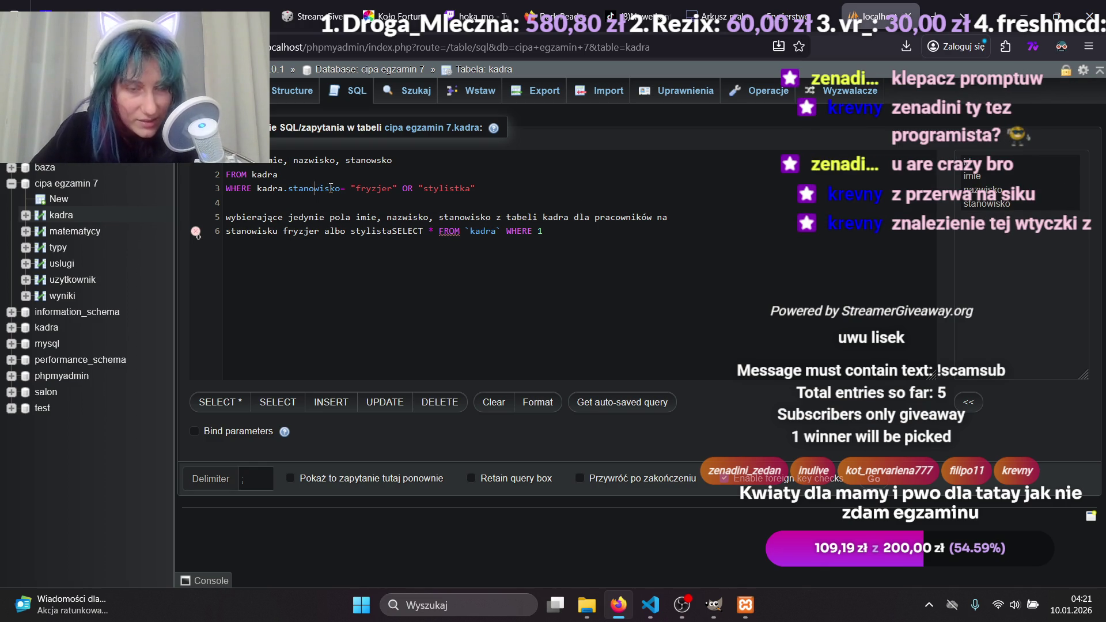
left_click(497, 194)
type("kar")
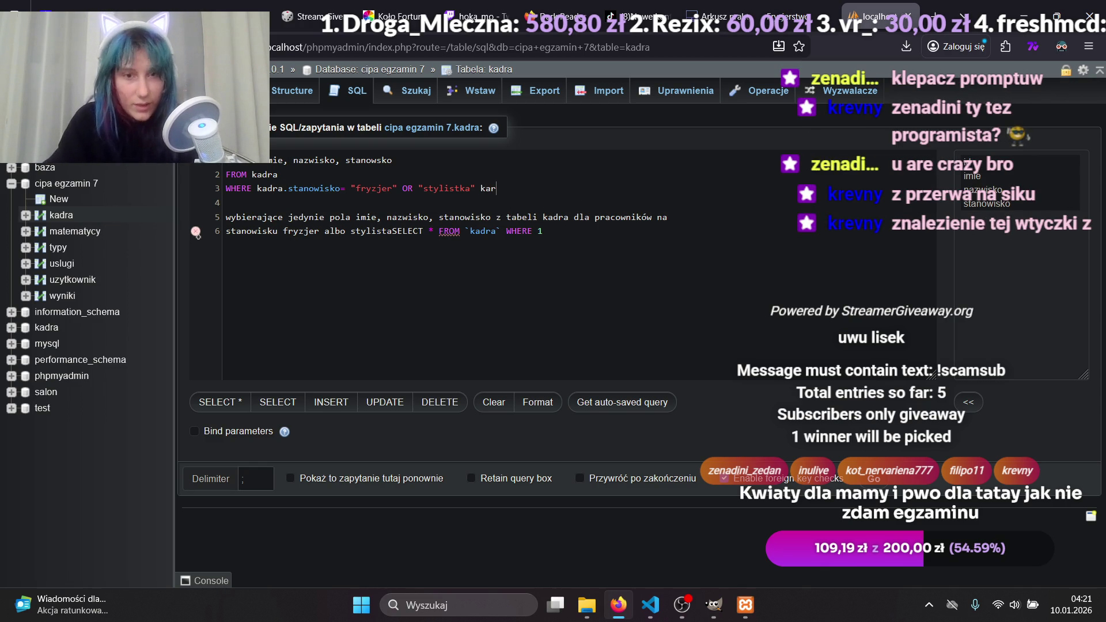
key("Return")
type(".")
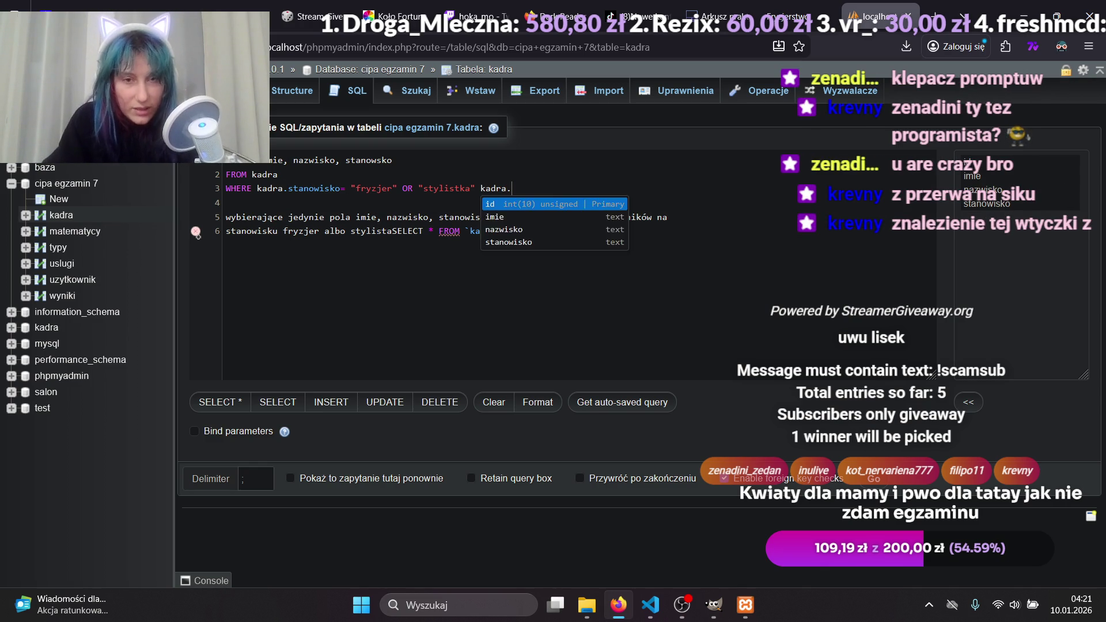
key("Down")
left_click_drag(523, 186, 483, 195)
double_click(483, 195)
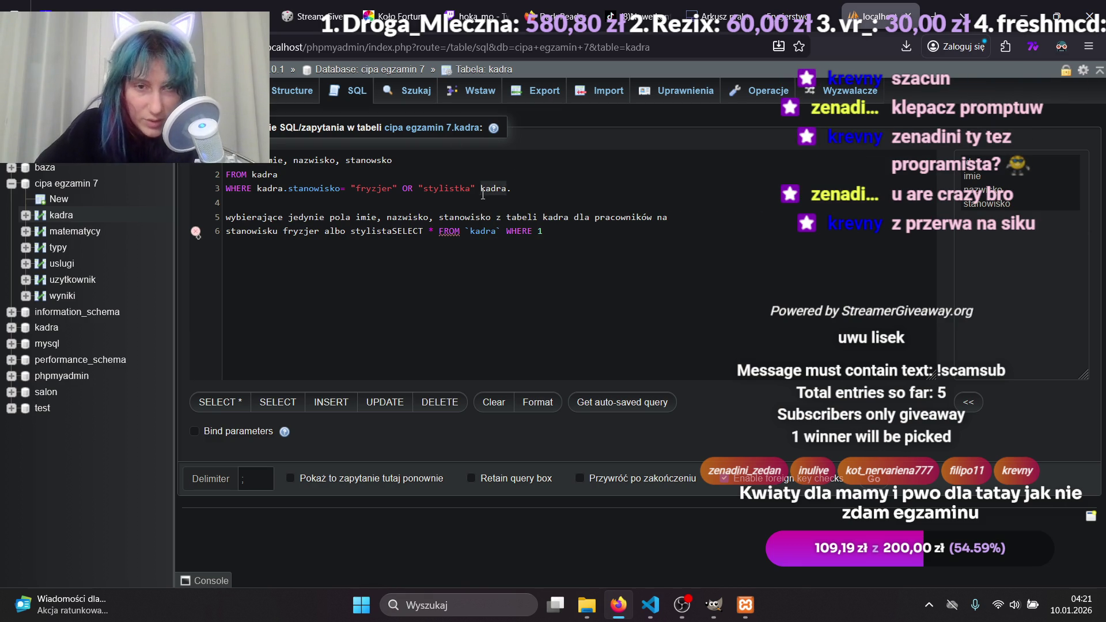
key("BackSpace")
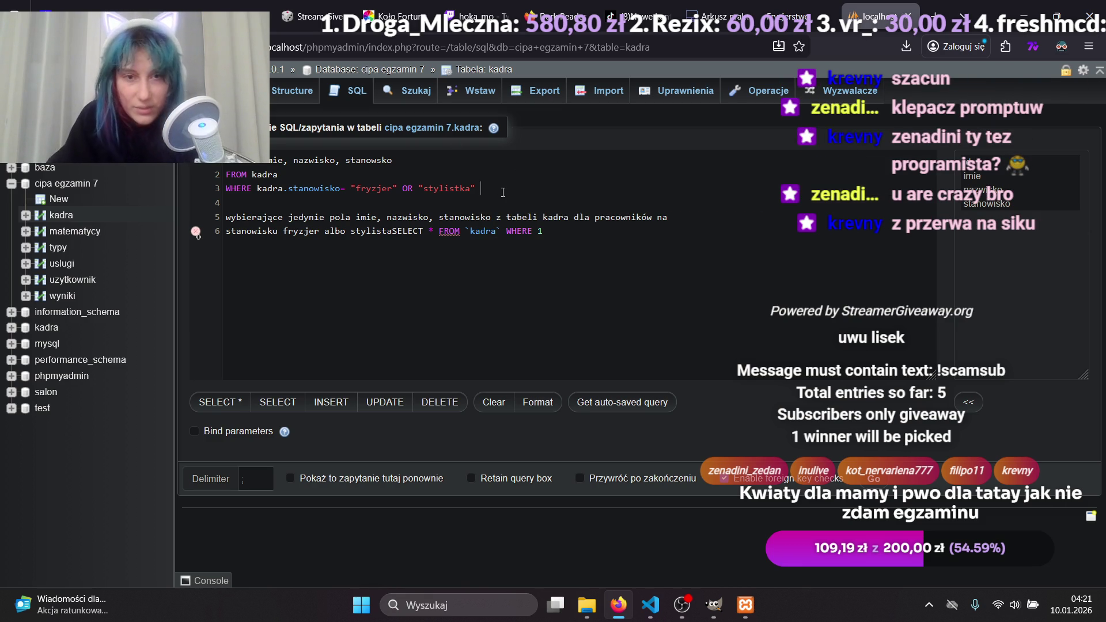
Delete the task description lines 5–6 and run the kadra query with Ctrl+Enter.
left_click_drag(543, 231, 227, 222)
key("BackSpace")
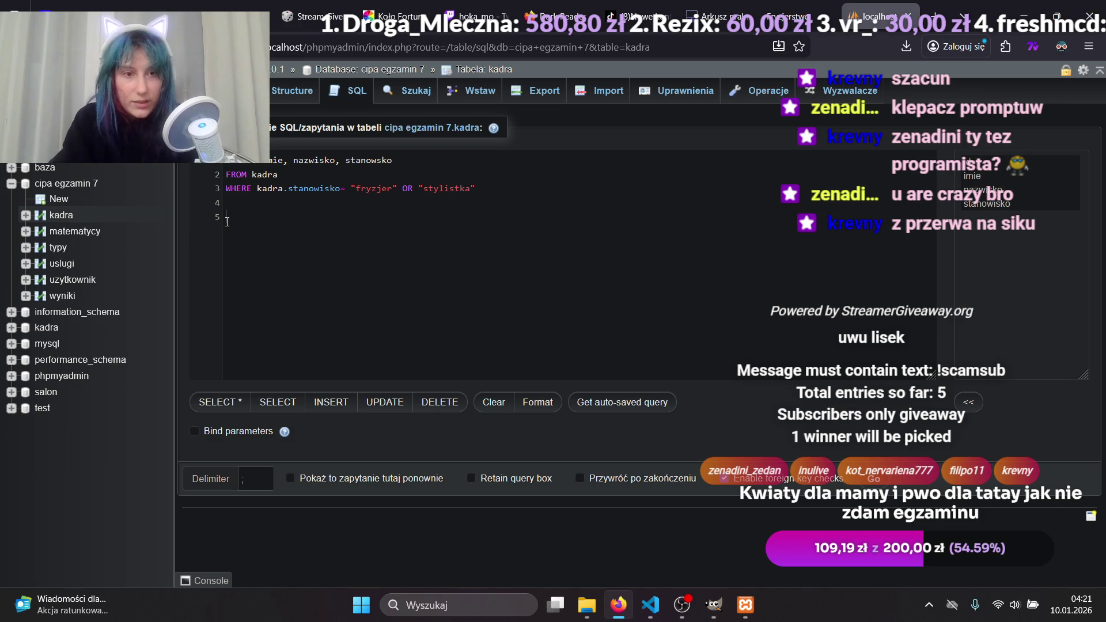
key("ctrl+s")
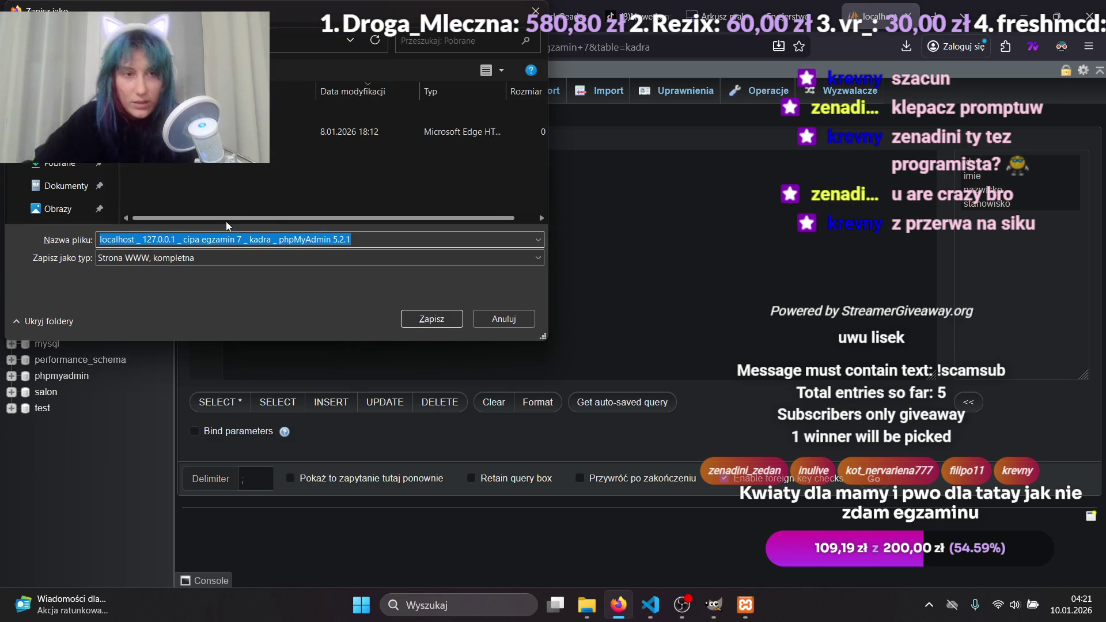
left_click(535, 11)
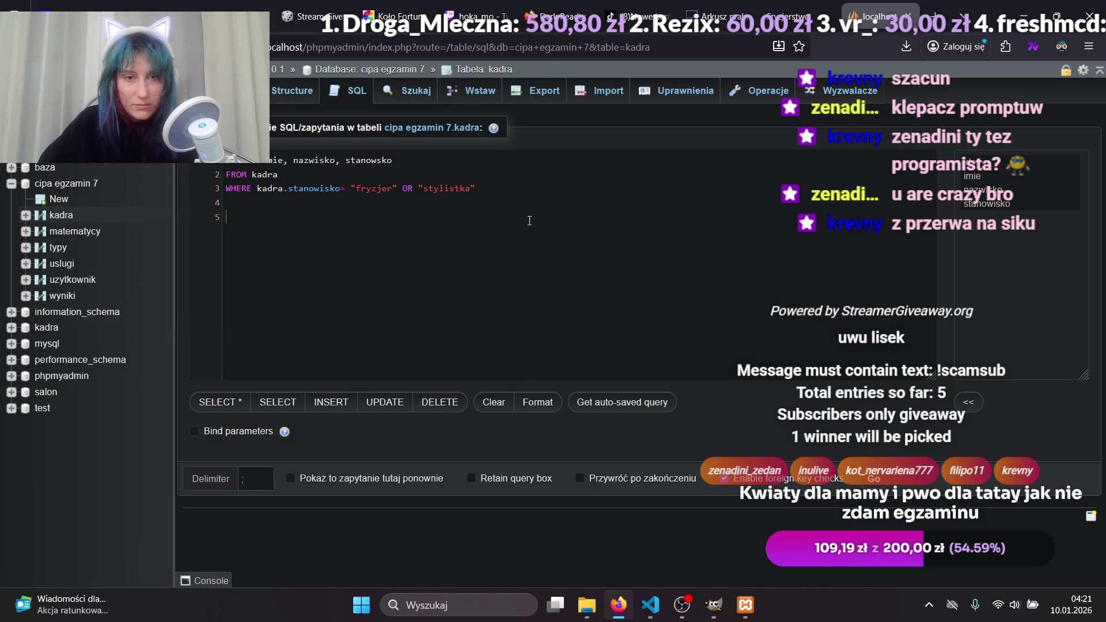
left_click(530, 198)
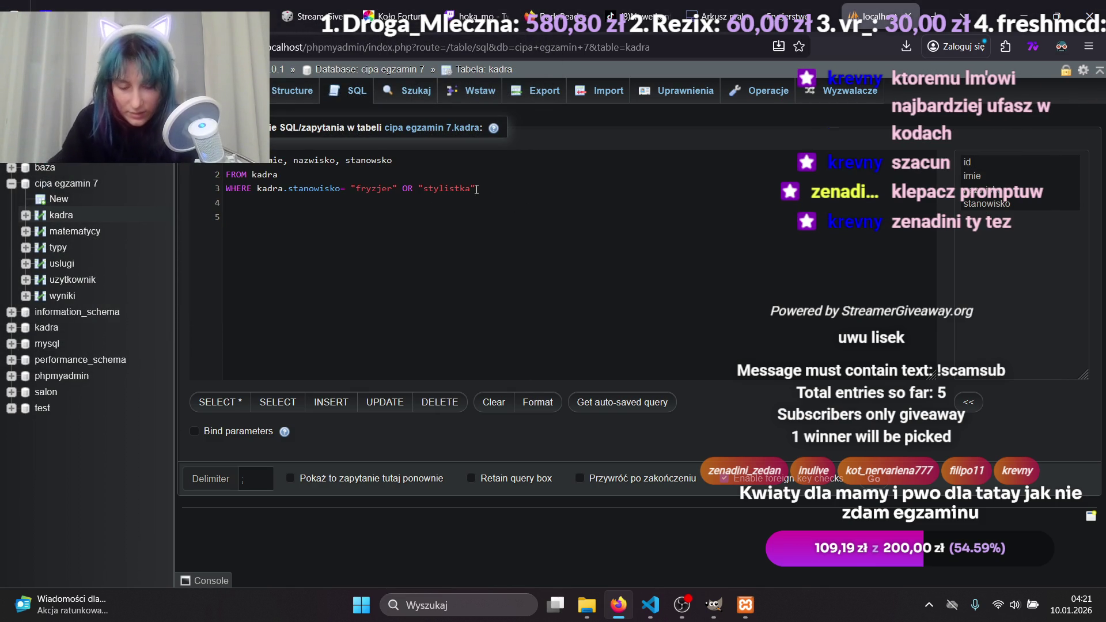
key("ctrl+Return")
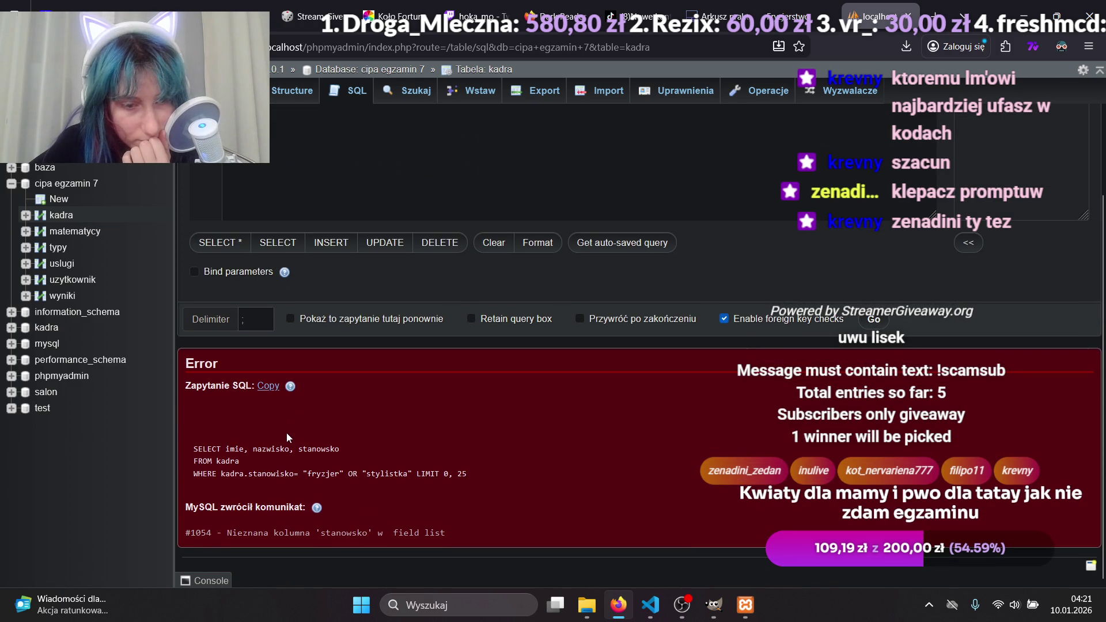
Prefix the stanowisko column as kadra.stanowisko using autocomplete.
scroll(343, 533, "up", 3)
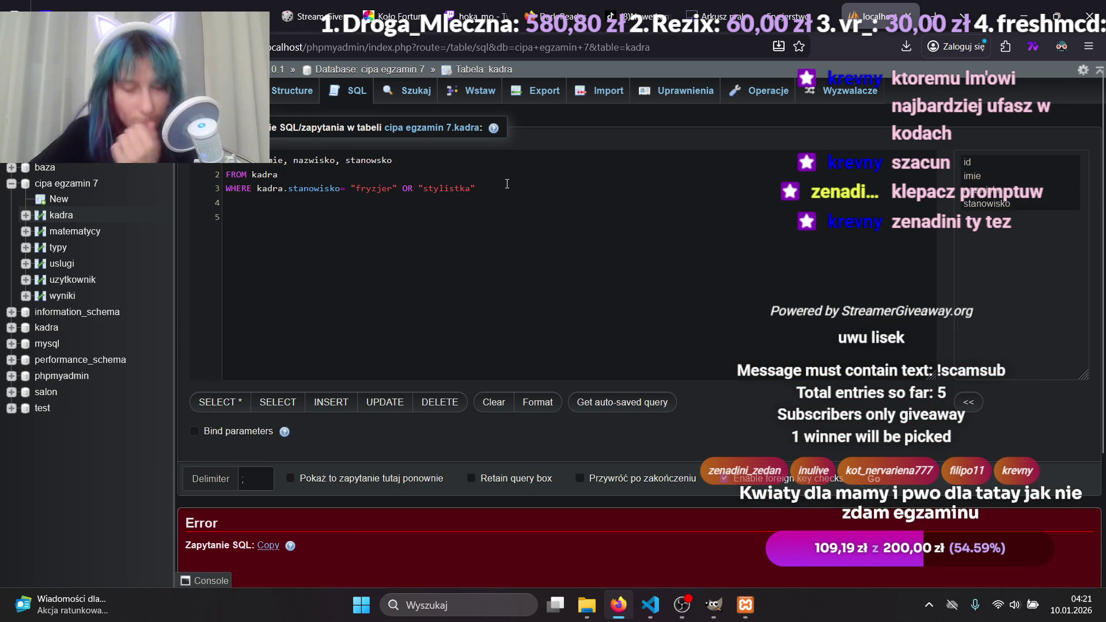
type("kadra")
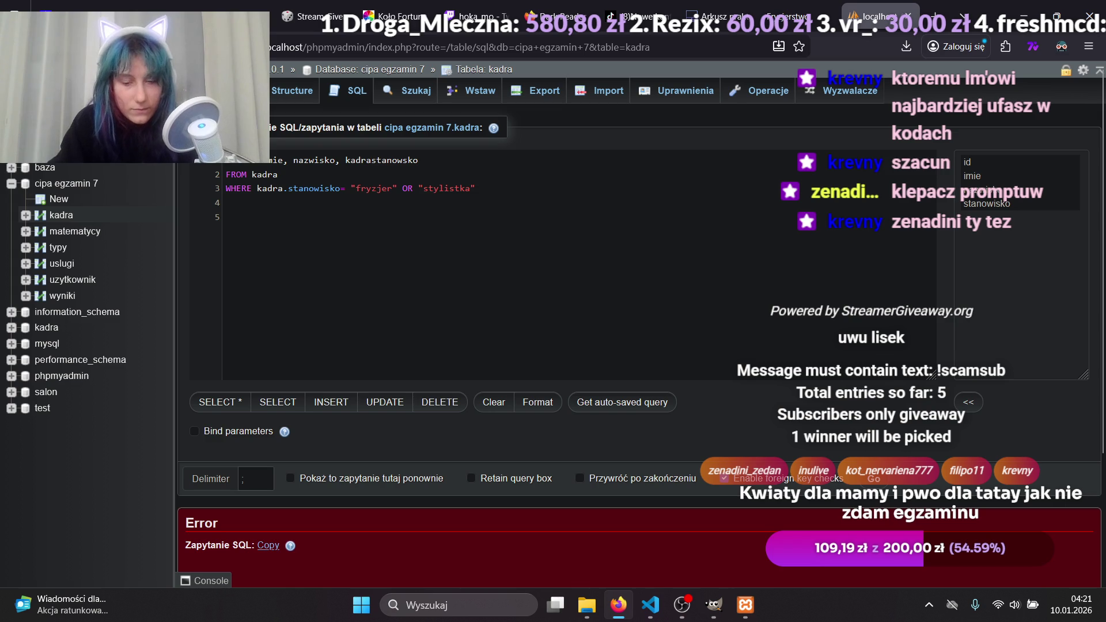
type(".")
key("Down")
key("Down")
key("Down")
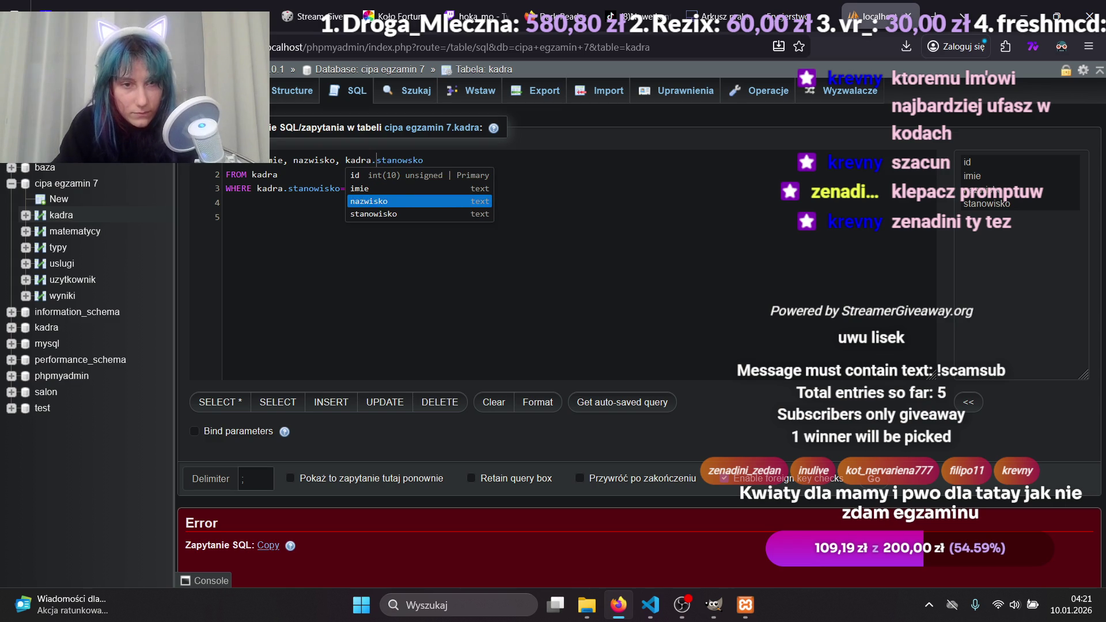
key("Return")
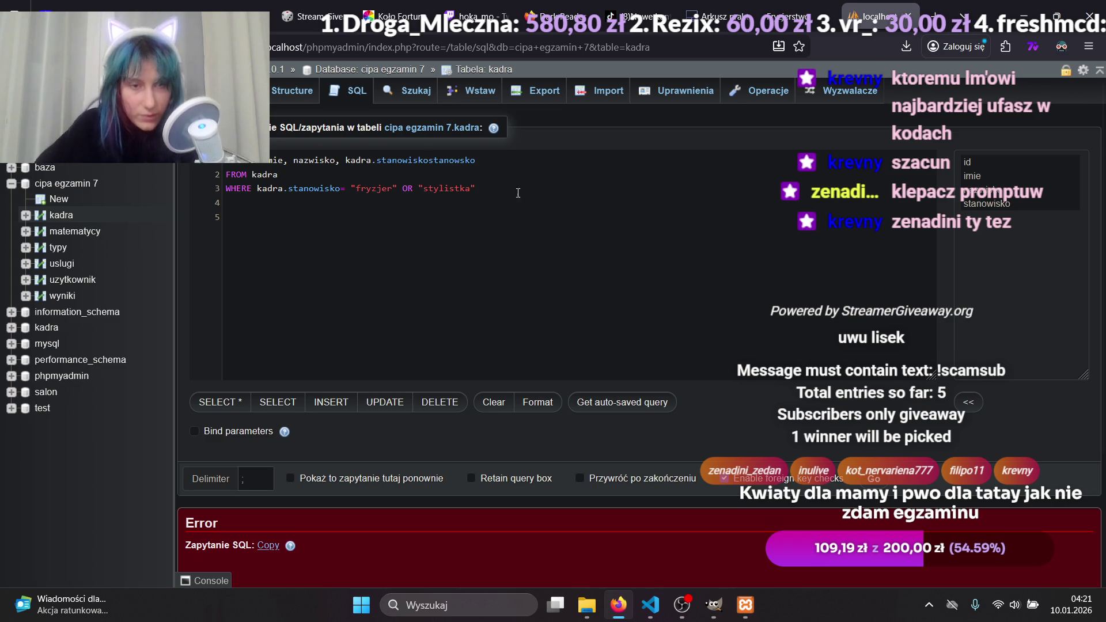
left_click_drag(476, 163, 429, 165)
key("BackSpace")
Replace the bare nazwisko and imie columns with kadra.nazwisko and kadra.imie.
left_click_drag(336, 163, 295, 166)
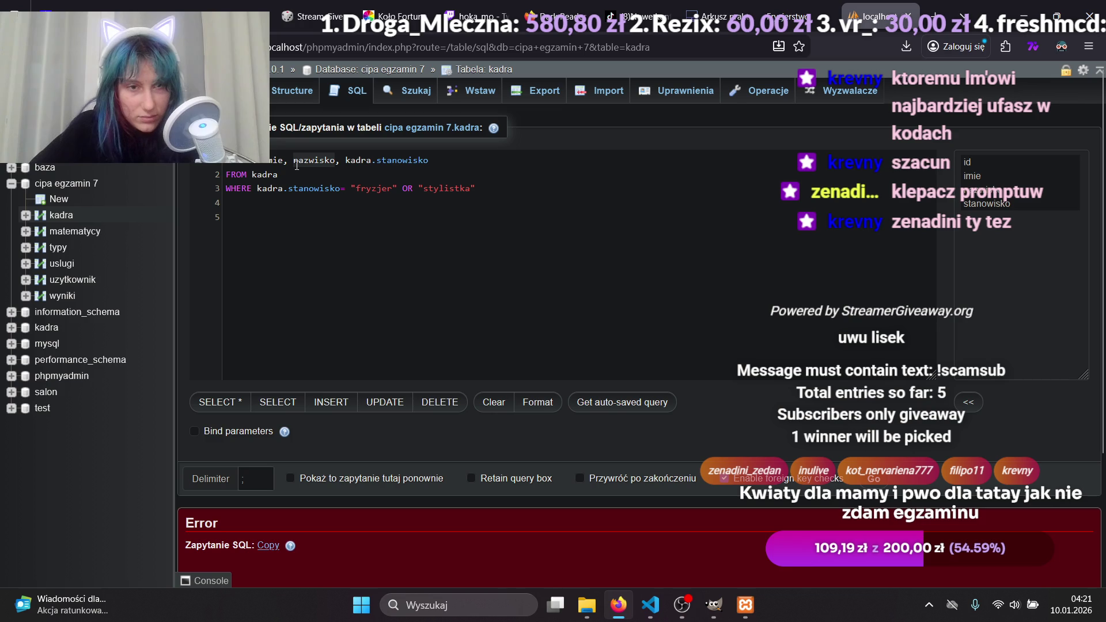
type("ka")
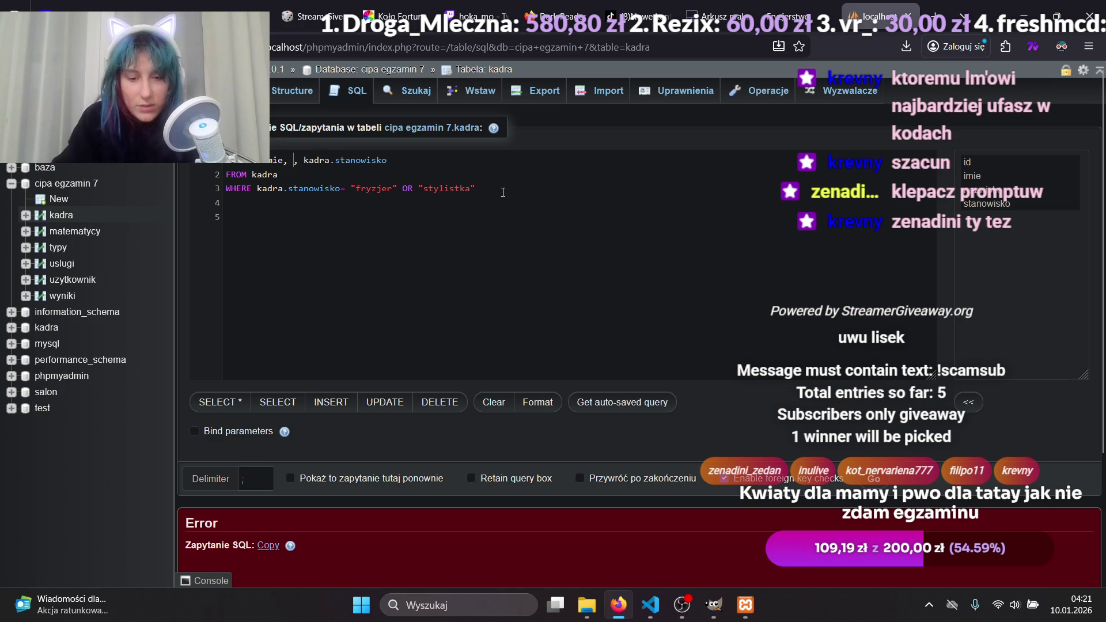
key("Return")
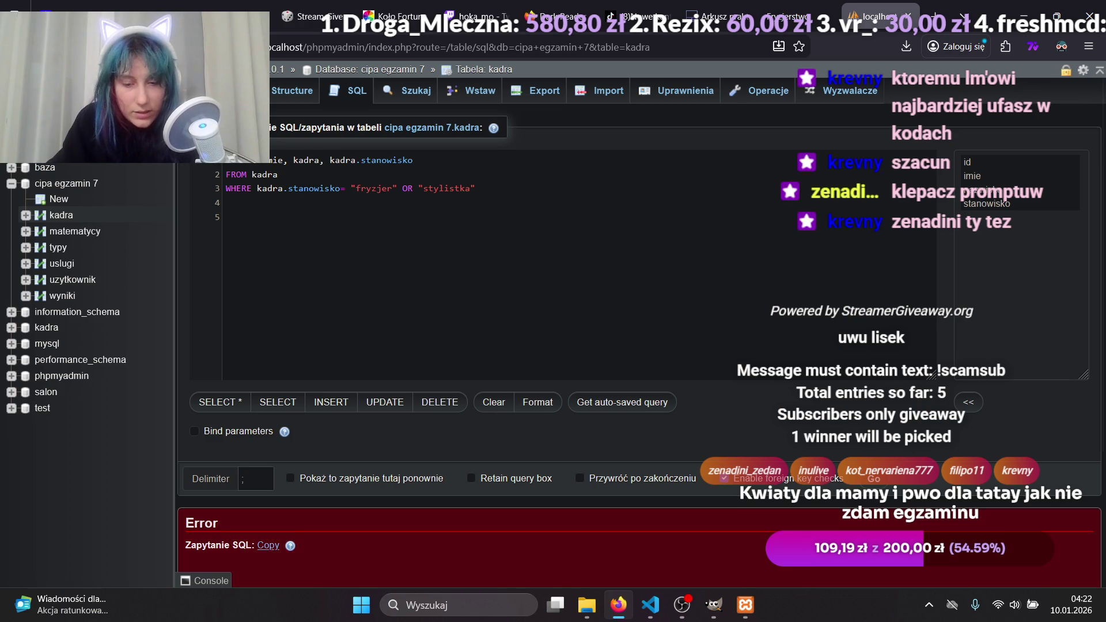
type(".n")
key("Return")
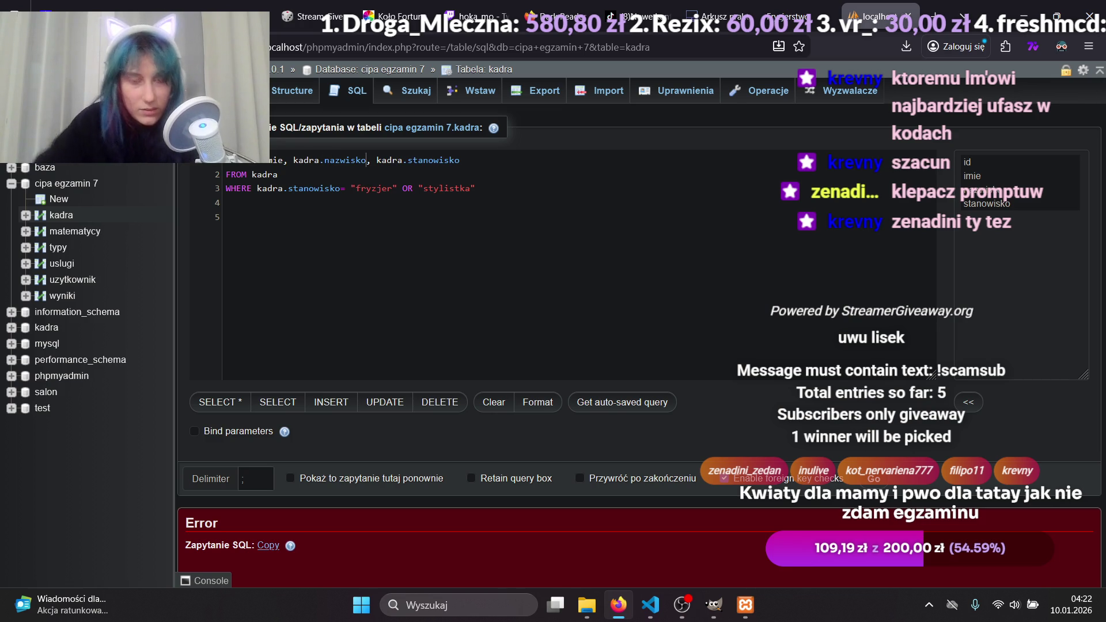
key("BackSpace")
key("BackSpace")
key("BackSpace")
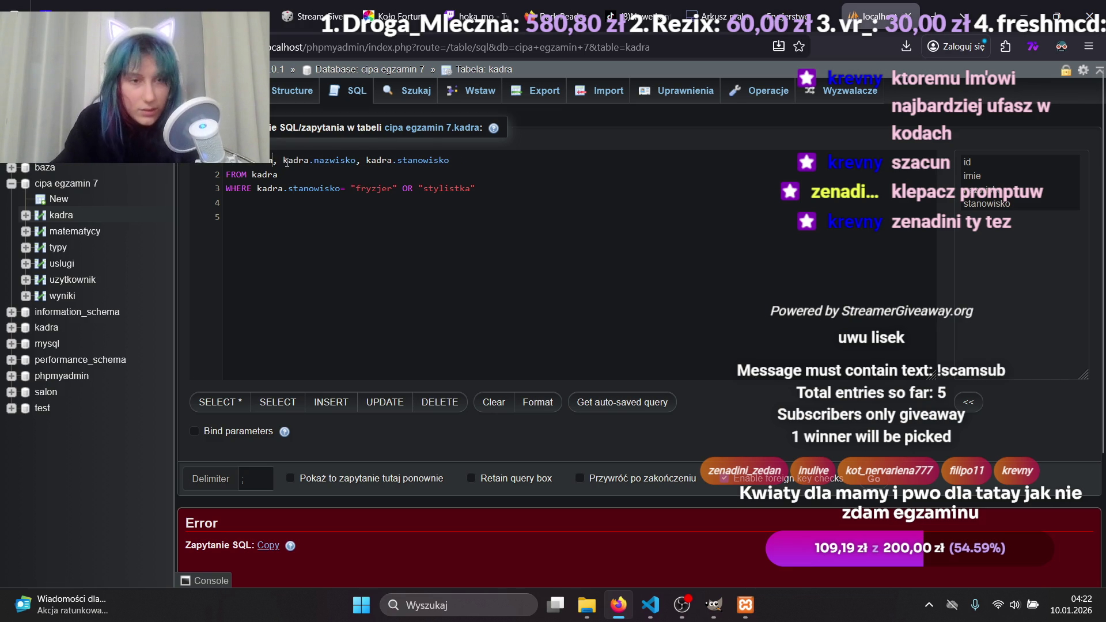
type("mi")
key("BackSpace")
key("BackSpace")
key("BackSpace")
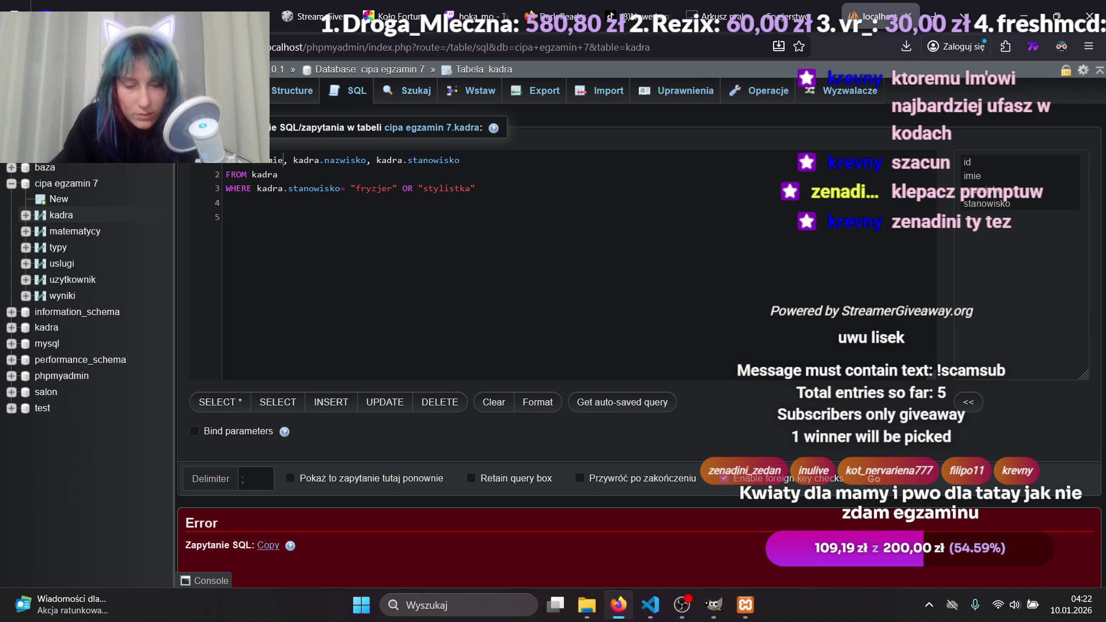
type("kadra.nazw")
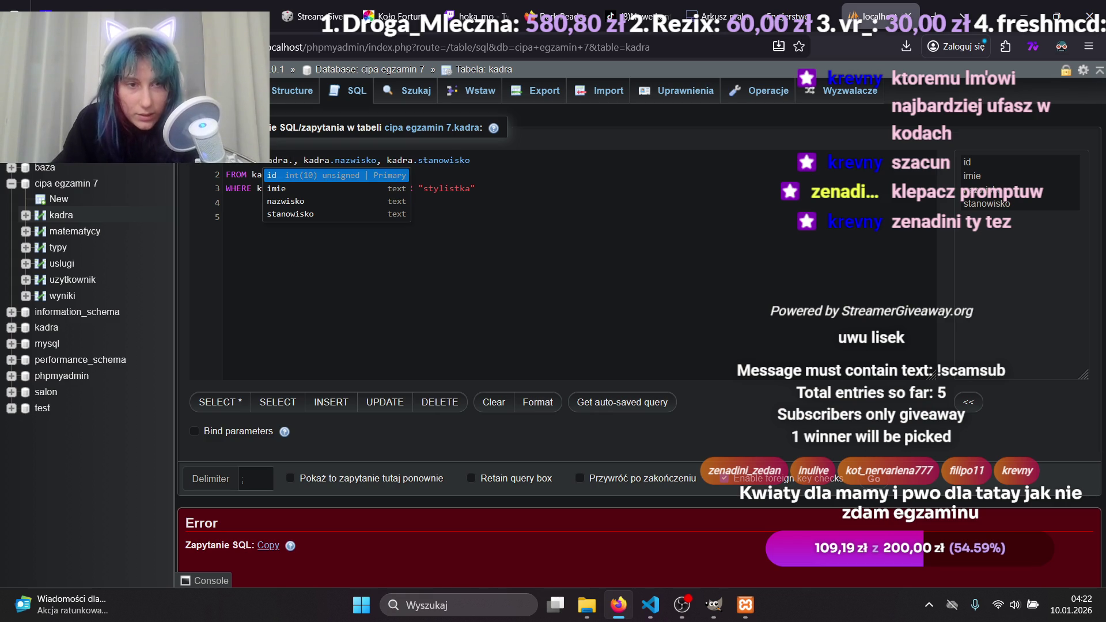
type("i")
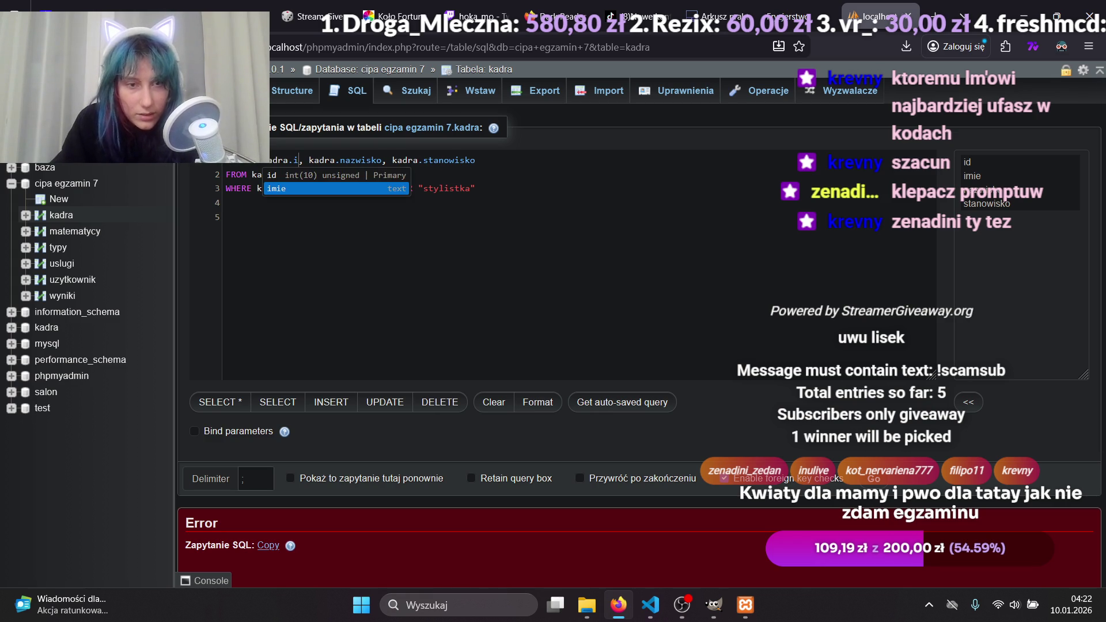
key("Down")
key("Return")
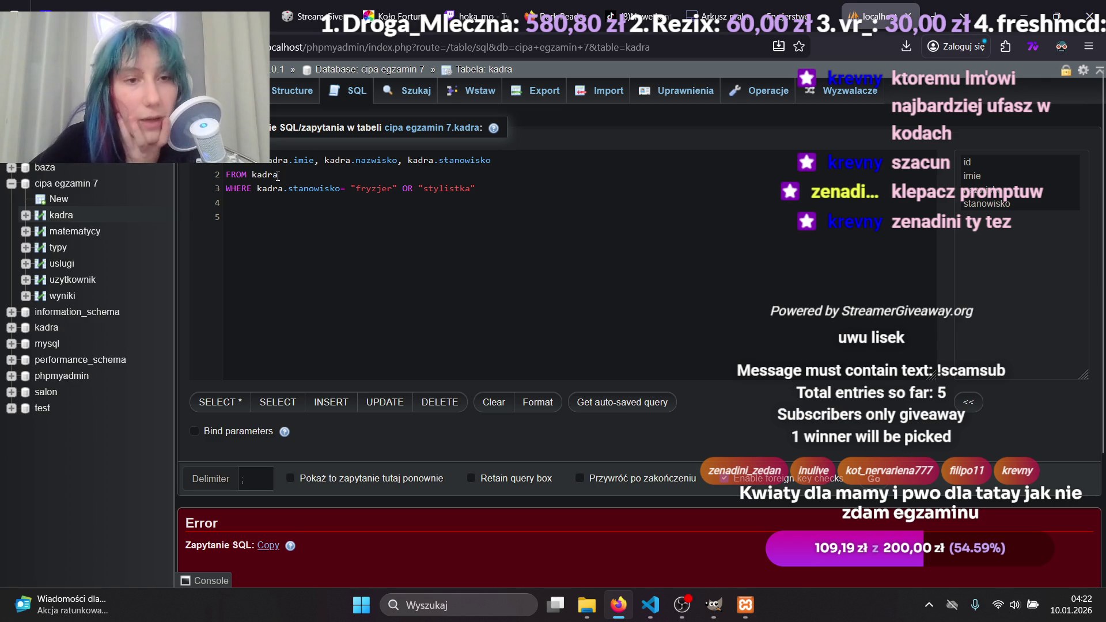
Delete the WHERE clause line and run the query, listing all 5 staff rows.
left_click(282, 188)
left_click_drag(484, 190, 227, 192)
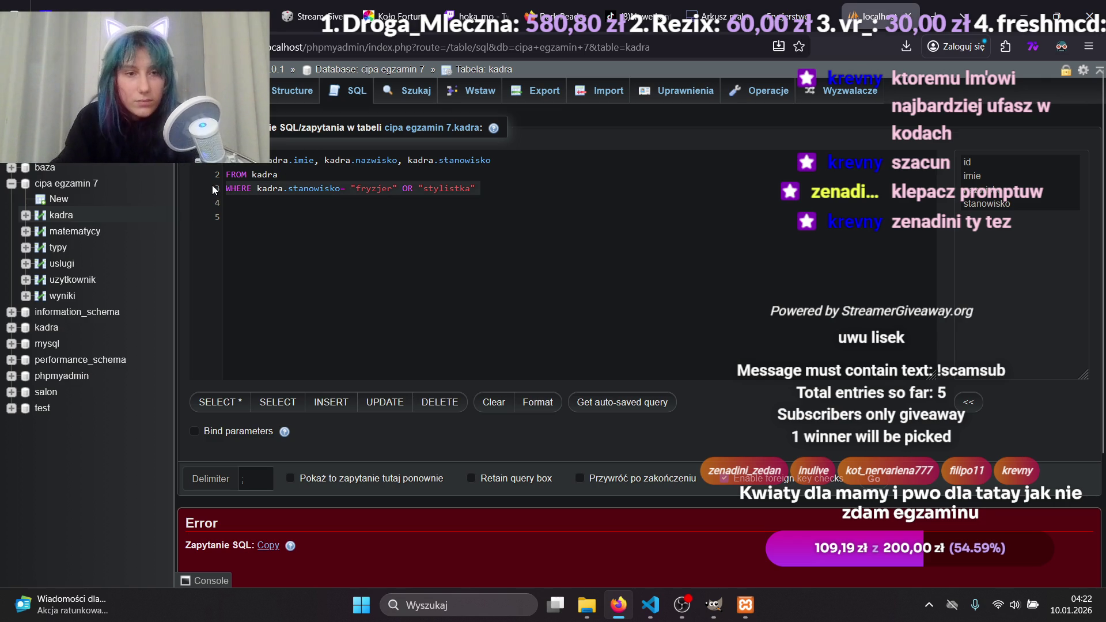
key("BackSpace")
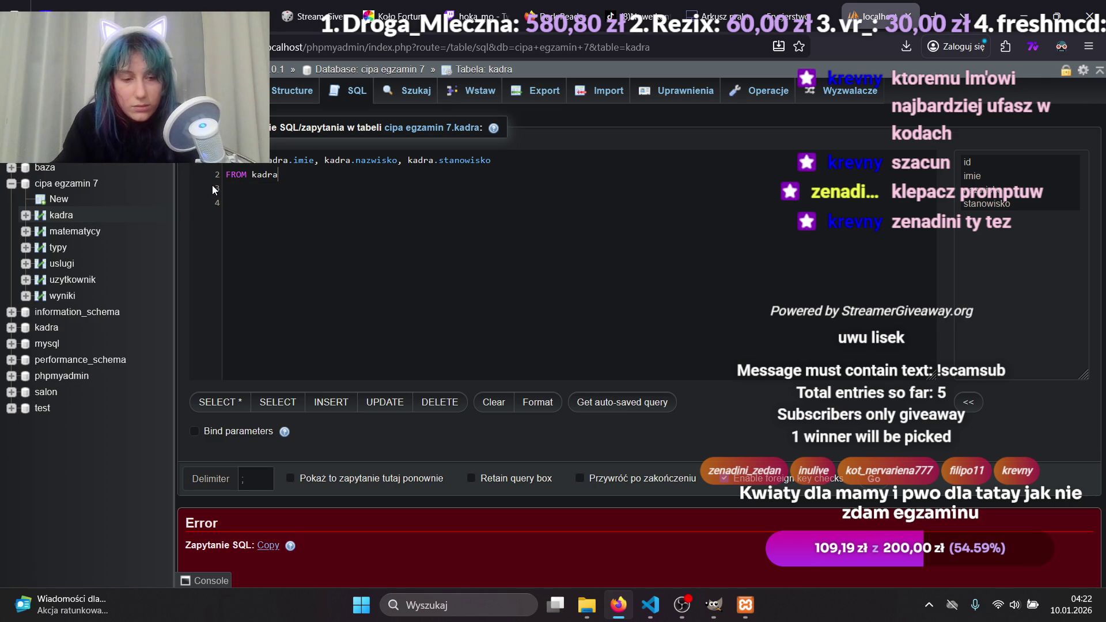
key("ctrl+Return")
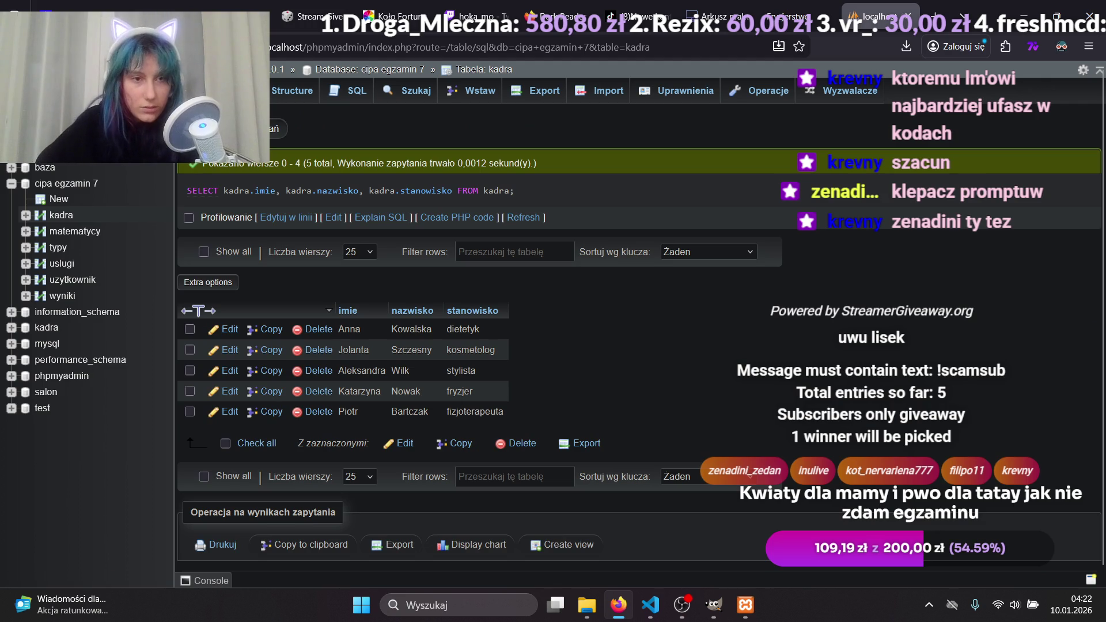
Restore the fryzjer/stylistka WHERE filter and rerun the query, getting one fryzjer row.
left_click(279, 128)
key("ctrl+z")
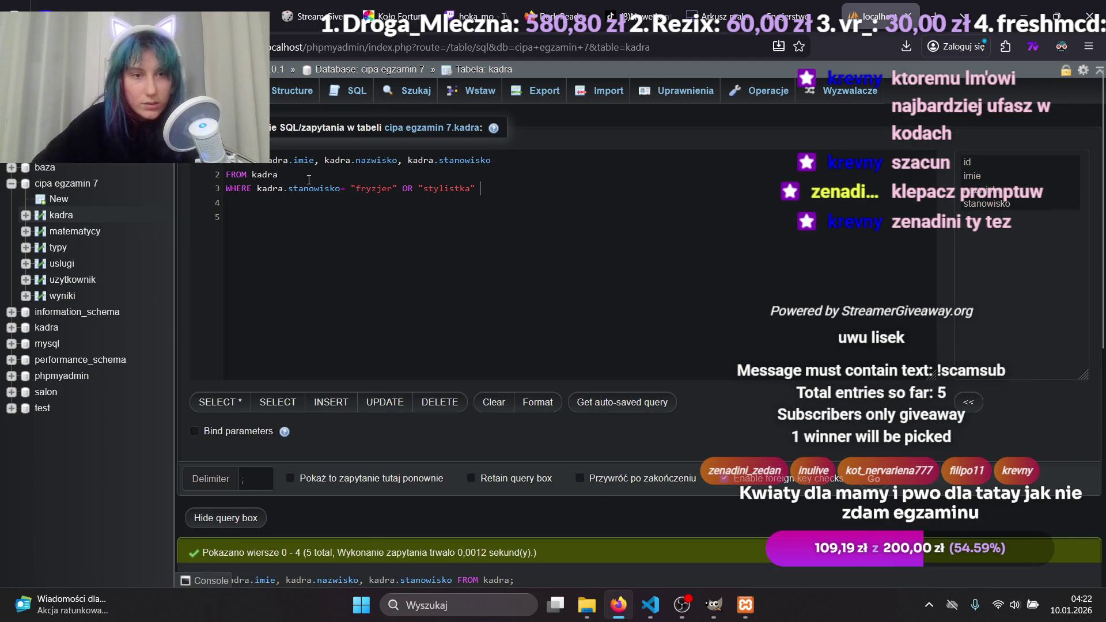
key("ctrl+Return")
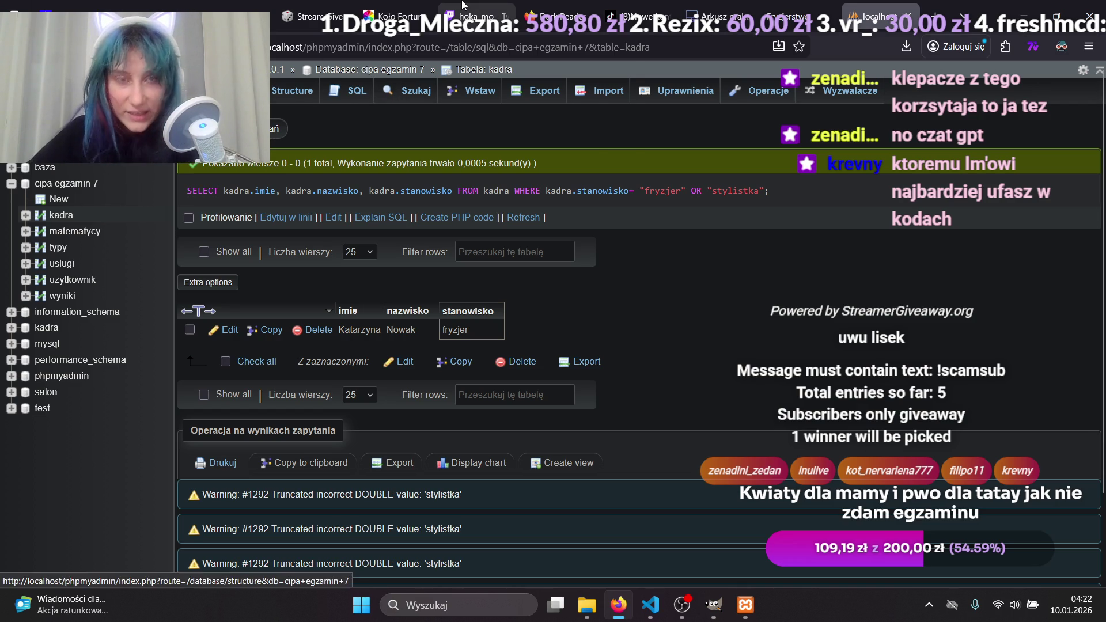
Select and copy the executed SQL query text.
mouse_move(462, 5)
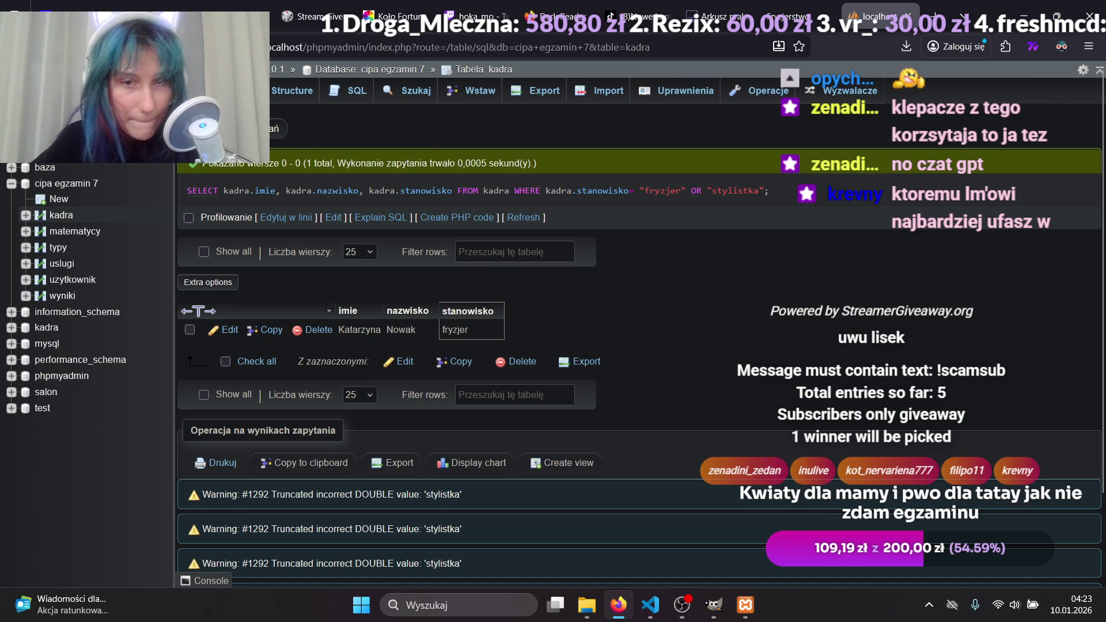
left_click_drag(772, 191, 174, 195)
left_click(653, 202)
left_click_drag(771, 188, 188, 190)
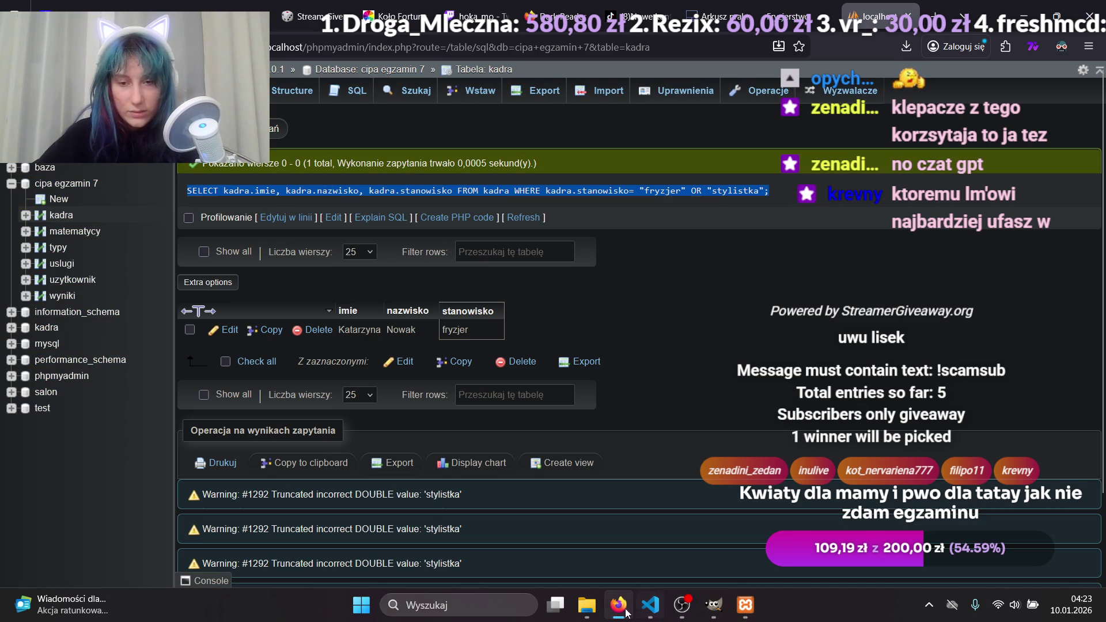
Paste the kadra fryzjer/stylistka query into line 1 of kwerendy.txt, then reopen the Arkusz PDF.
left_click(647, 606)
key("ctrl+v")
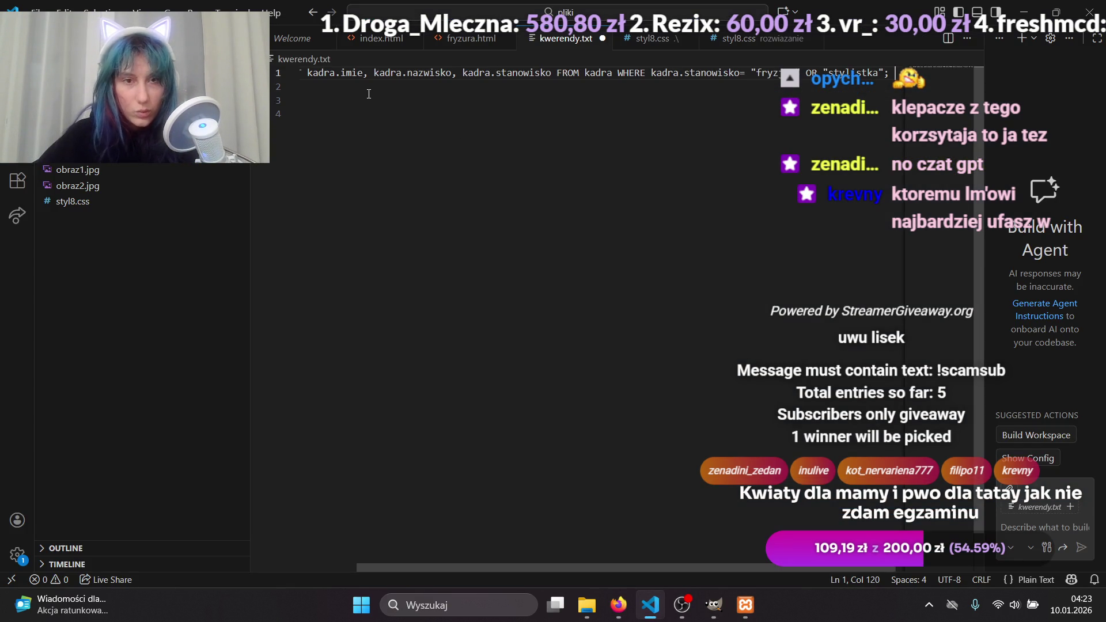
scroll(610, 565, "left", 5)
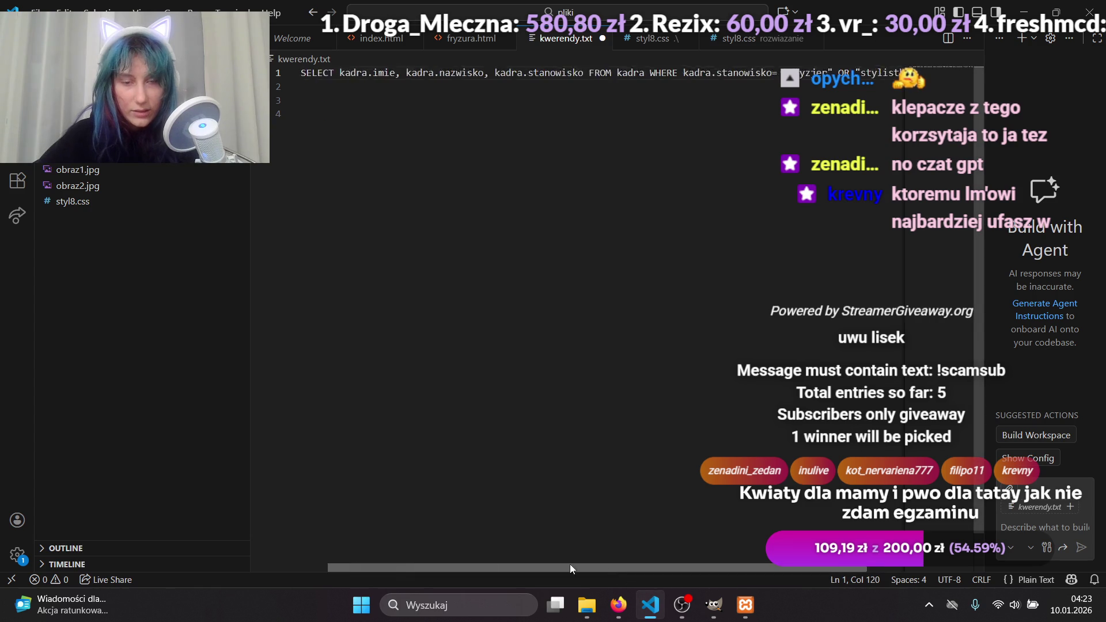
left_click(618, 605)
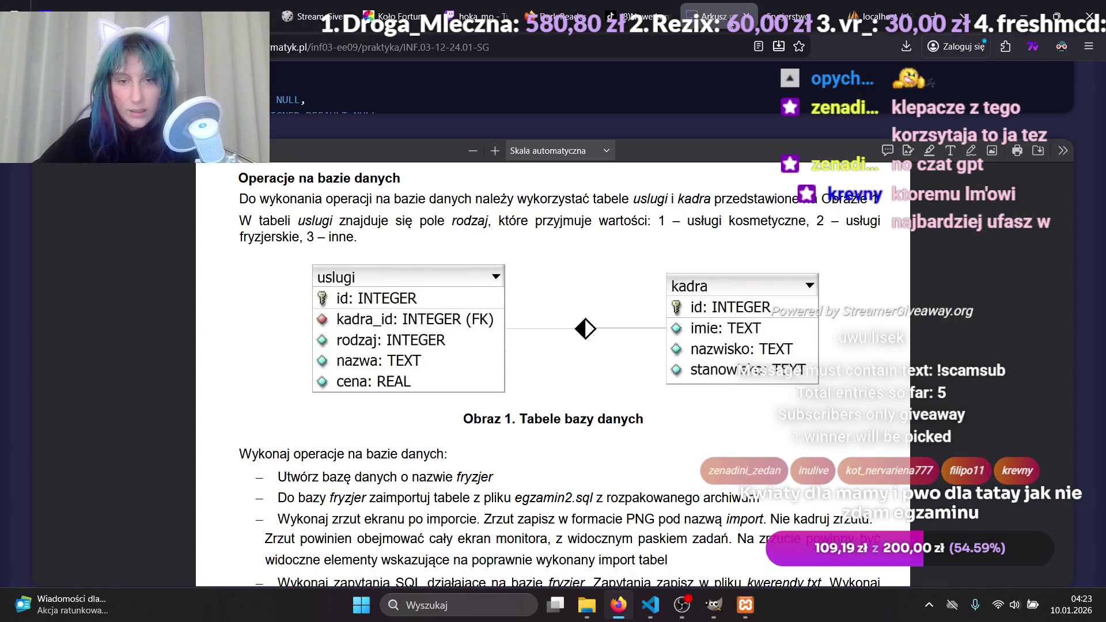
left_click(717, 18)
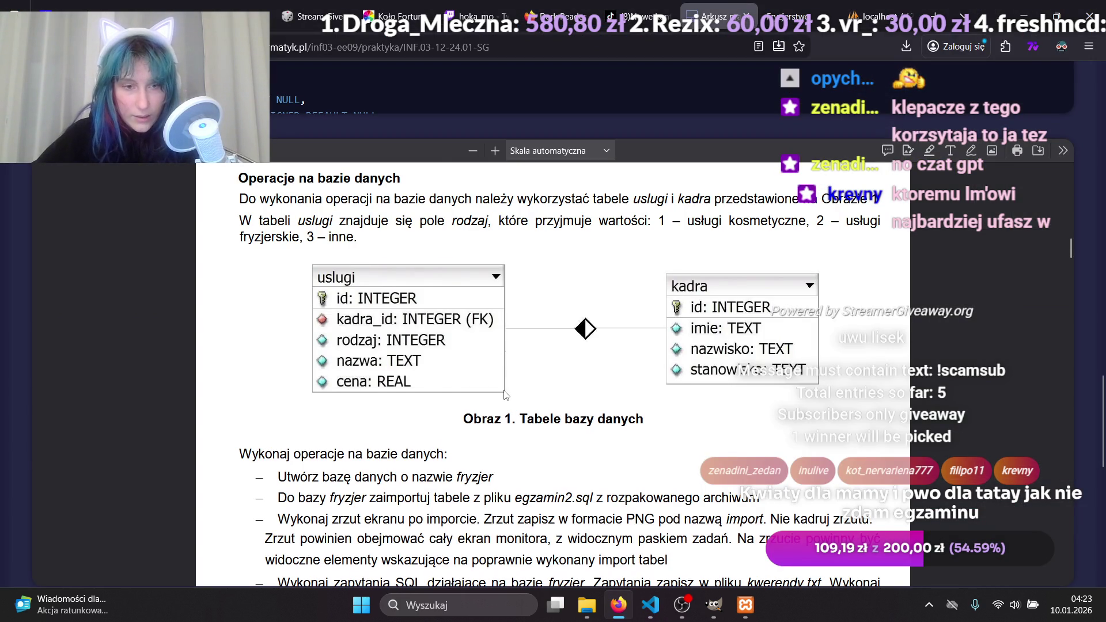
Select the Zapytanie 2 task description in the exam PDF and return to phpMyAdmin.
scroll(501, 393, "down", 5)
left_click(373, 401)
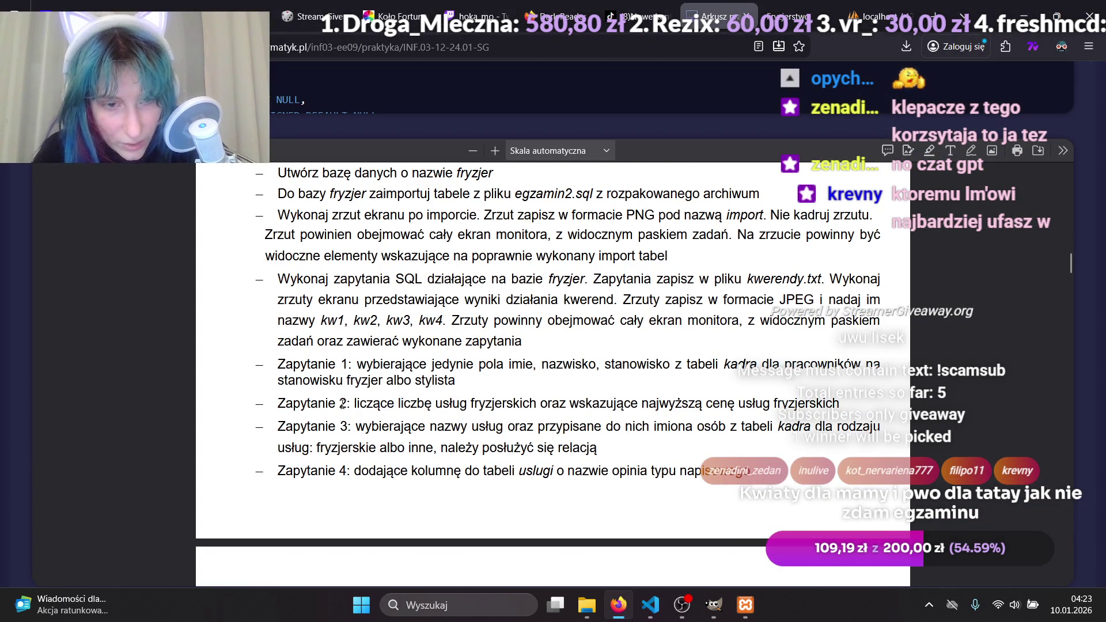
left_click_drag(354, 403, 837, 403)
key("ctrl+c")
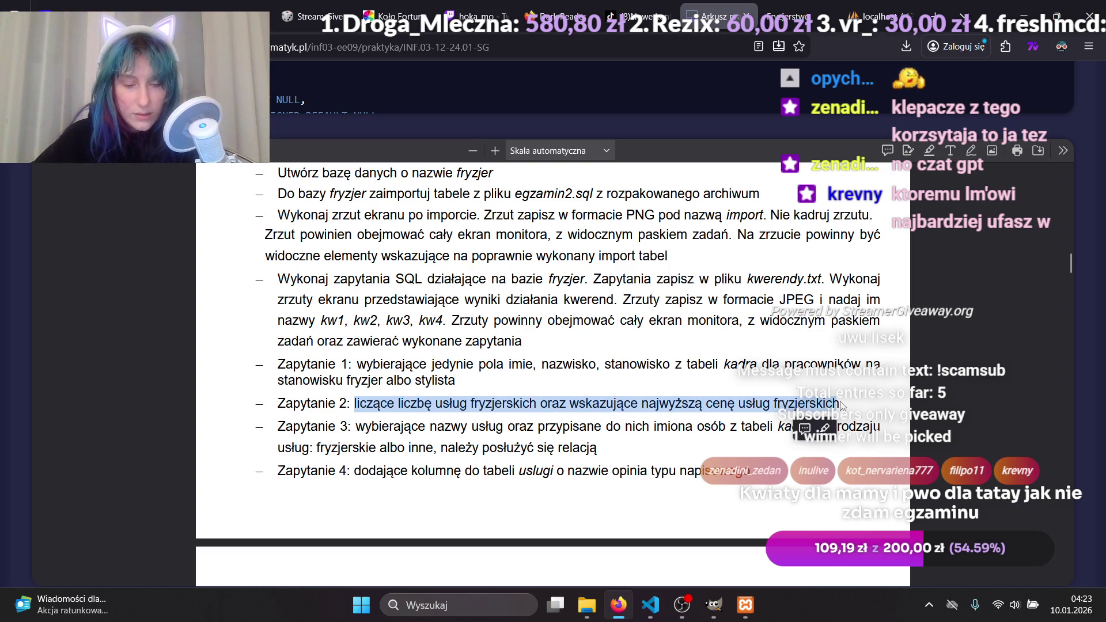
key("alt+Tab")
key("alt+Tab")
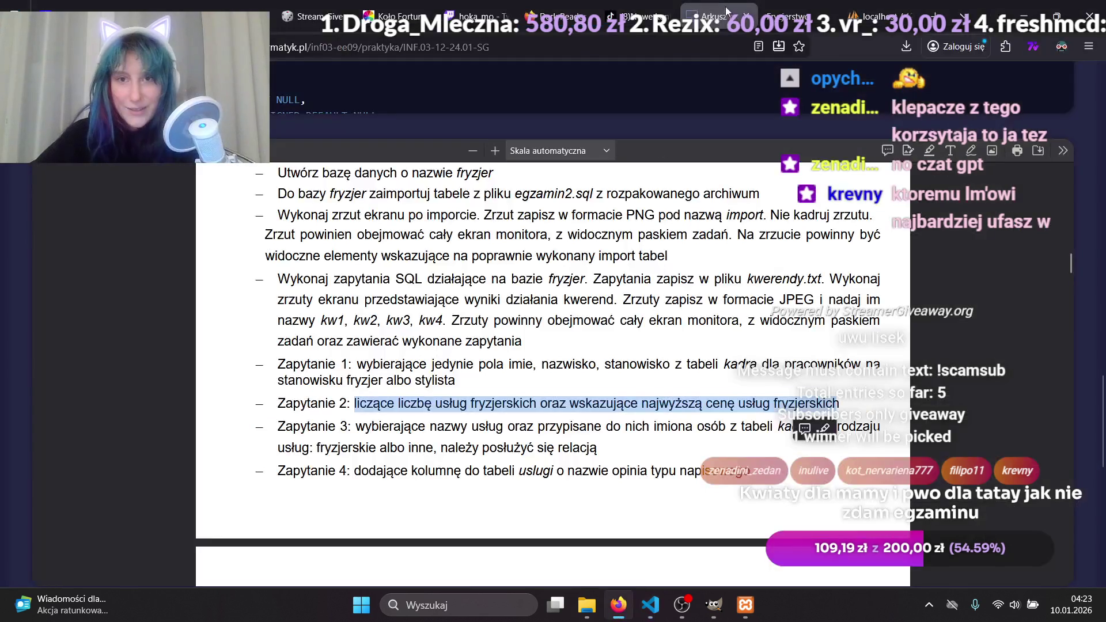
left_click(869, 16)
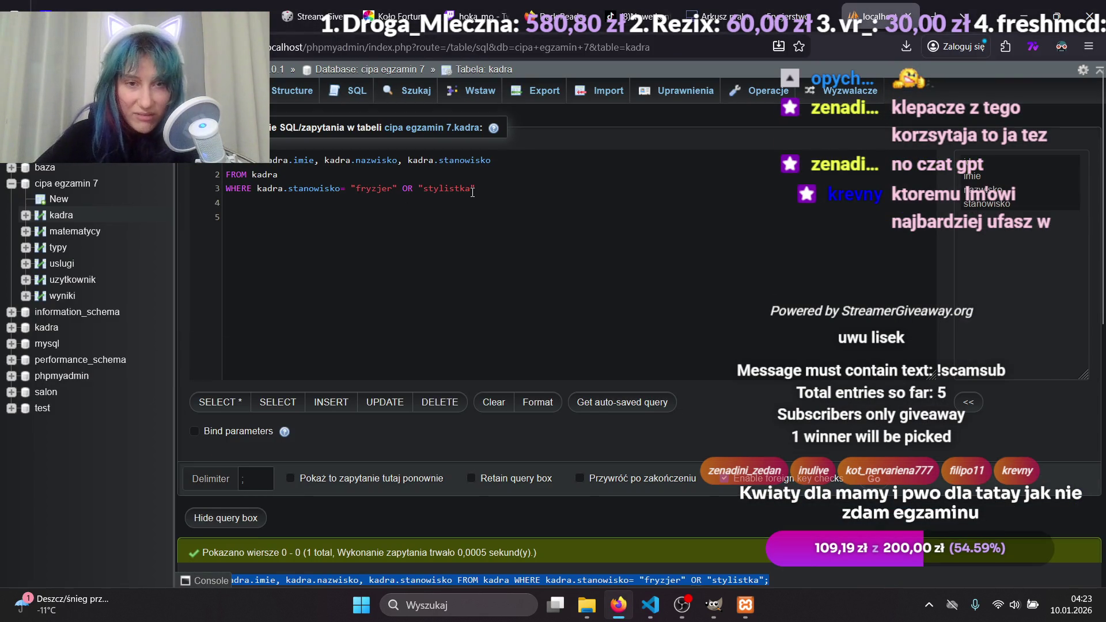
mouse_move(474, 190)
left_mouse_down()
mouse_move(241, 174)
mouse_move(231, 158)
left_mouse_up()
key("ctrl+v")
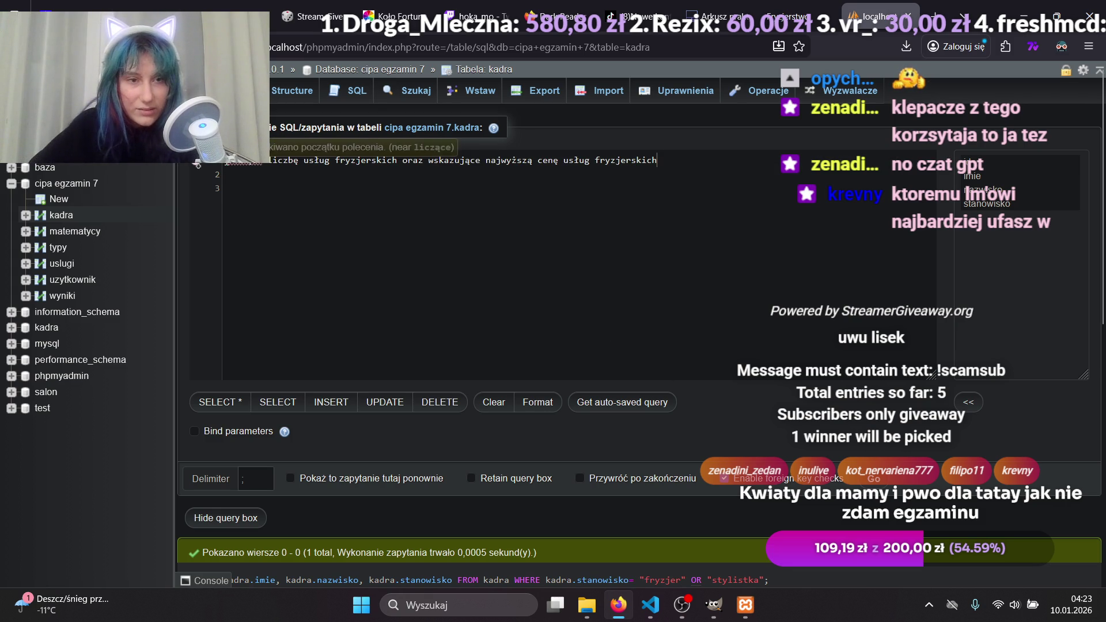
key("Home")
key("Return")
key("Return")
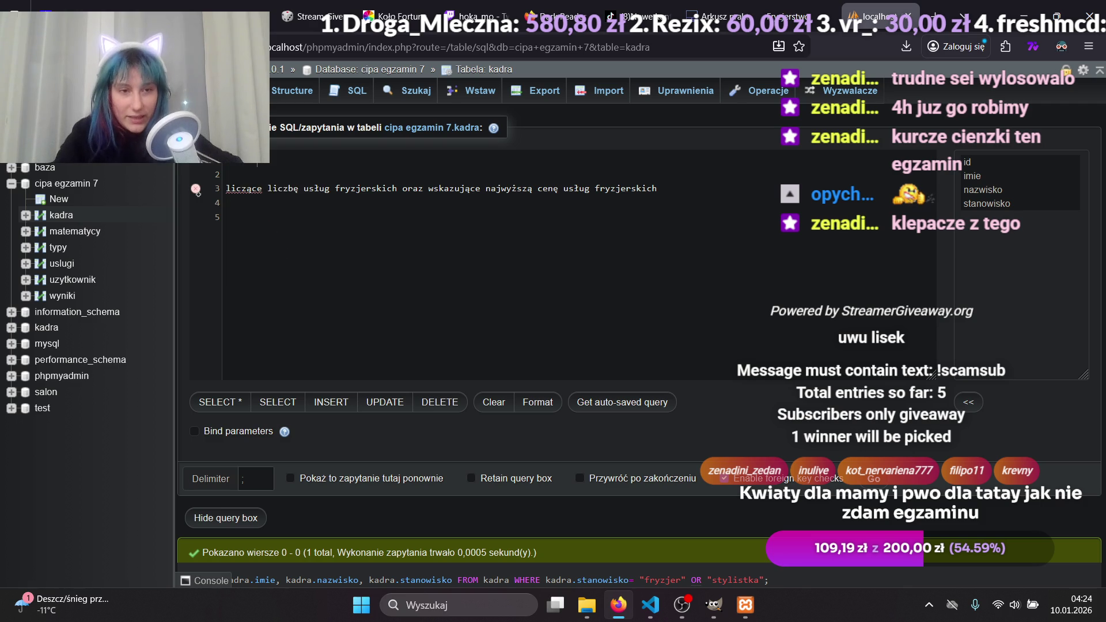
key("Return")
type("FROM")
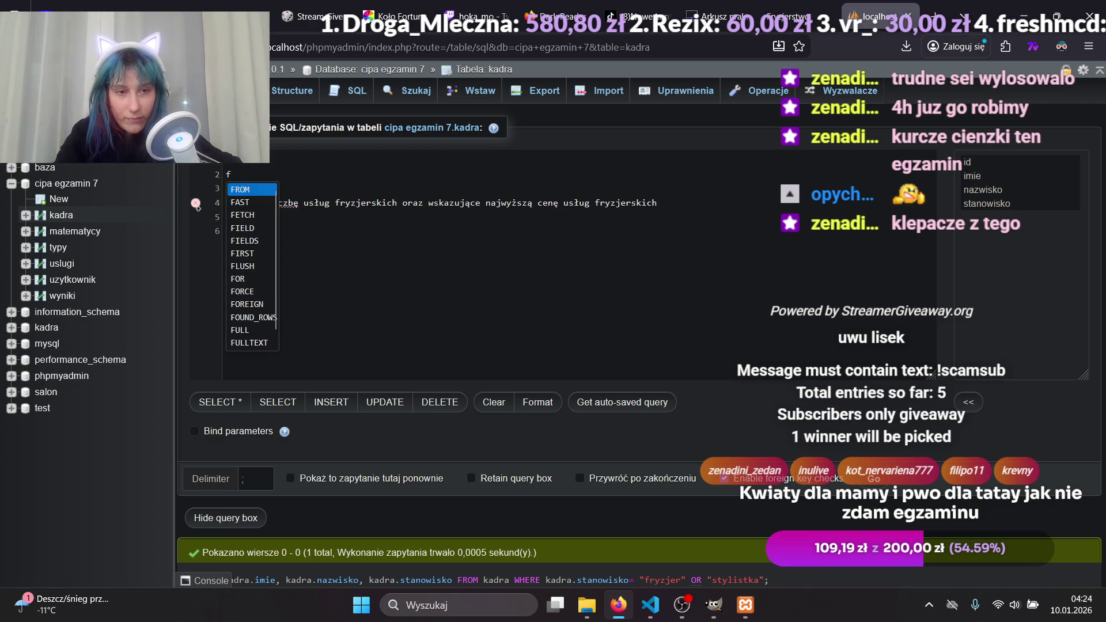
key("Return")
type("WHERE")
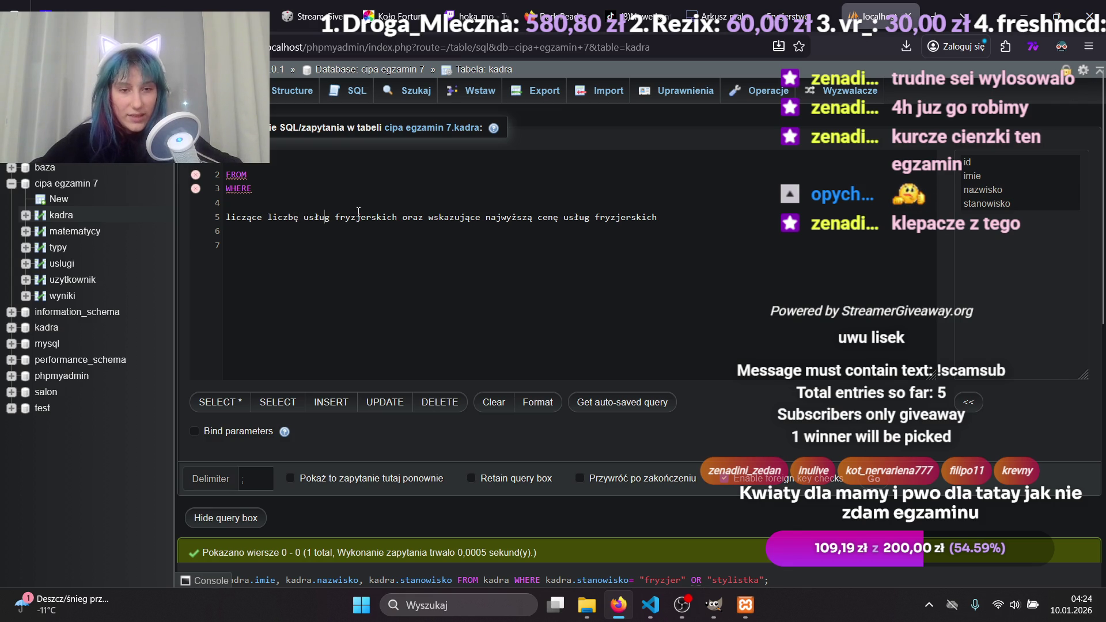
type("COUNT")
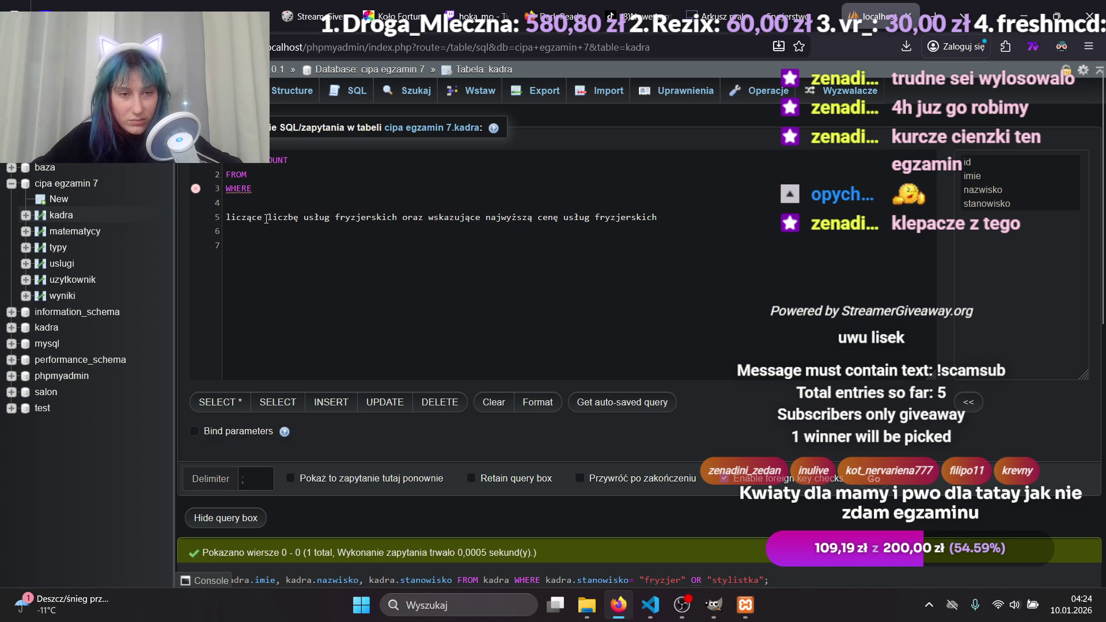
left_click_drag(266, 218, 400, 211)
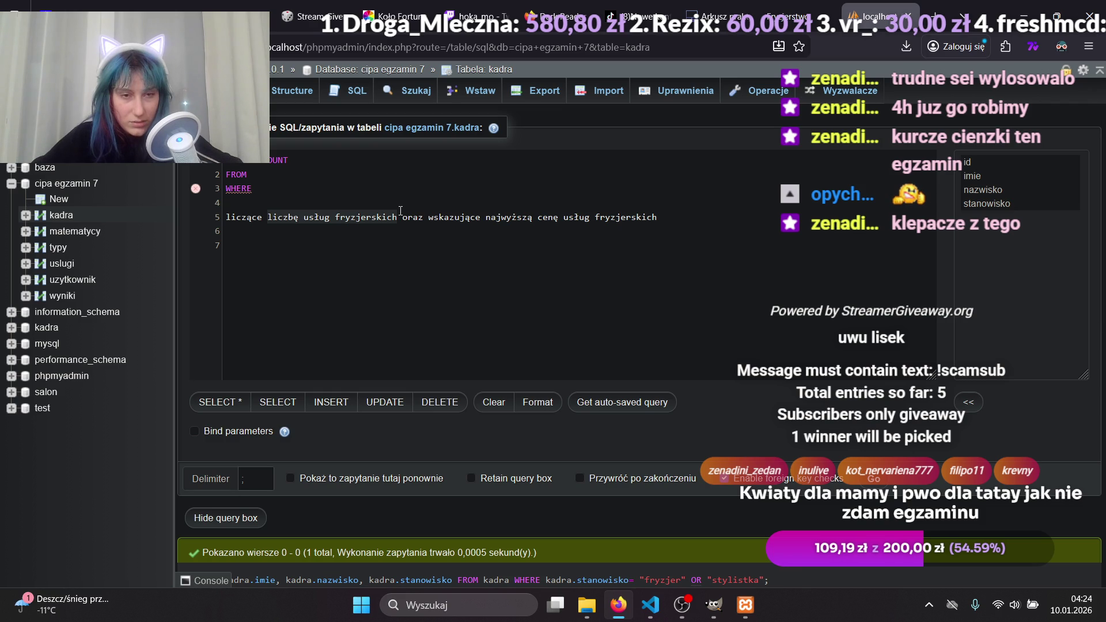
mouse_move(787, 5)
mouse_move(729, 5)
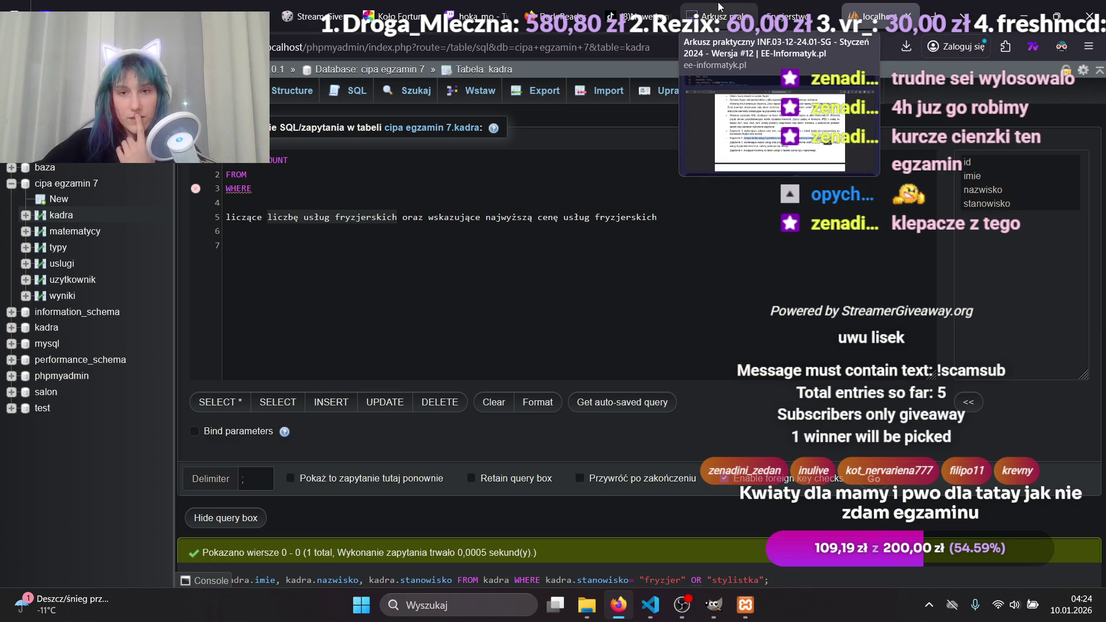
left_click(729, 5)
scroll(609, 335, "up", 5)
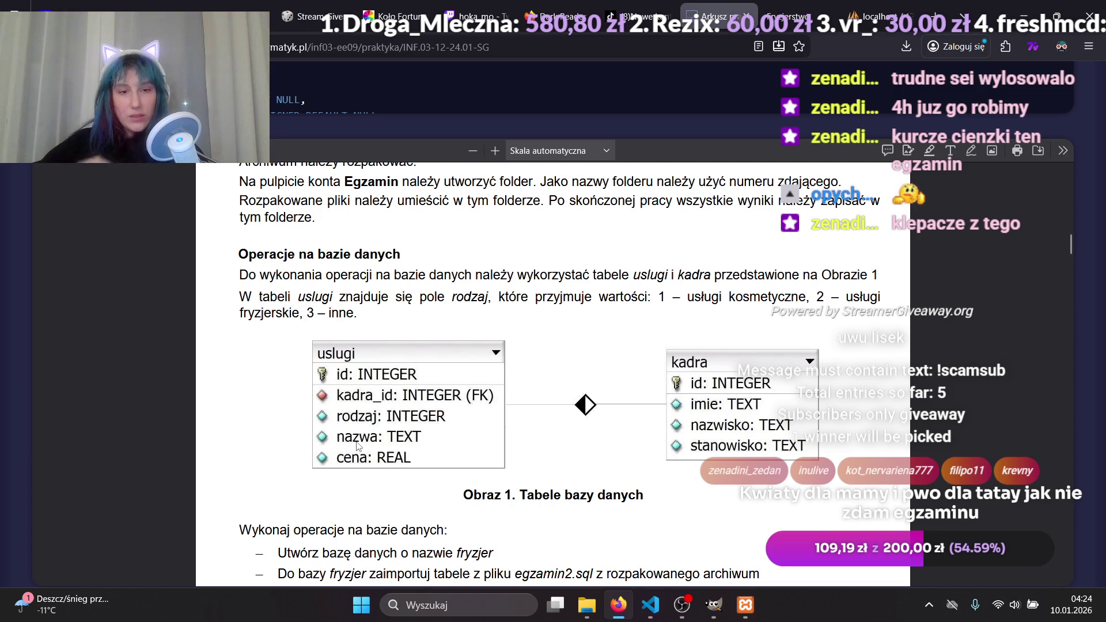
left_click(799, 5)
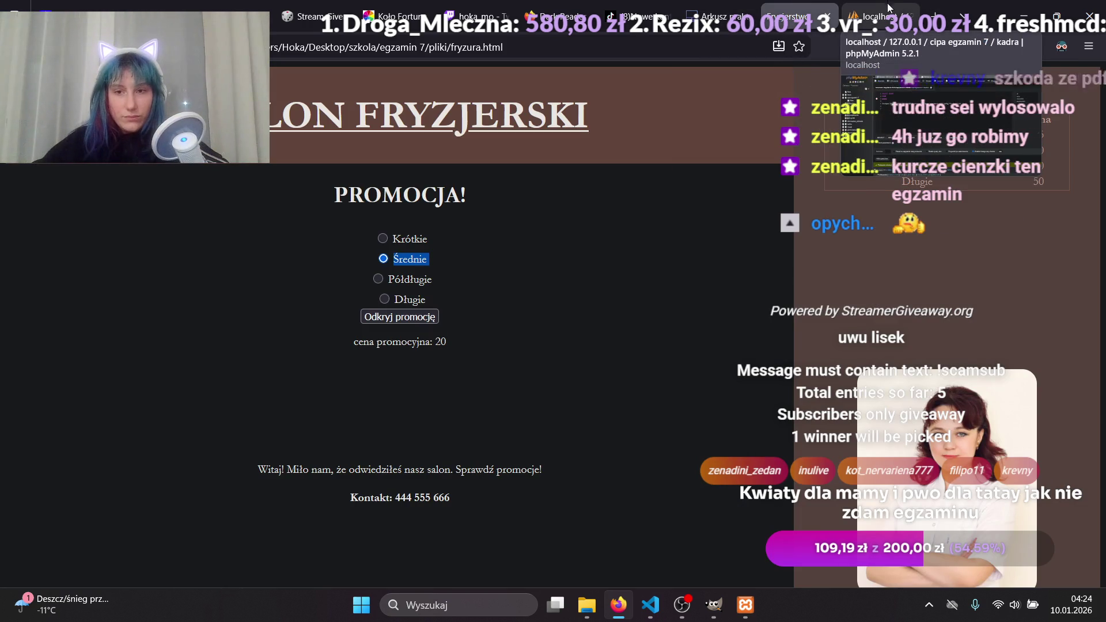
scroll(584, 325, "down", 2)
scroll(585, 320, "up", 2)
left_click(878, 16)
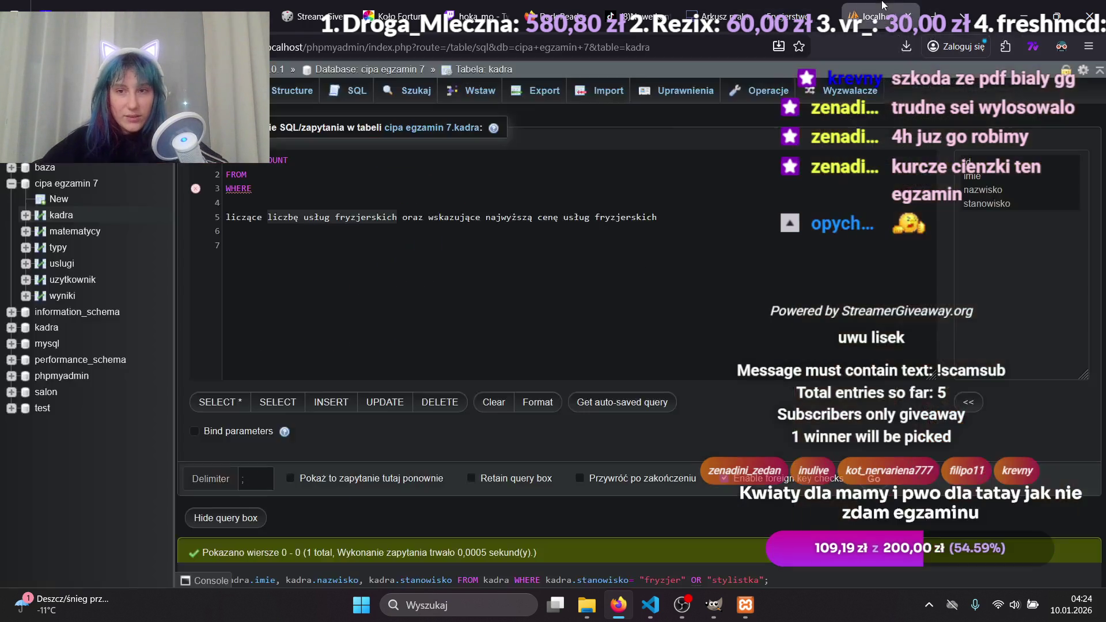
Wrap the selected column as COUNT(uslugi.nazwa) using autocomplete.
left_click(323, 174)
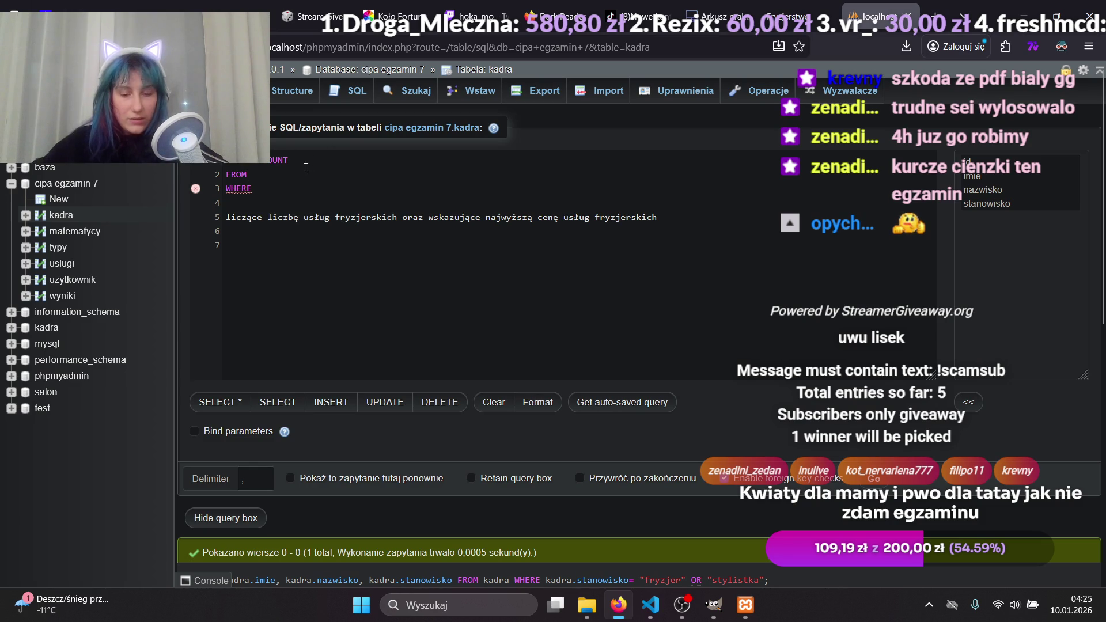
type("(")
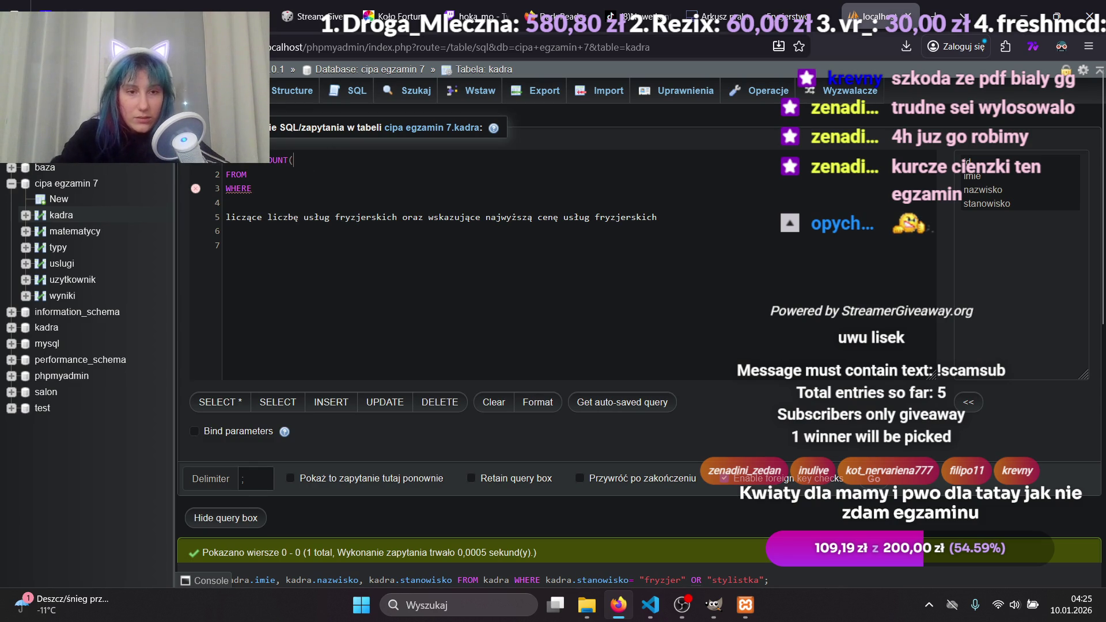
key("Left")
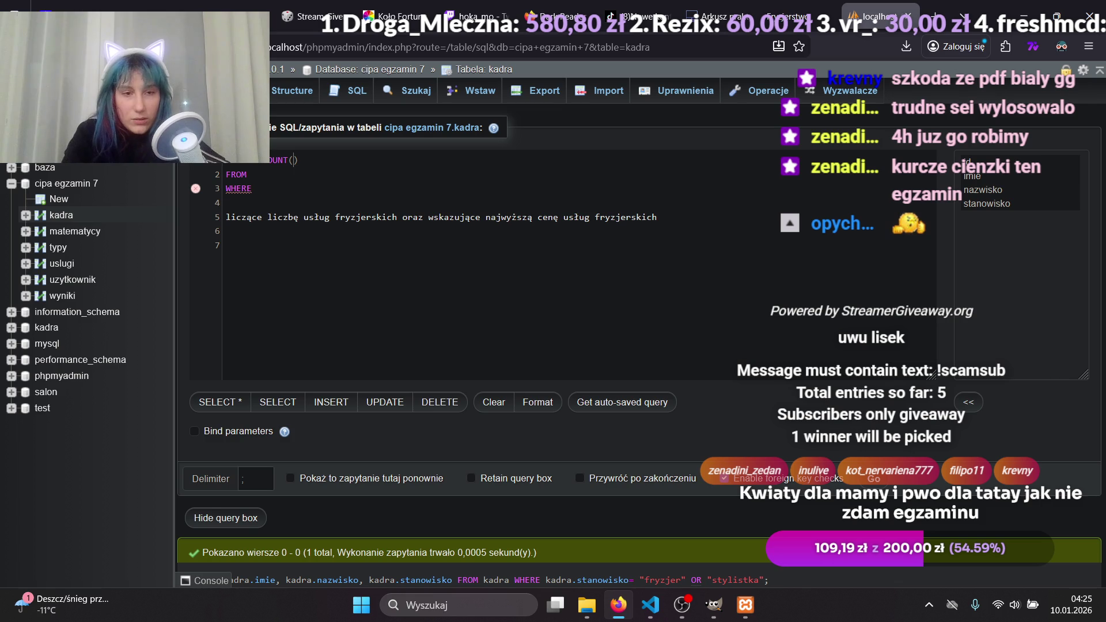
type("u")
key("Down")
key("Return")
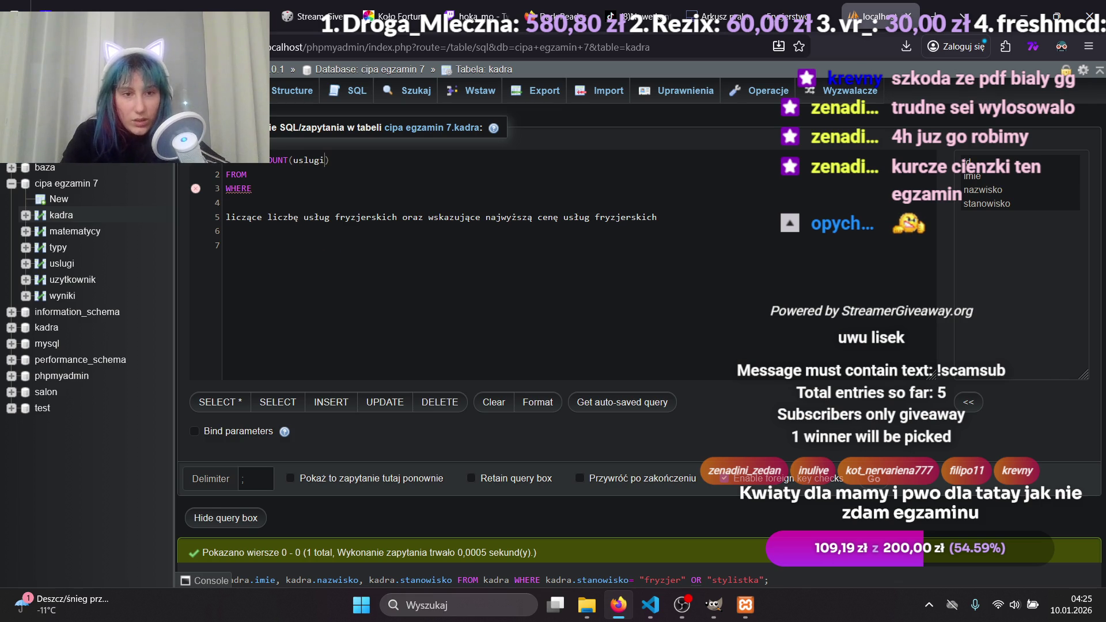
type(".n")
key("Return")
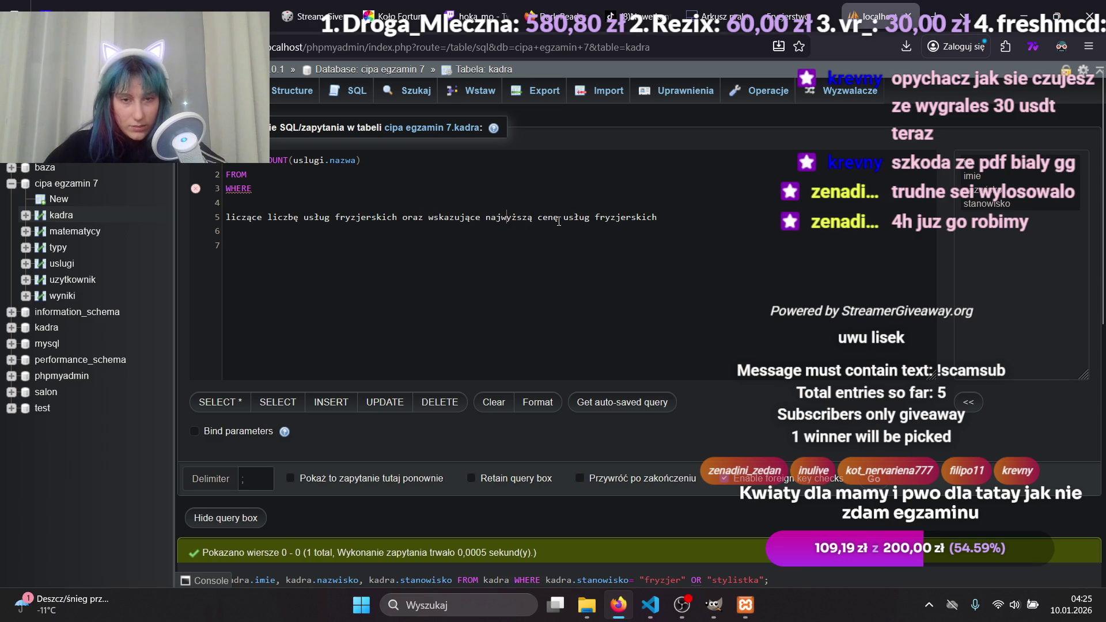
Add a trailing comma after COUNT(uslugi.nazwa) to make room for another column.
left_click_drag(429, 219, 662, 222)
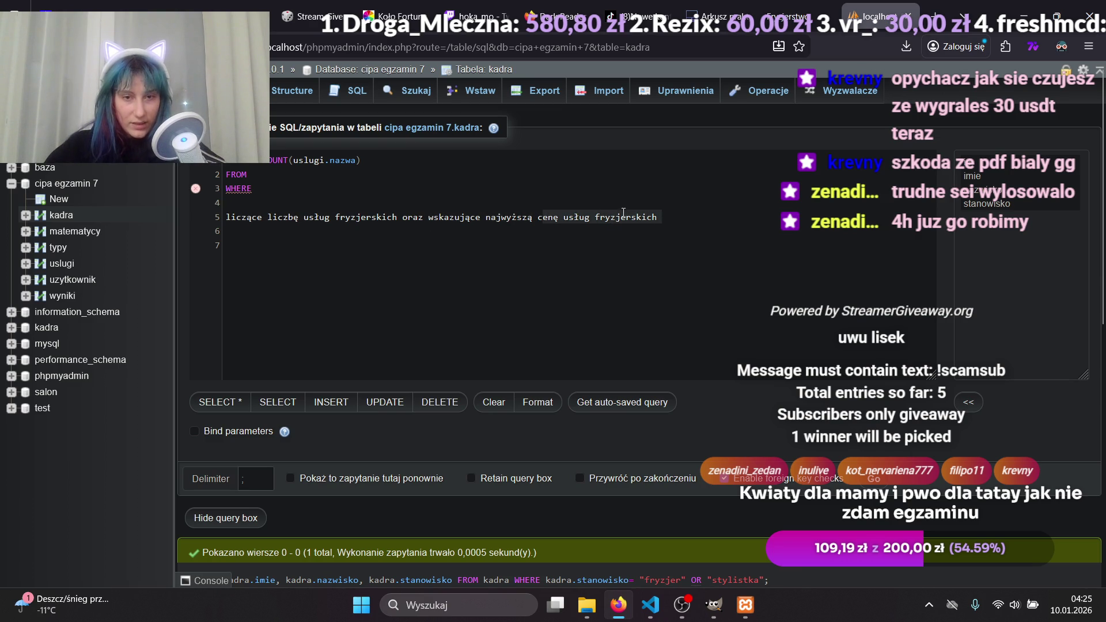
left_click(491, 217)
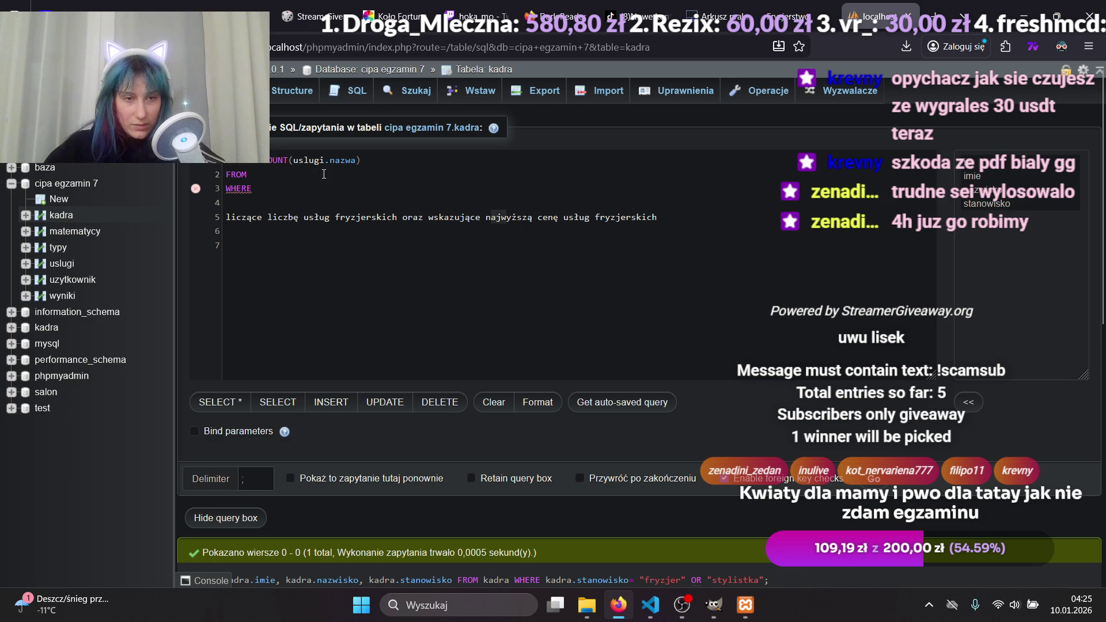
left_click(374, 161)
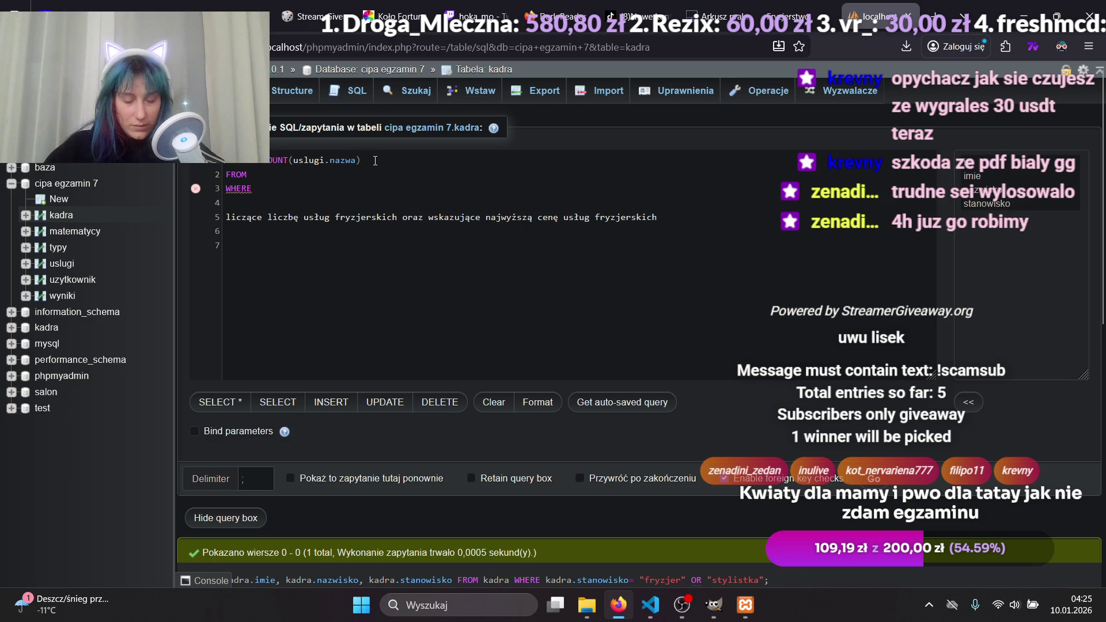
type("ce")
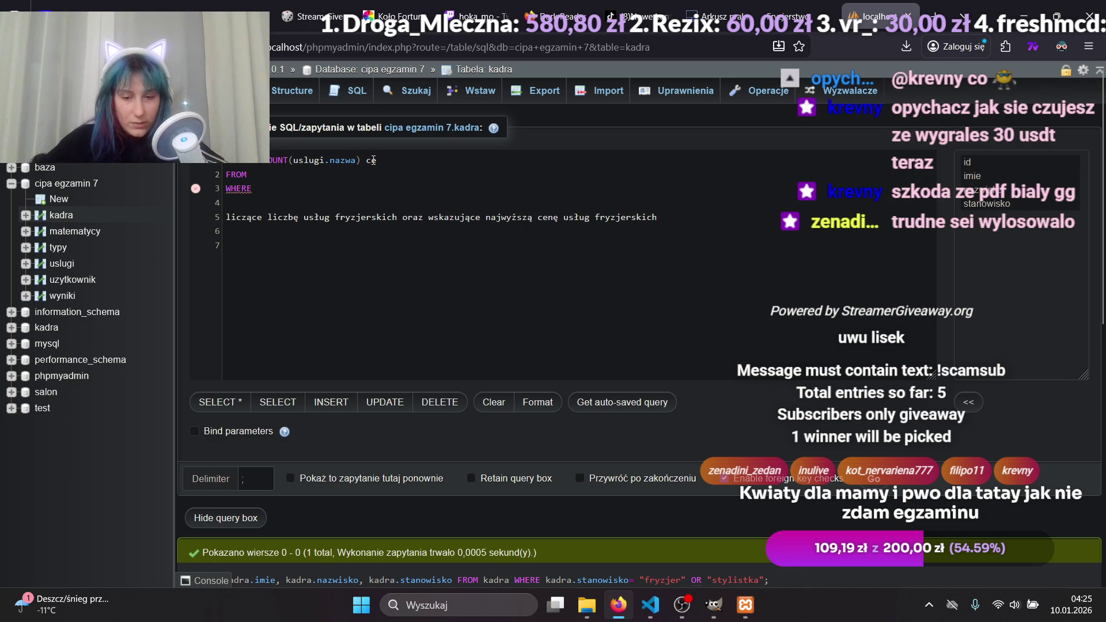
key("BackSpace")
key("BackSpace")
key("BackSpace")
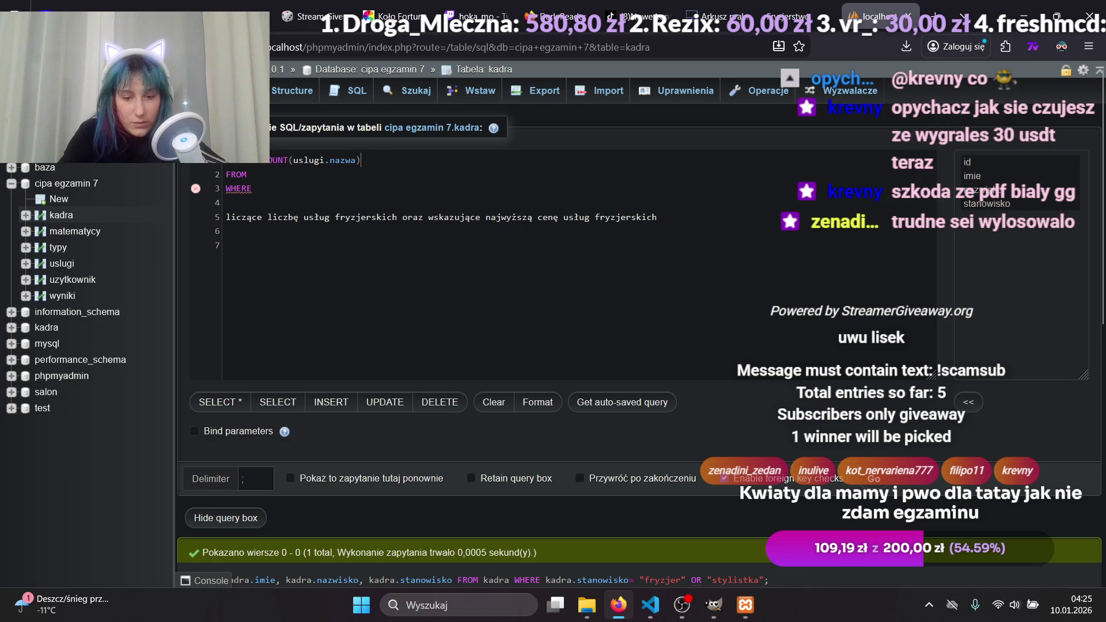
type(", n")
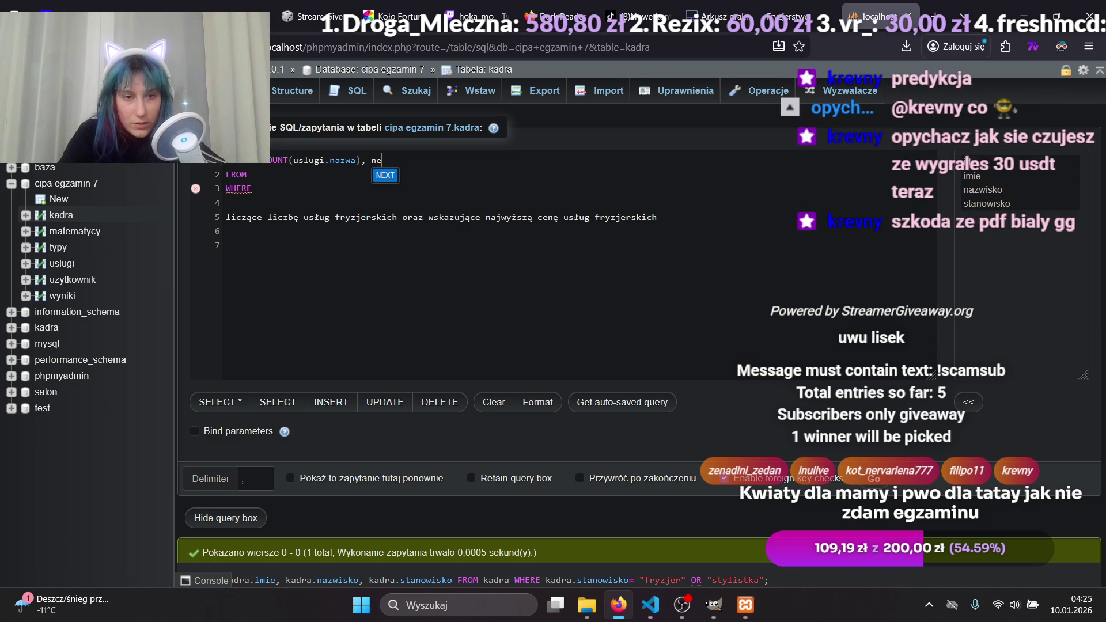
key("BackSpace")
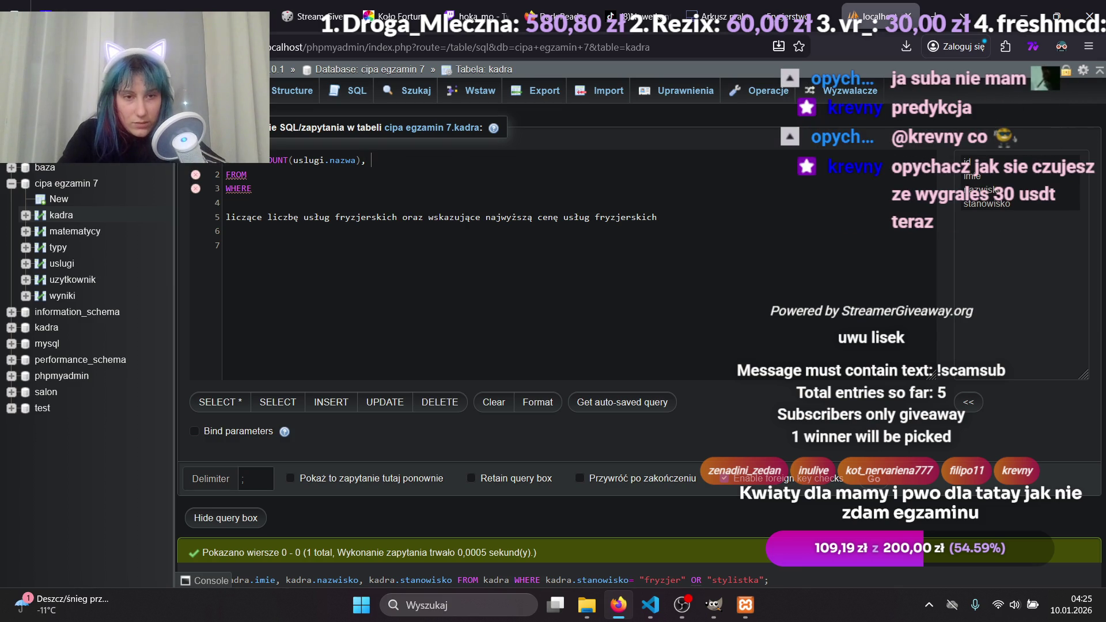
type("c")
key("BackSpace")
key("BackSpace")
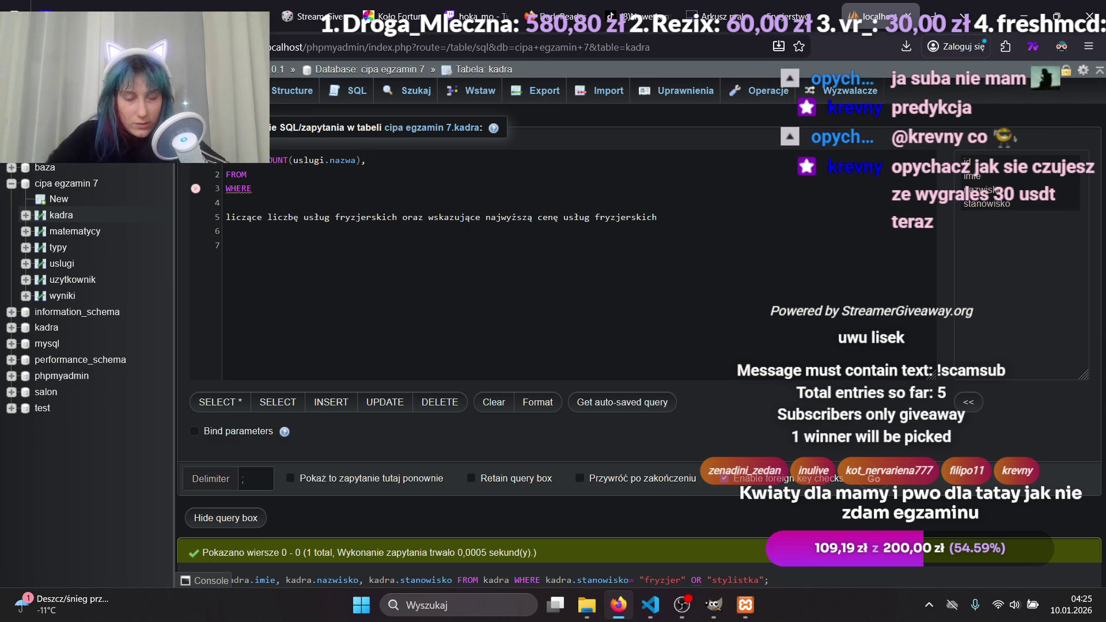
Set the FROM table to usługi, then check the table diagram on the exam sheet.
left_click(366, 178)
type("usług")
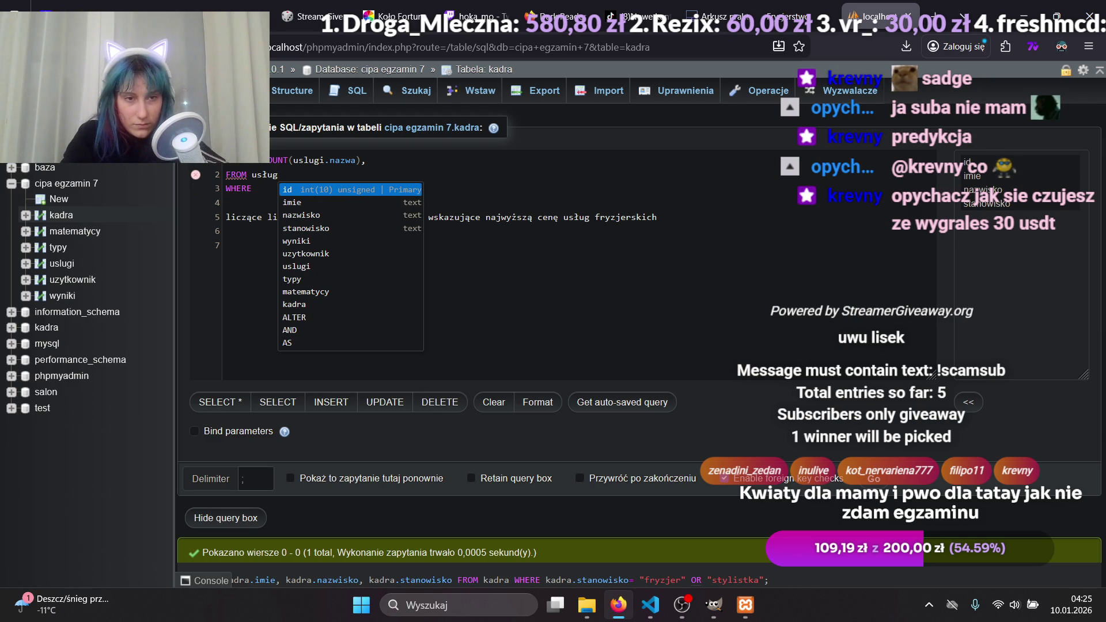
key("BackSpace")
key("BackSpace")
key("BackSpace")
key("BackSpace")
key("BackSpace")
type("su")
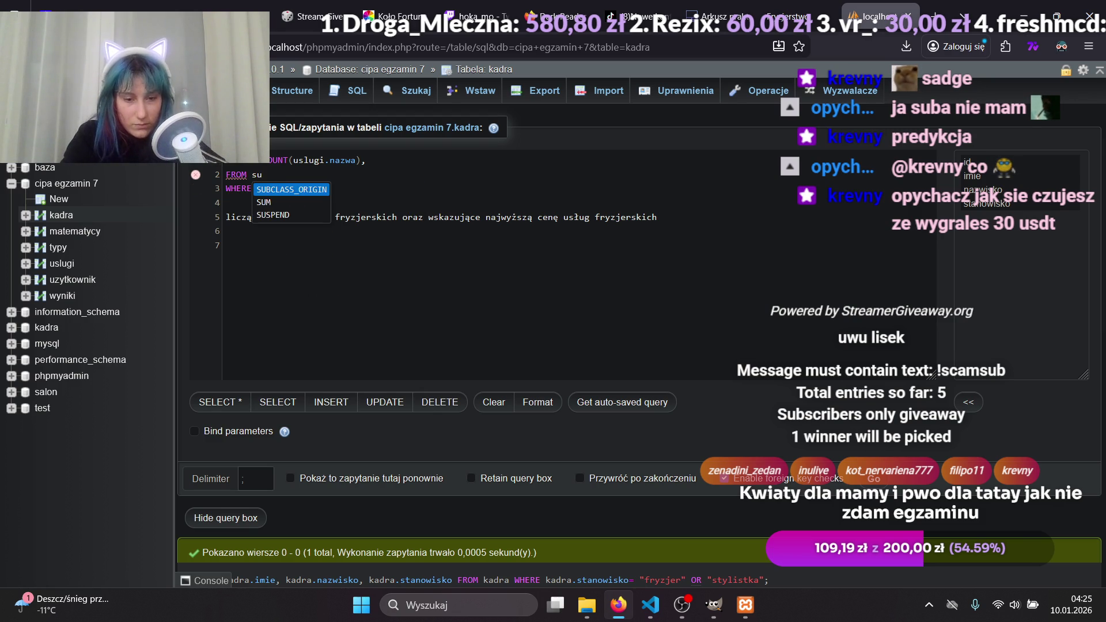
key("BackSpace")
type("ługi")
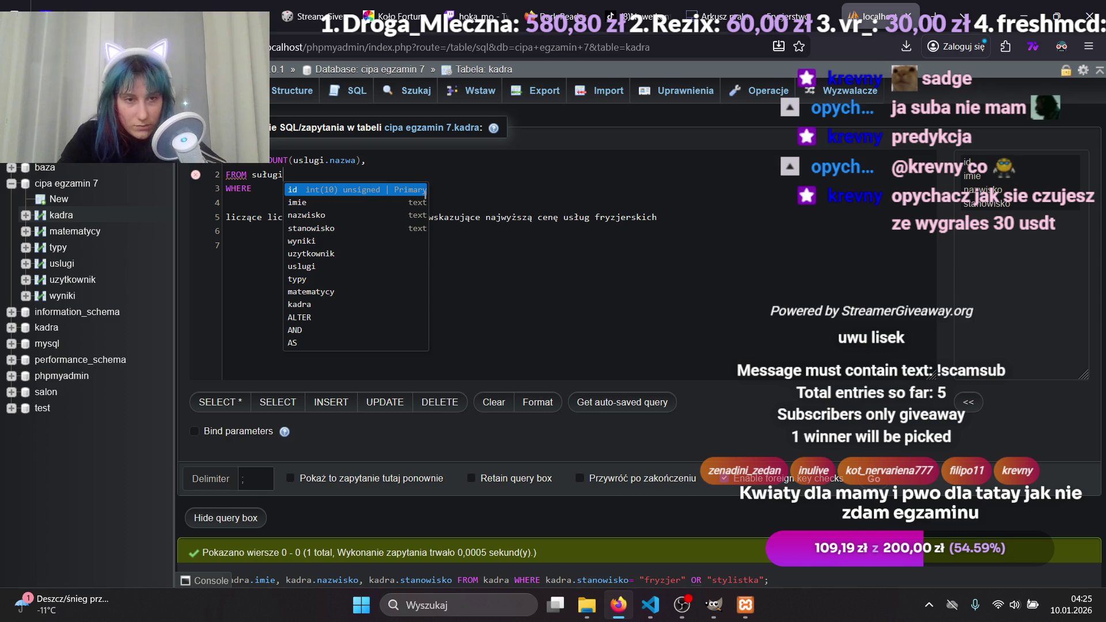
key("Return")
key("BackSpace")
key("BackSpace")
key("BackSpace")
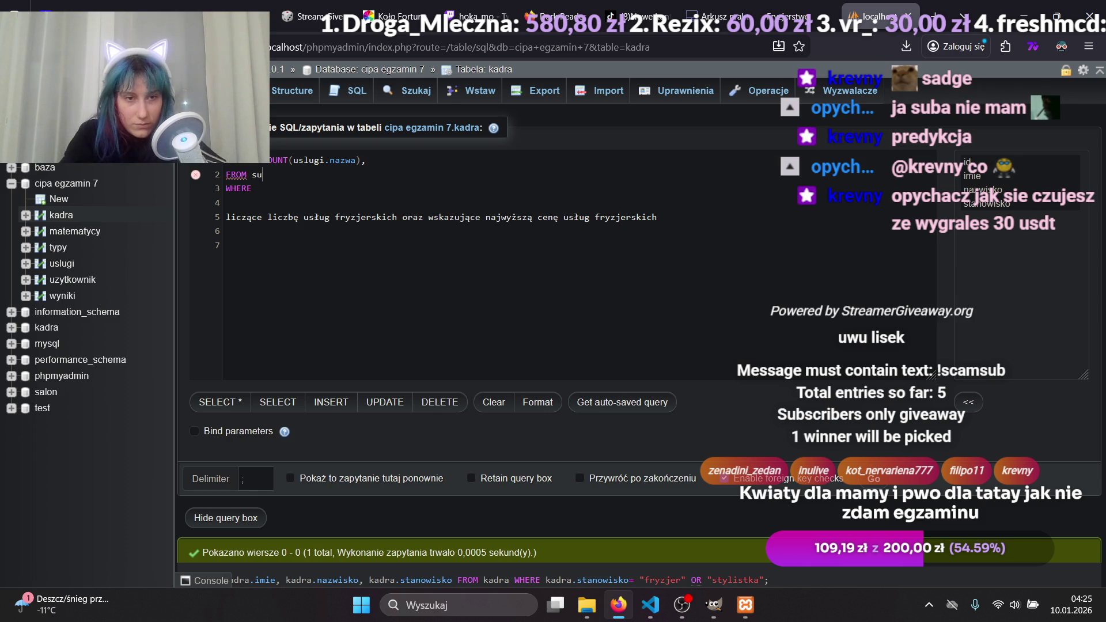
type("usługi")
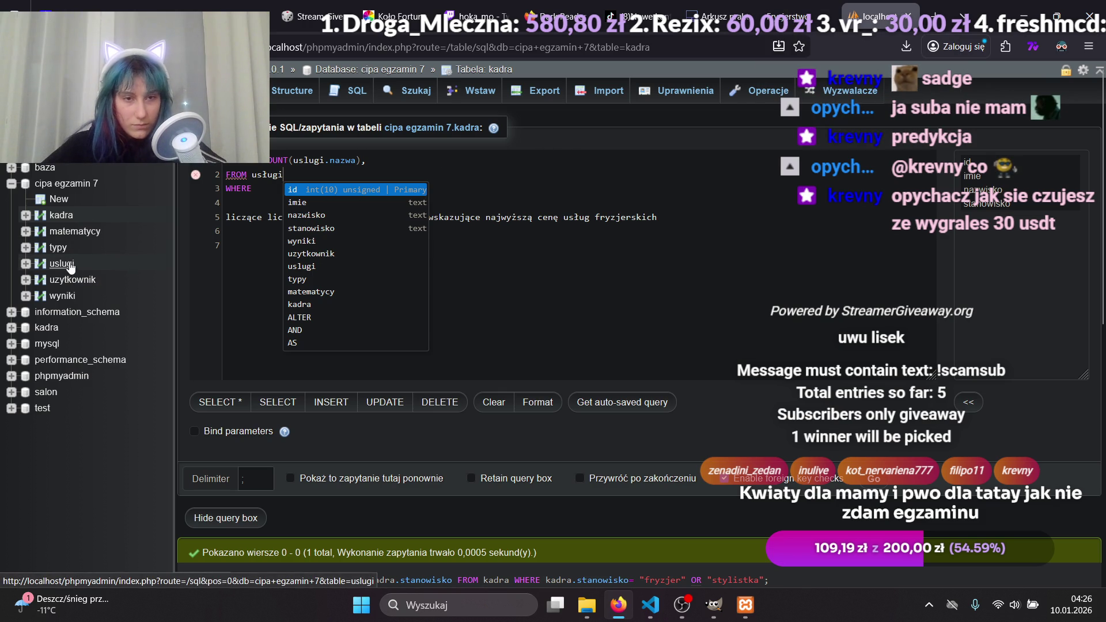
left_click(259, 194)
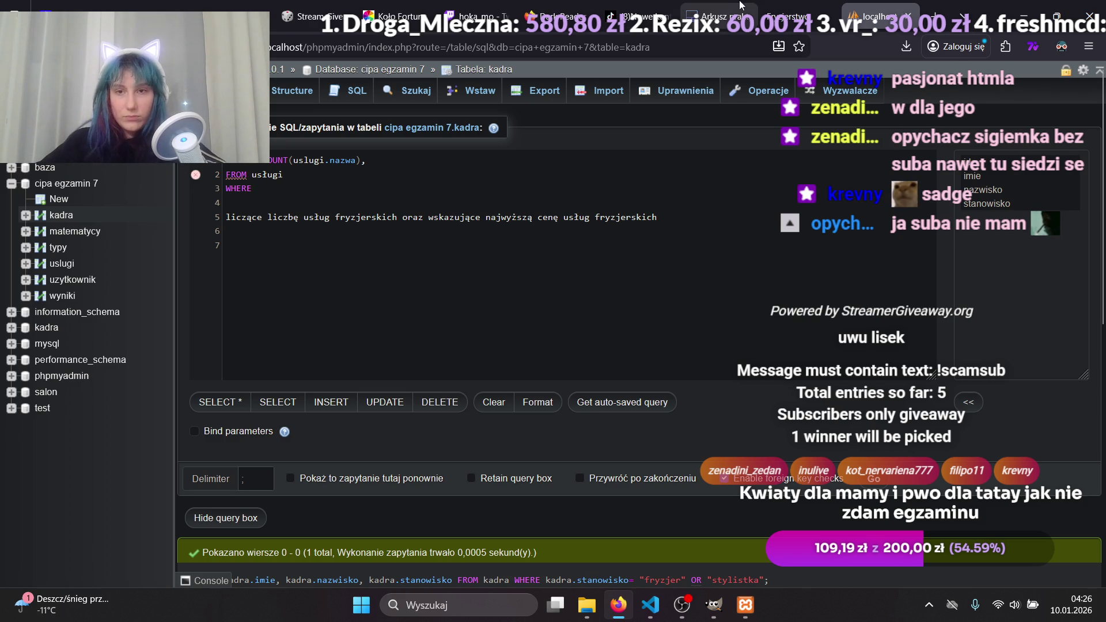
mouse_move(783, 4)
left_click(714, 16)
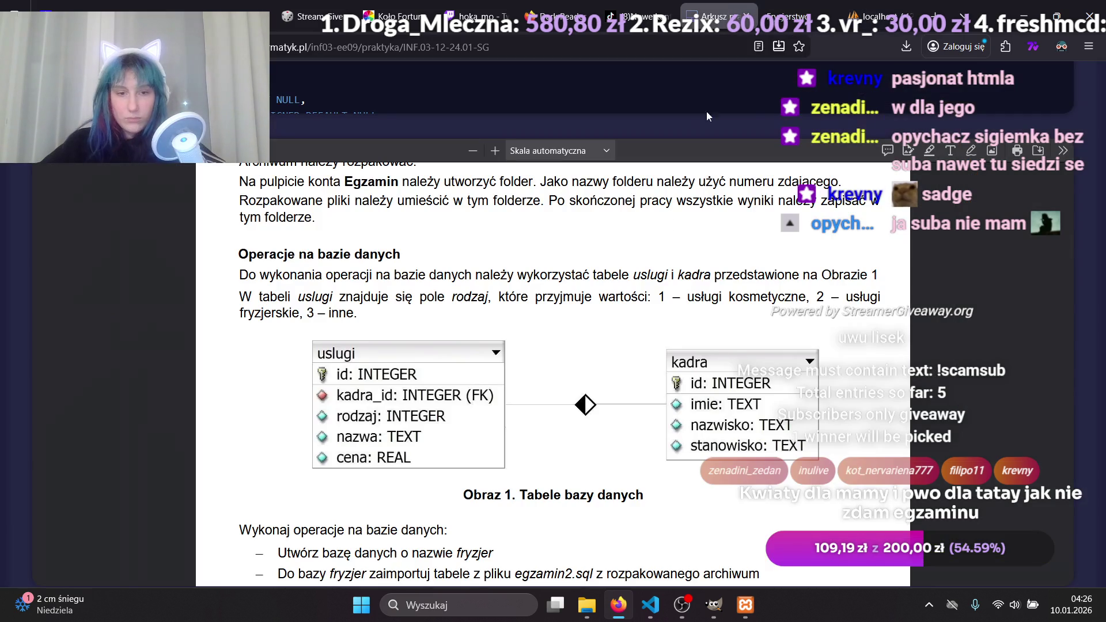
Drop the leftover WHERE text and add MAX(uslugi.cena) after COUNT(uslugi.nazwa).
left_click(878, 16)
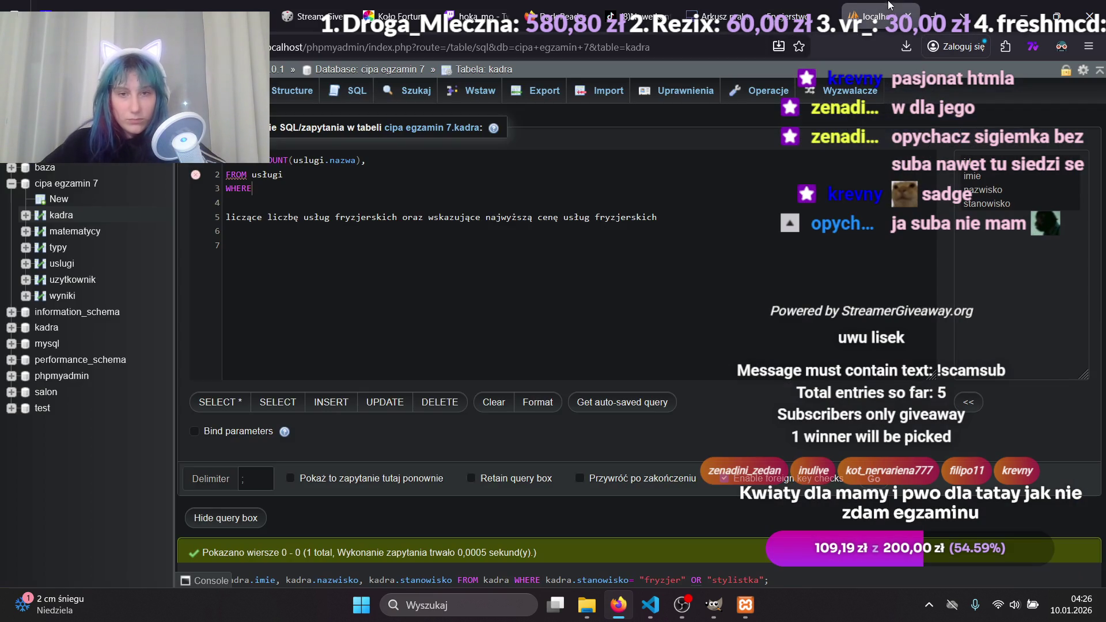
type(" us")
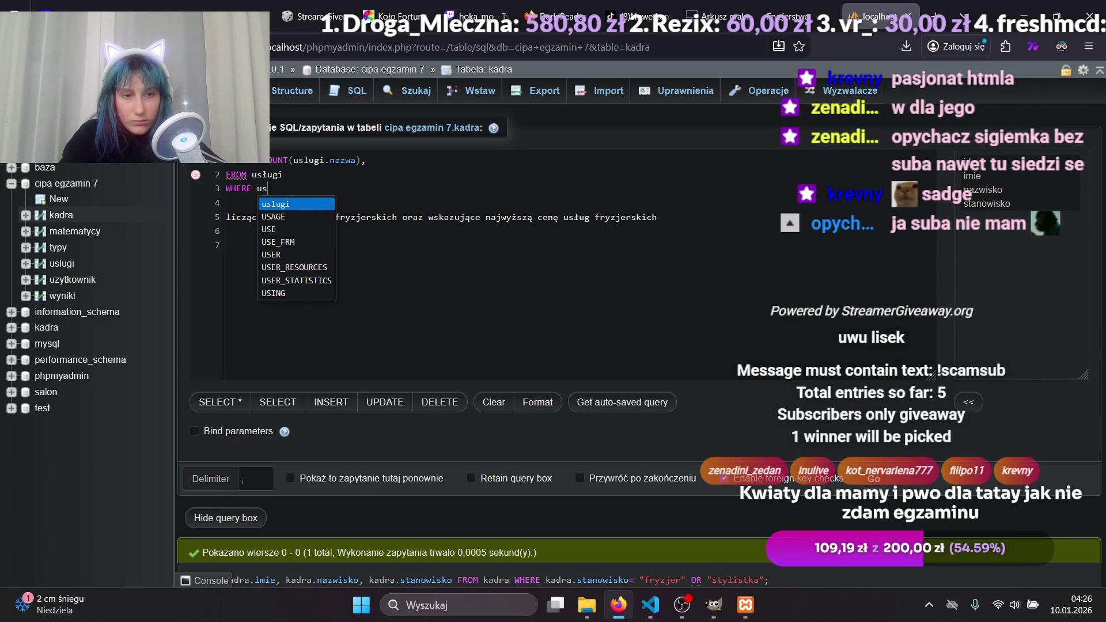
key("Return")
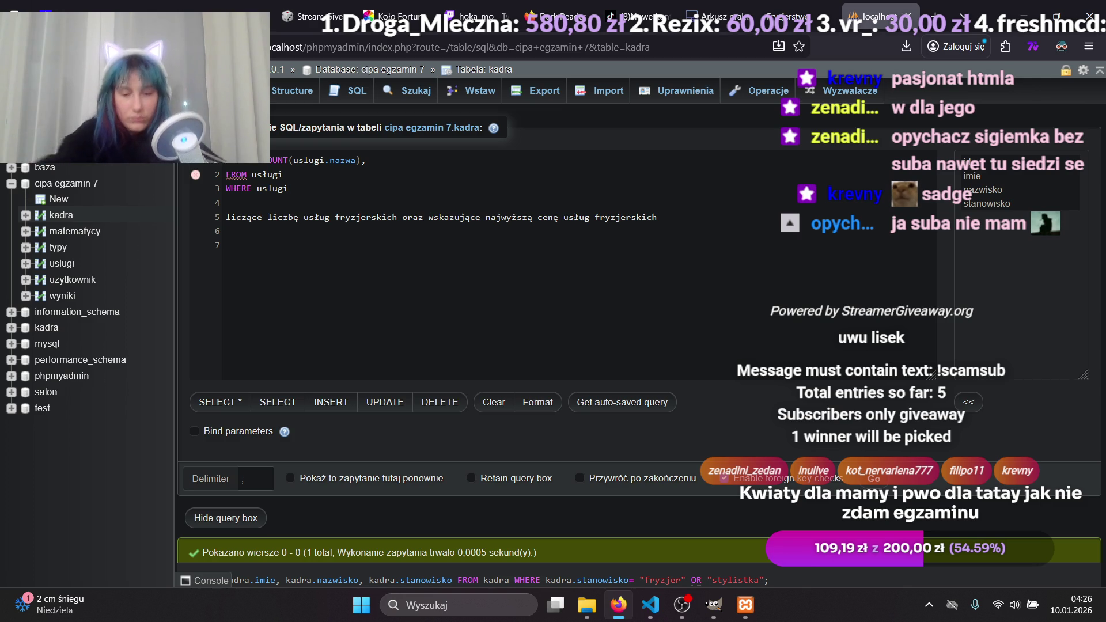
key("BackSpace")
key("BackSpace")
key("BackSpace")
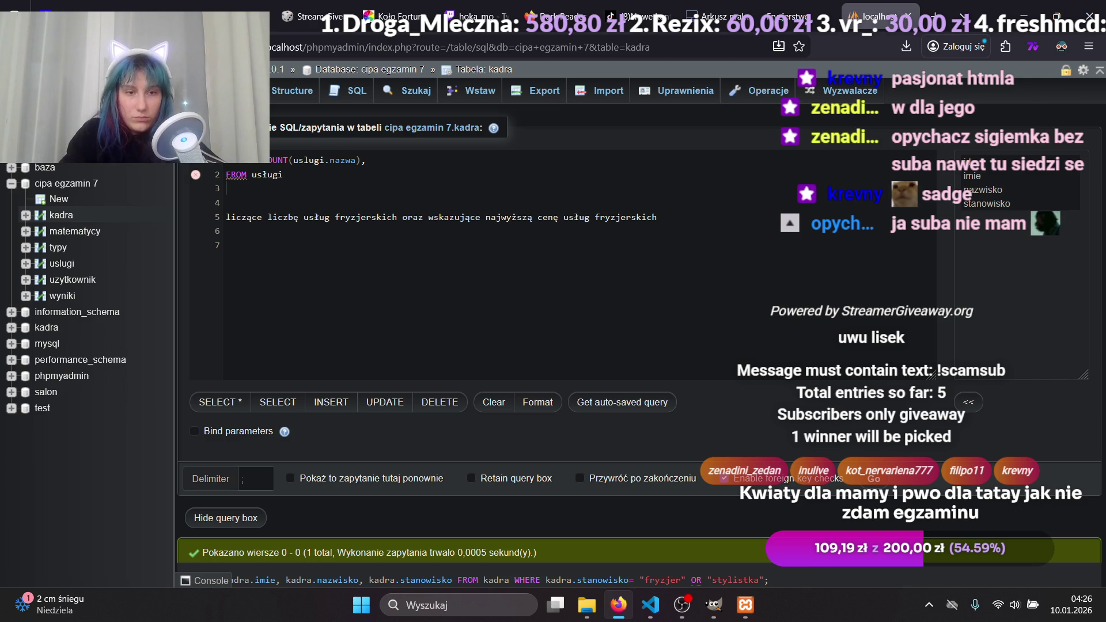
key("BackSpace")
type(", ce")
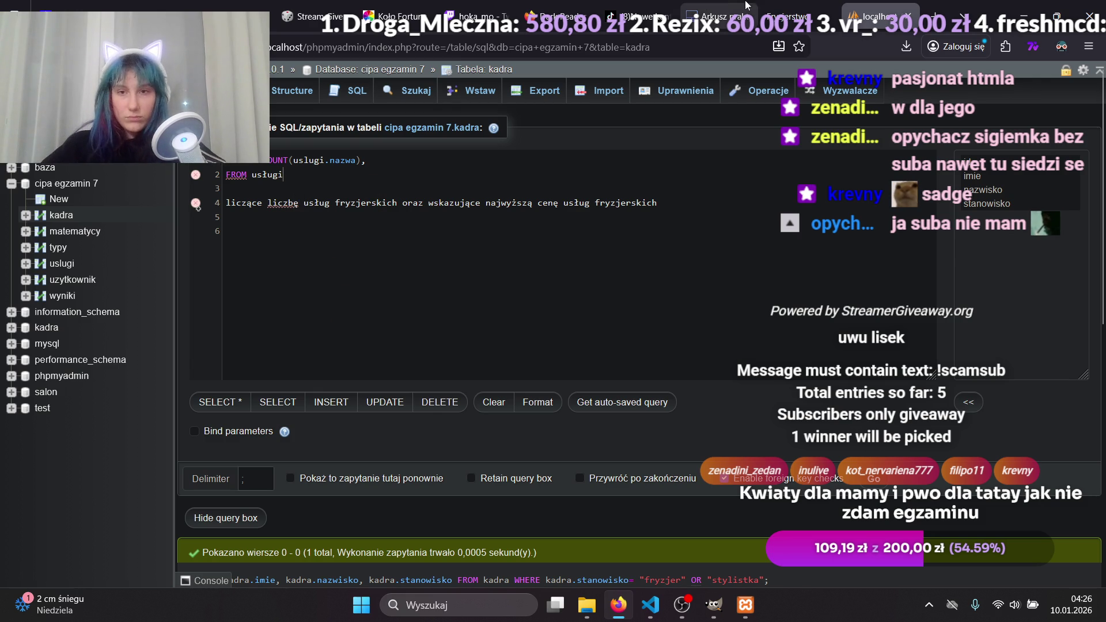
left_click(378, 165)
type("MAX")
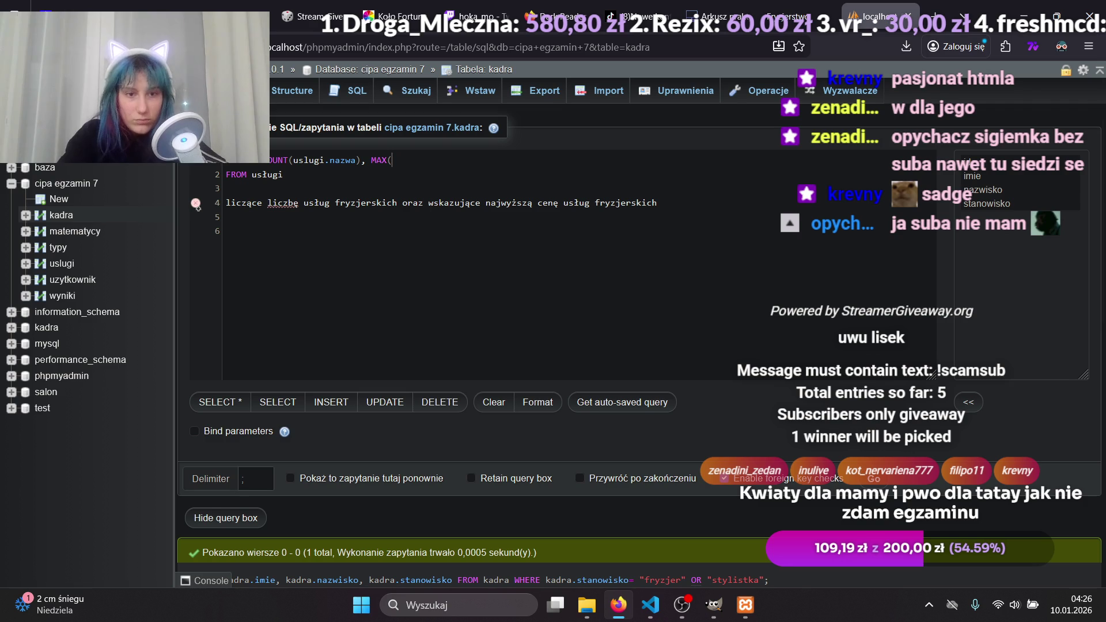
type("(us")
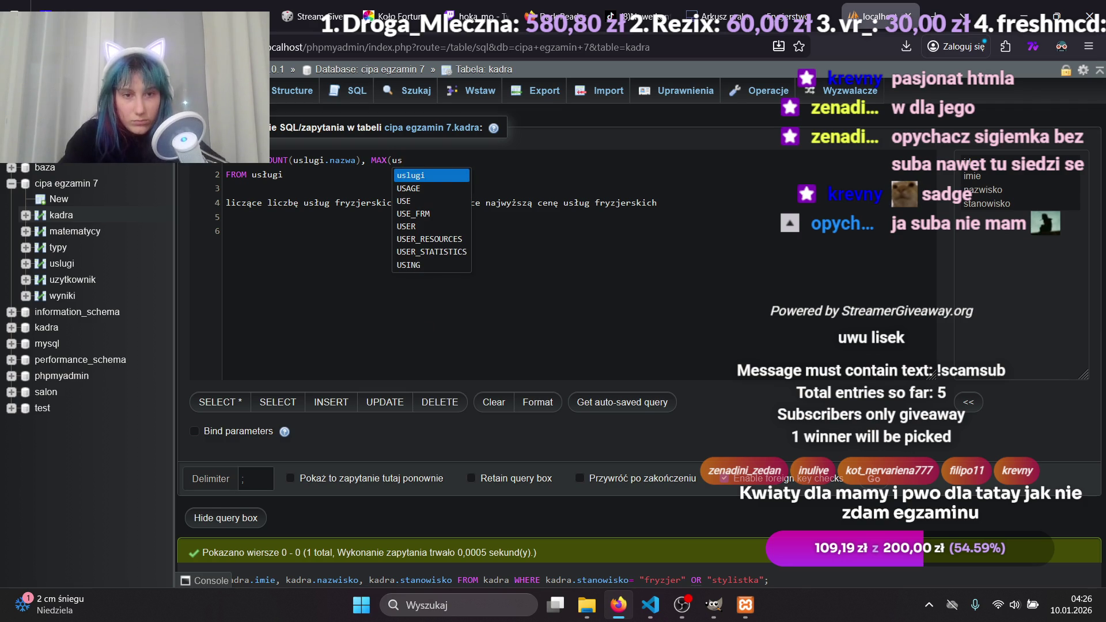
type("lugi.c")
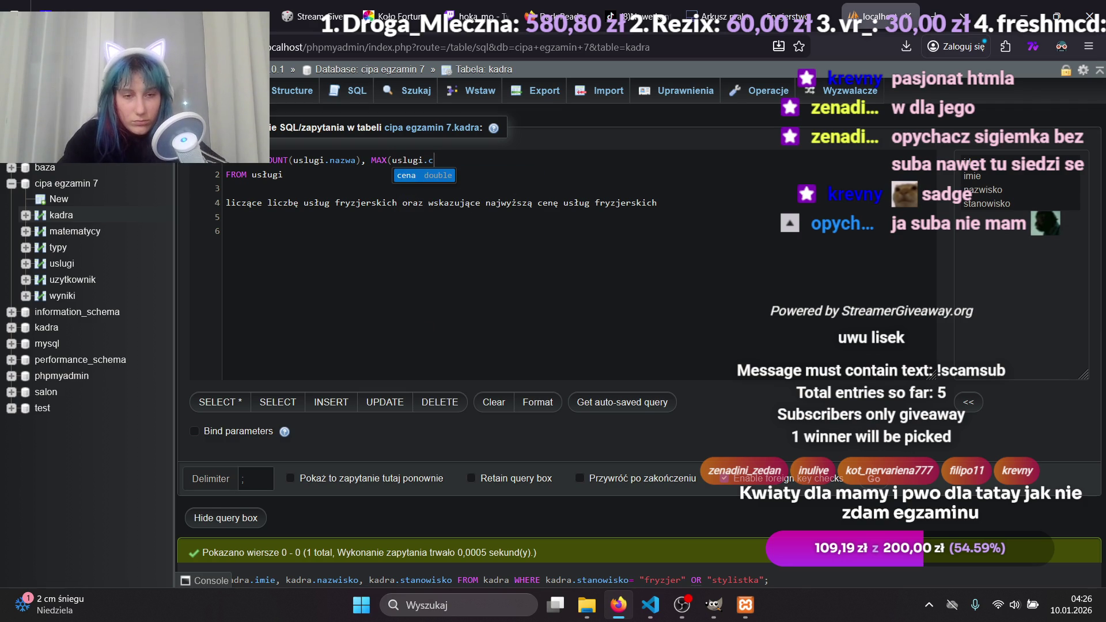
type("ena)")
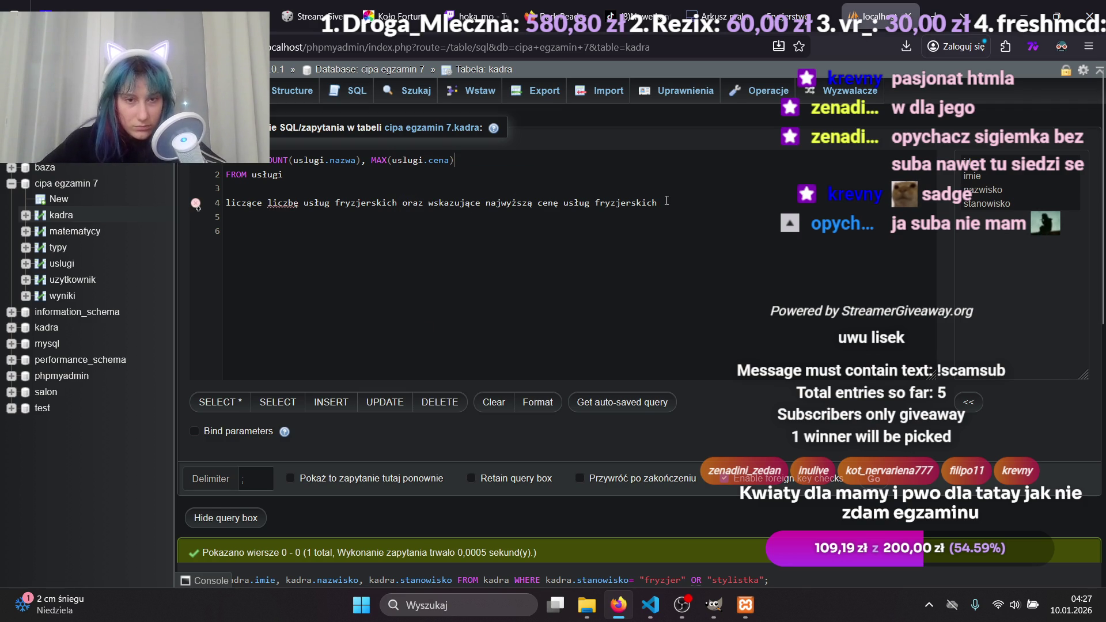
mouse_move(665, 203)
left_mouse_down()
mouse_move(254, 174)
mouse_move(221, 201)
left_mouse_up()
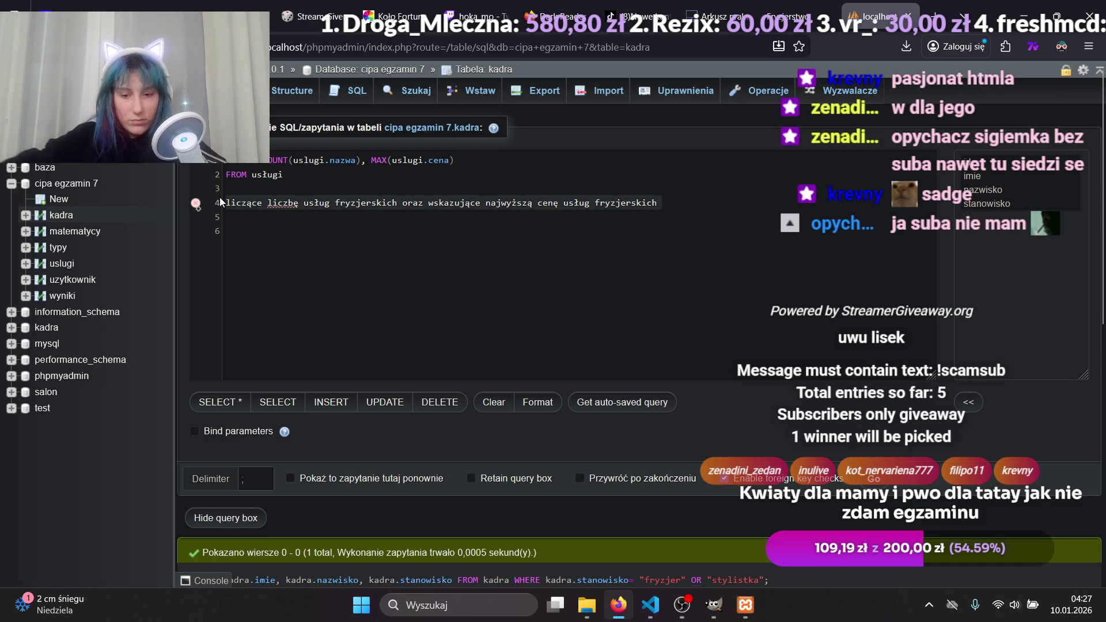
Remove the task text line, correct usługi to uslugi, and run: count 10, max price 90.
key("BackSpace")
key("BackSpace")
key("ctrl+Return")
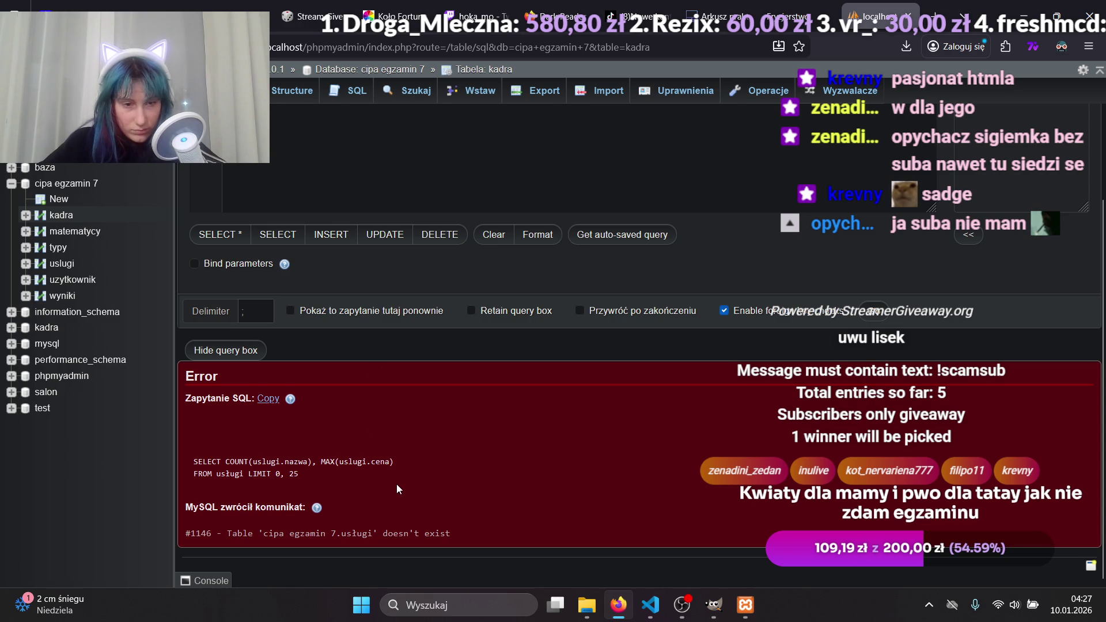
scroll(367, 473, "up", 3)
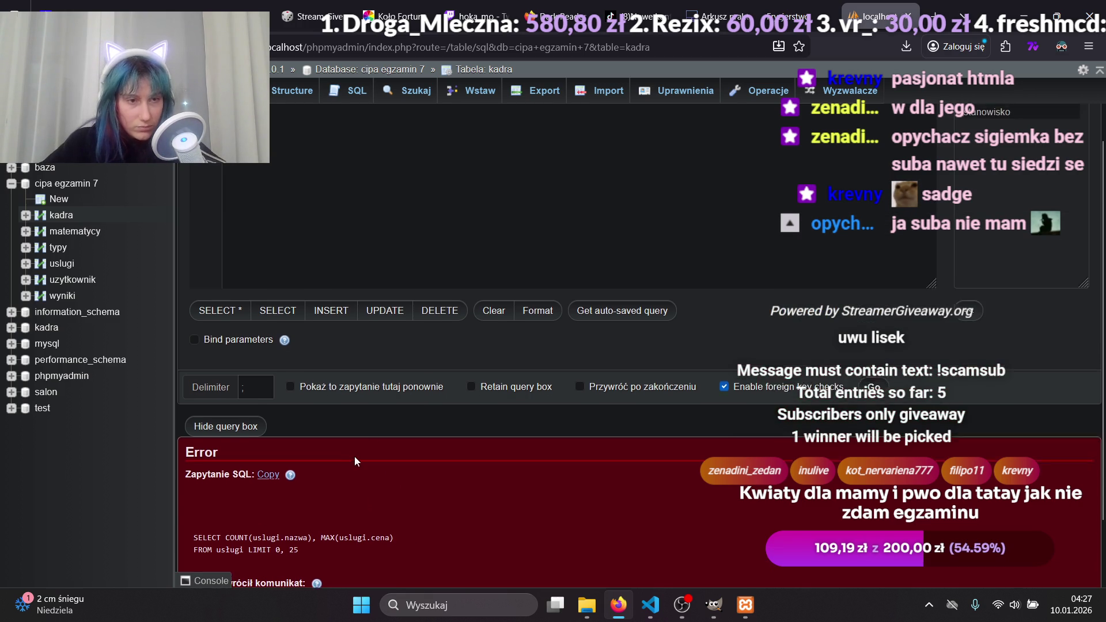
left_click(308, 160)
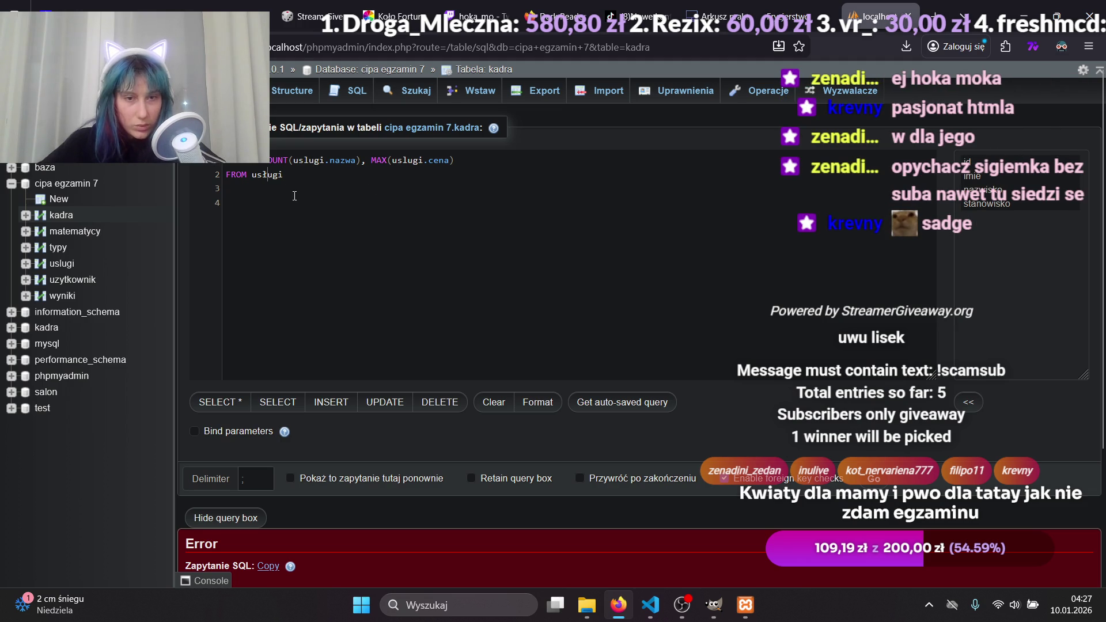
key("BackSpace")
type("l")
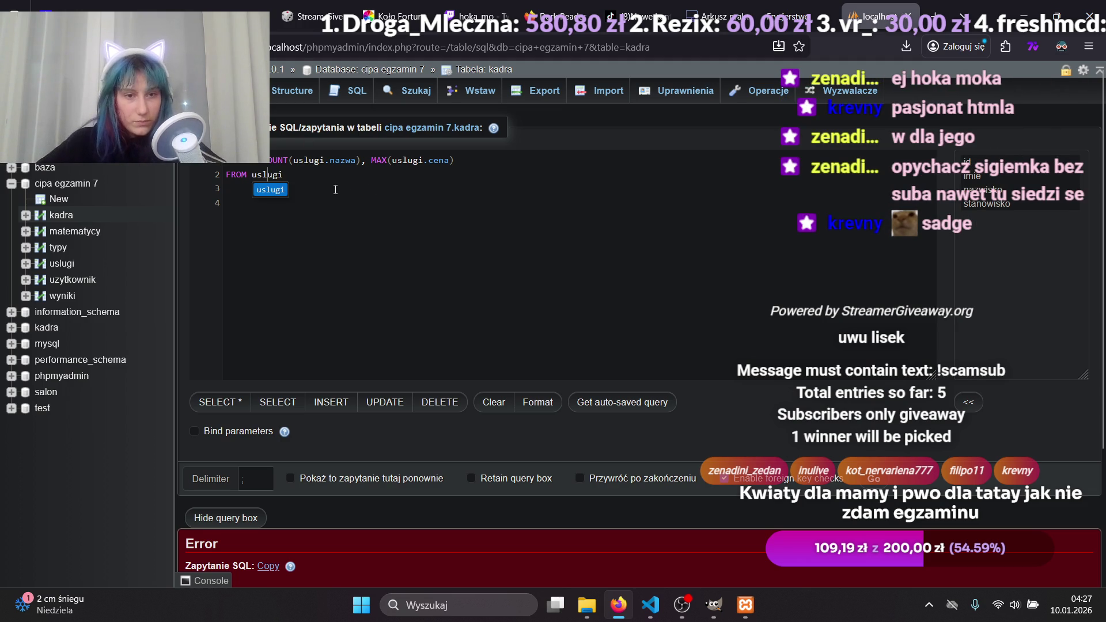
key("ctrl+Return")
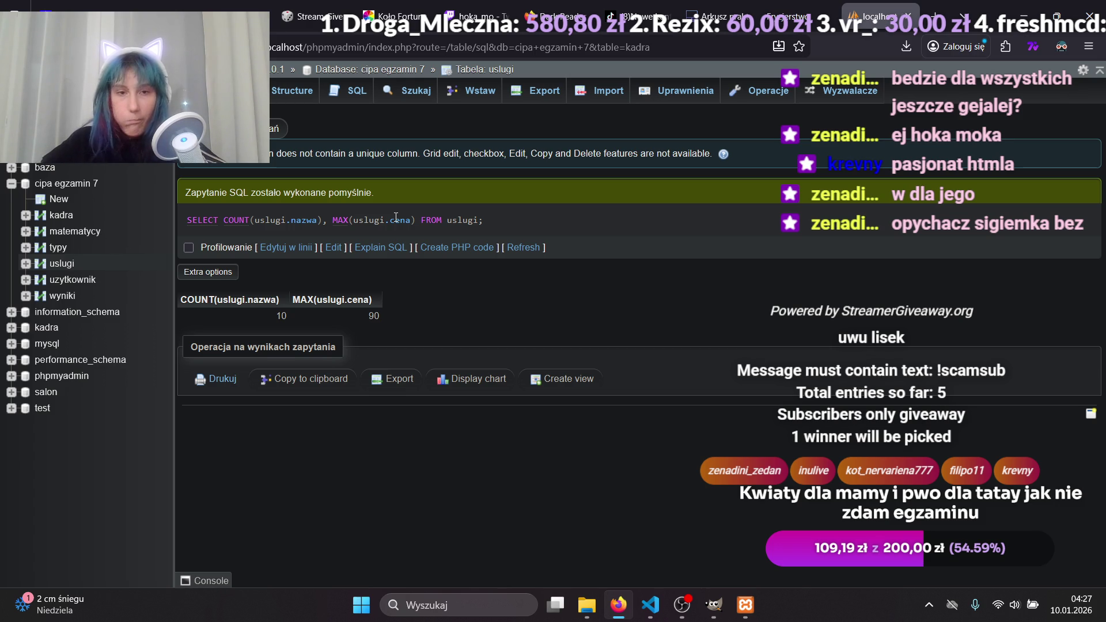
Copy the executed query 2 and paste it after 'kw 2.' in kwerendy.txt.
left_click_drag(496, 219, 245, 220)
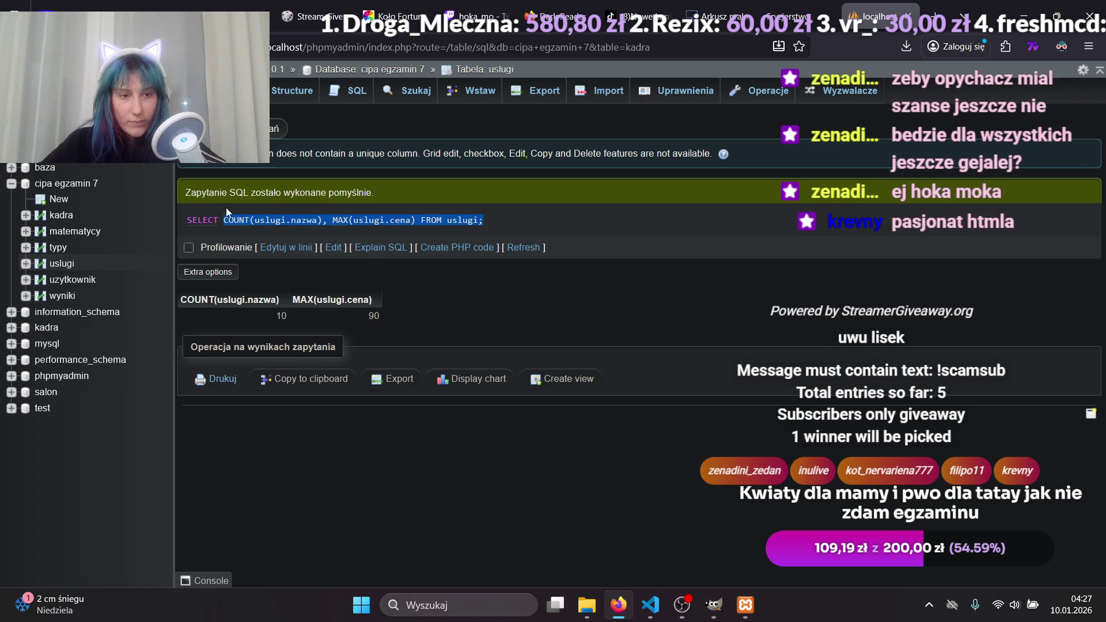
key("alt+Tab")
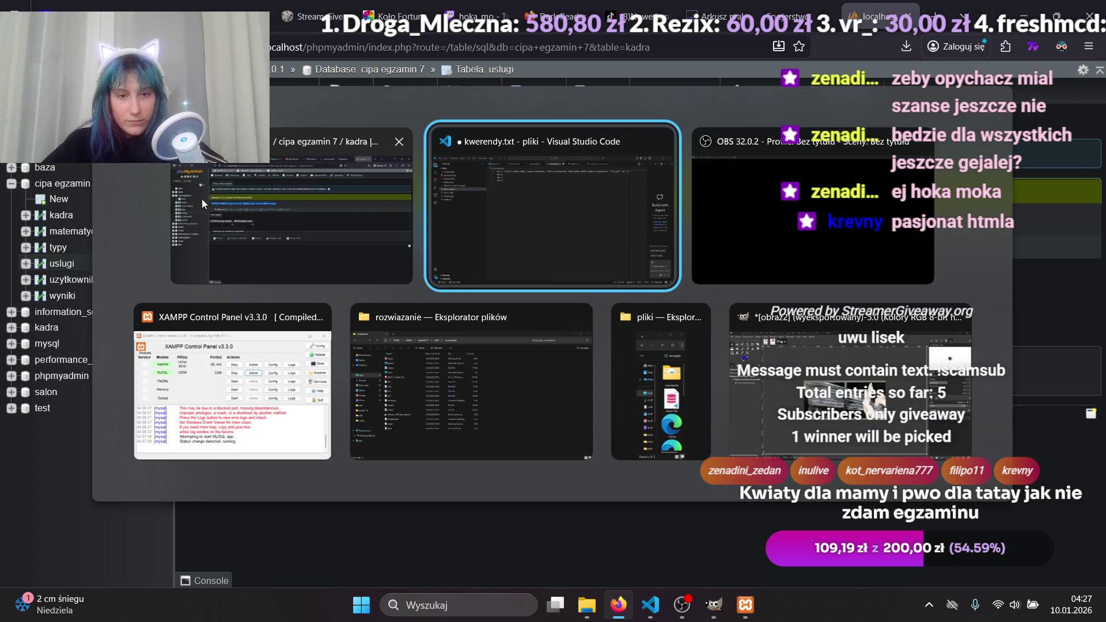
left_click(344, 89)
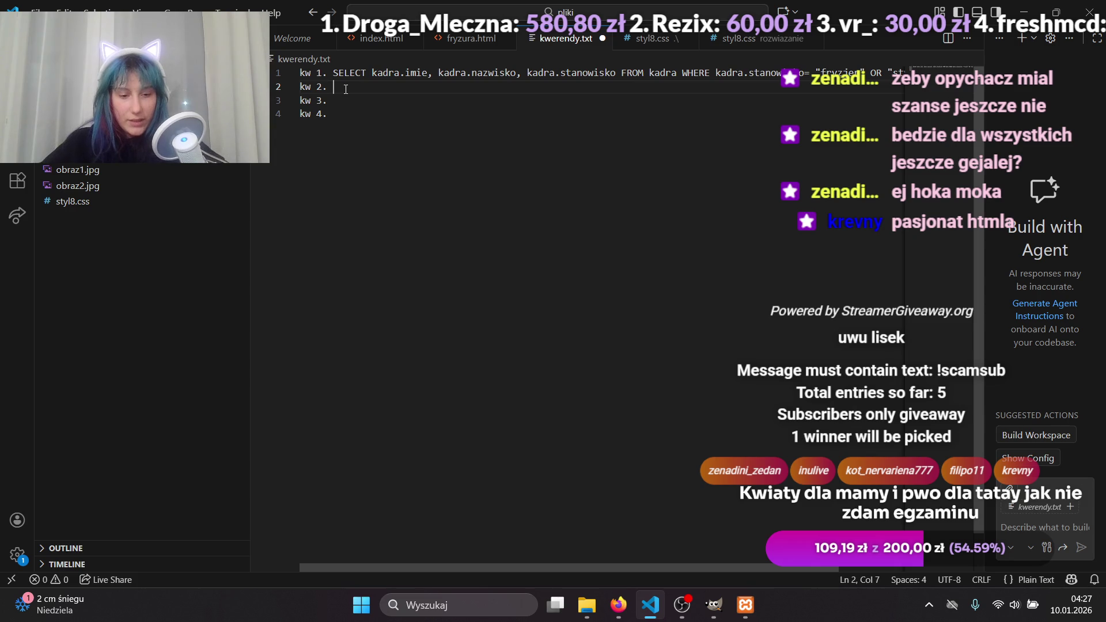
type("SELECT COUNT(uslugi.nazwa), MAX(uslugi.cena) FROM uslugi;")
Scroll the Arkusz PDF down and select the Zapytanie 3 task description.
key("alt+Tab")
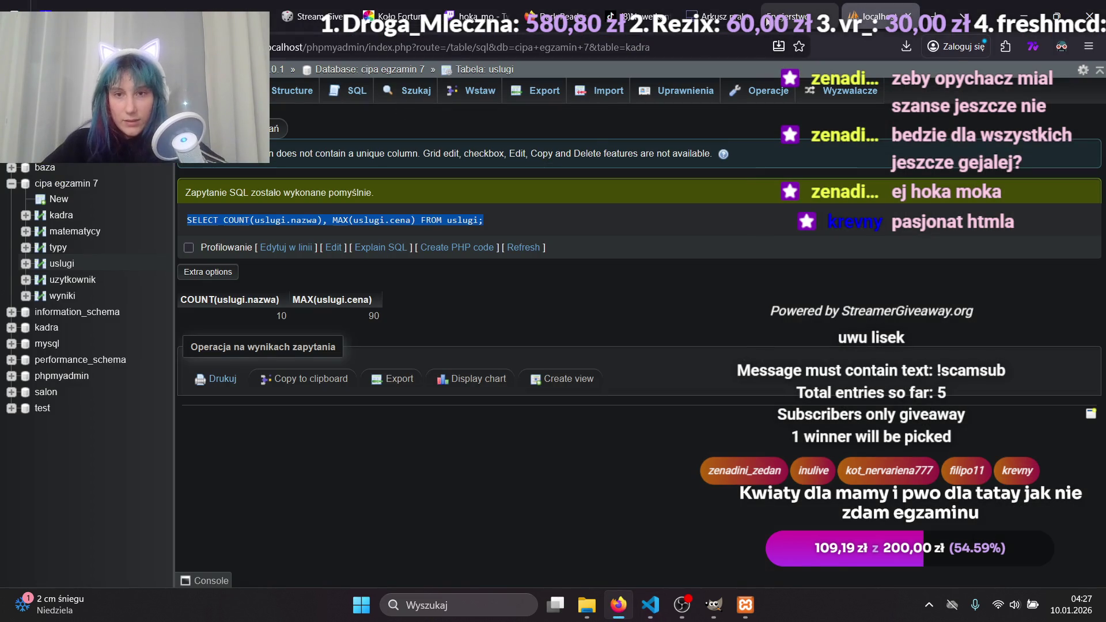
left_click(717, 16)
scroll(590, 232, "down", 5)
scroll(391, 401, "down", 1)
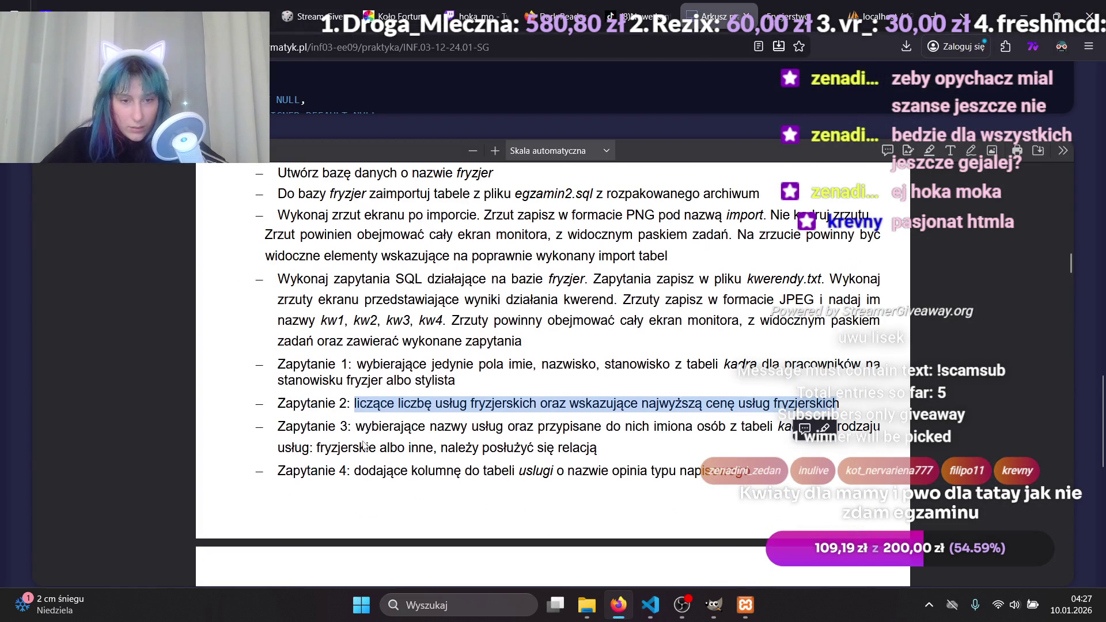
mouse_move(358, 427)
left_mouse_down()
mouse_move(520, 419)
mouse_move(623, 451)
mouse_move(606, 453)
left_mouse_up()
key("ctrl+c")
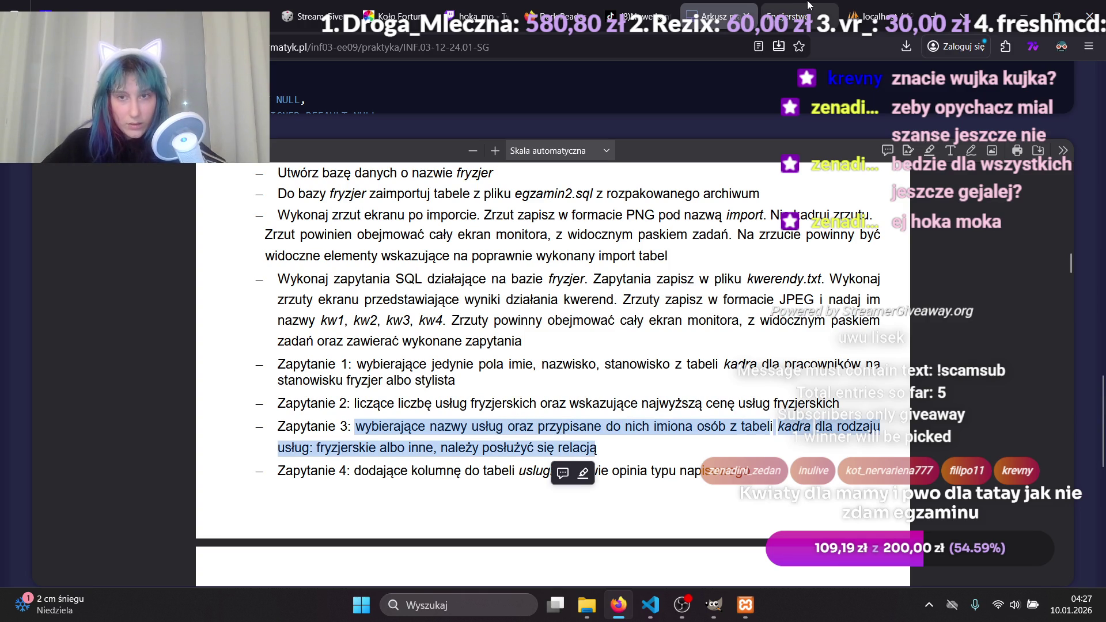
Clear the previous query in the SQL editor and paste the Zapytanie 3 task text.
left_click(870, 7)
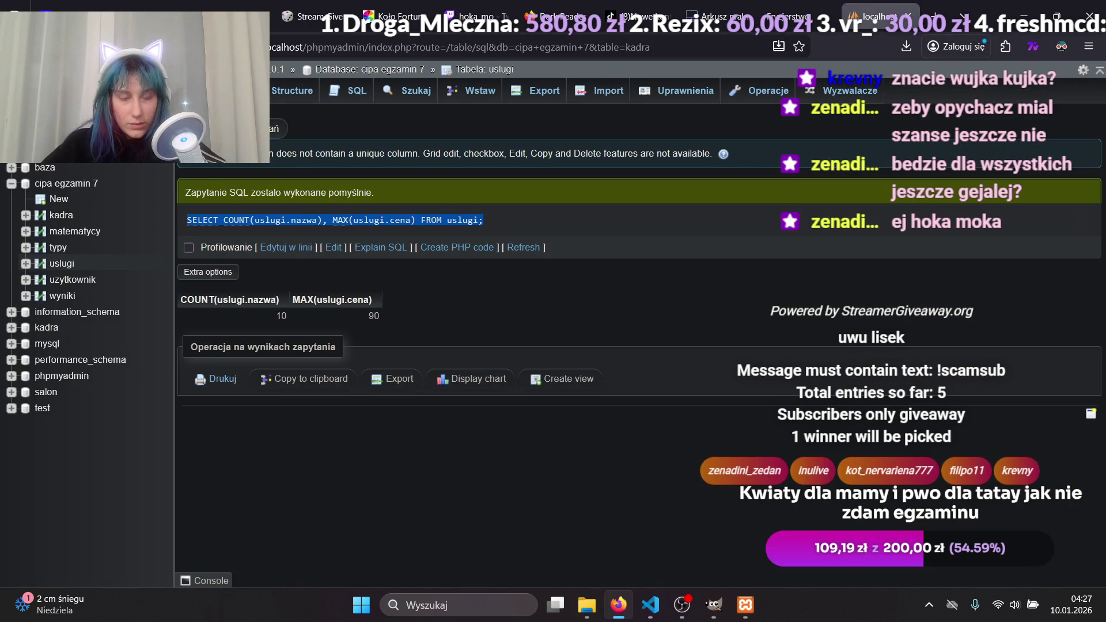
left_click(334, 247)
key("ctrl+shift+Home")
key("BackSpace")
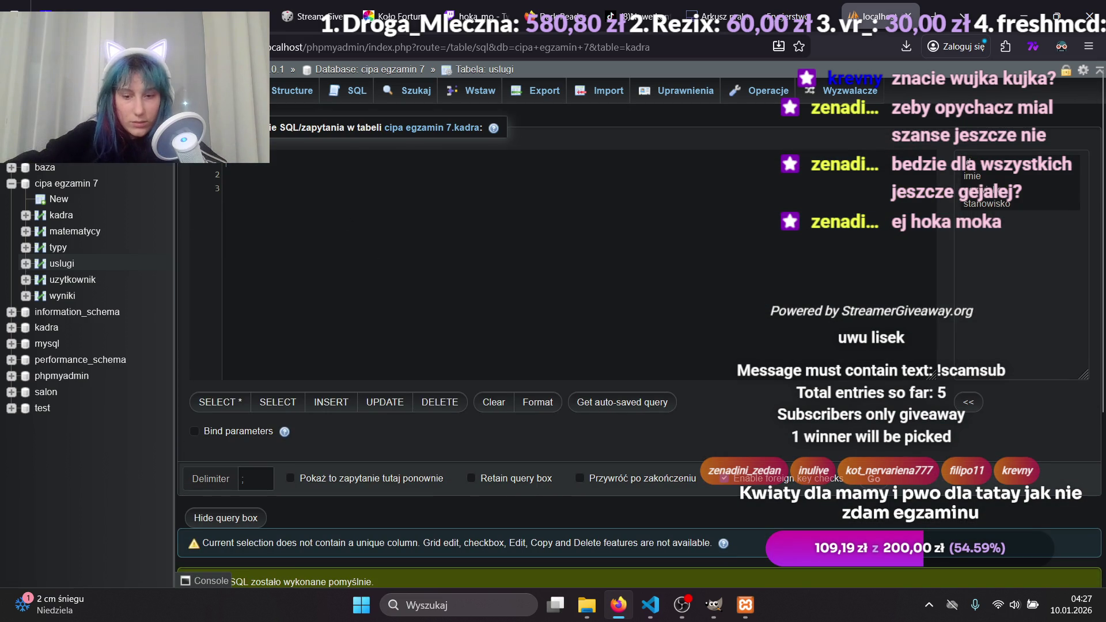
key("ctrl+v")
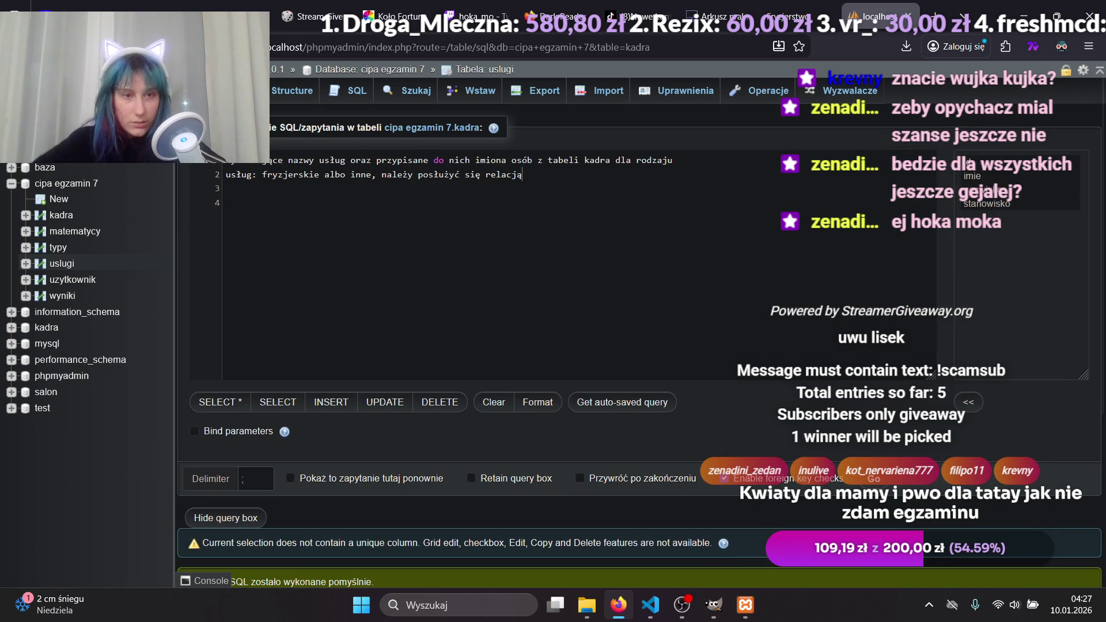
Add empty FROM and WHERE lines above the pasted task text.
key("ctrl+Home")
key("Return")
key("Return")
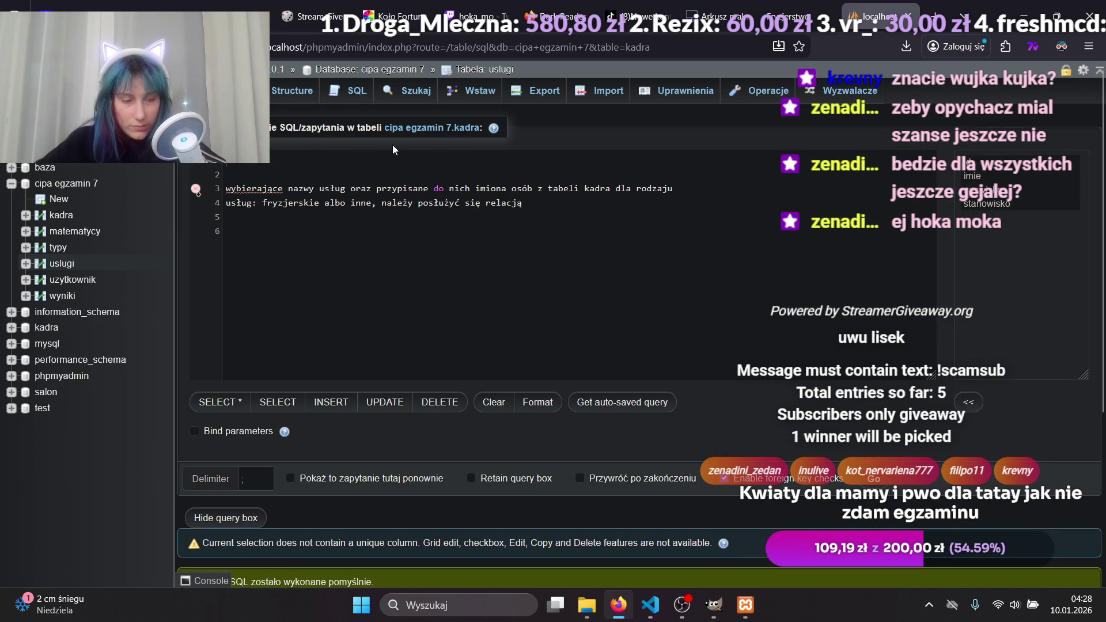
key("ctrl+space")
key("Escape")
key("Return")
type("WHERE")
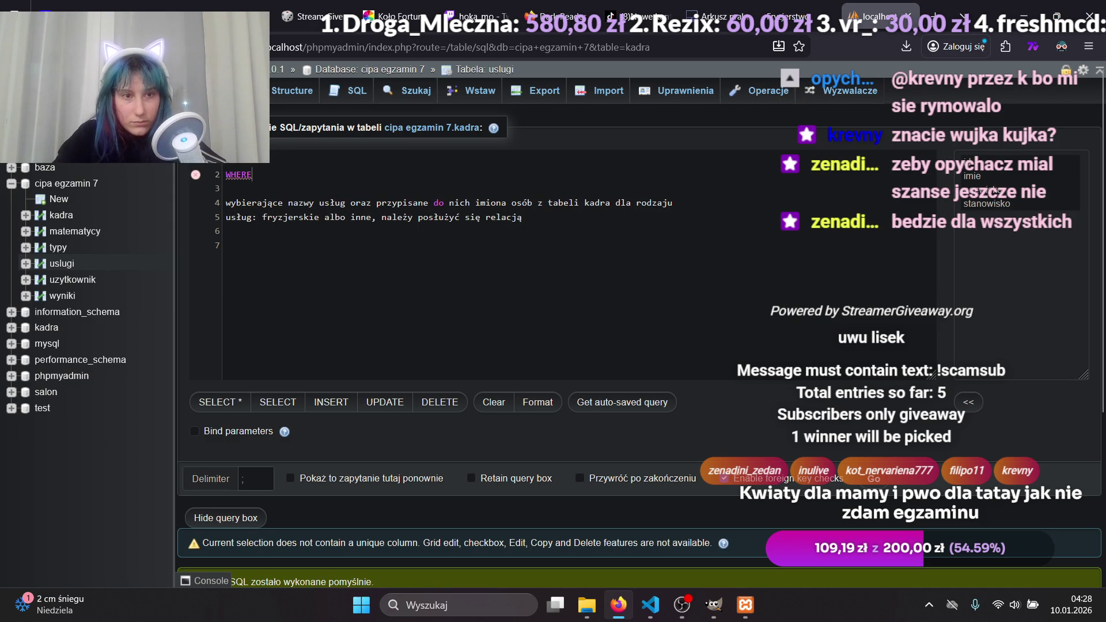
key("Up")
key("End")
key("Return")
type("f")
key("Return")
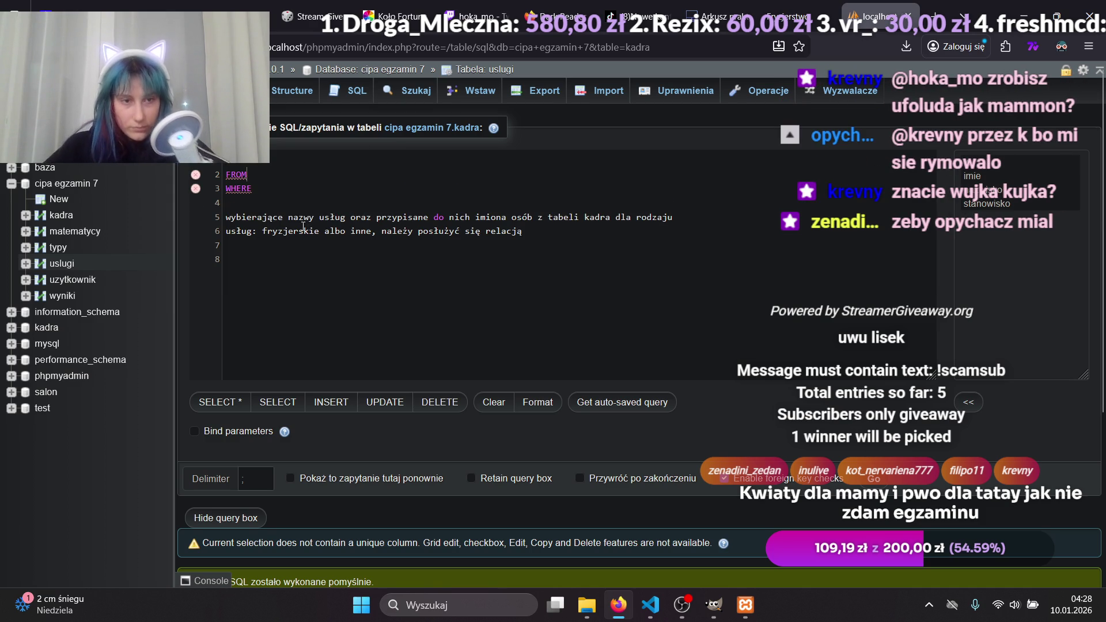
left_click(314, 217)
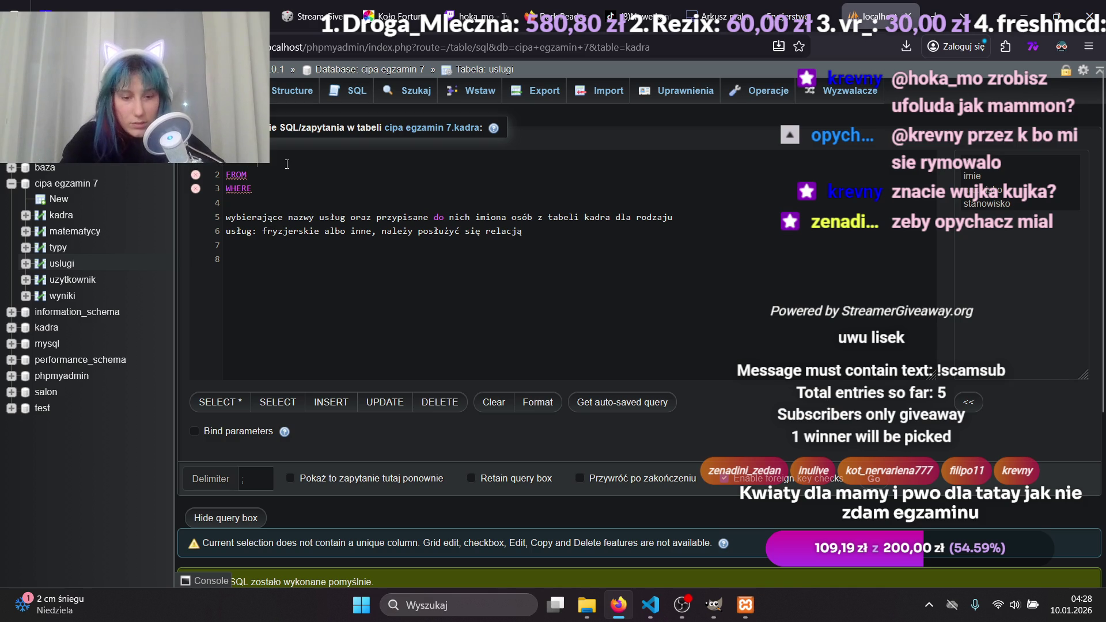
Enter uslugi.nazwa on line 1, then scroll the exam PDF to the Obraz 1 table diagram.
type("uslugi.")
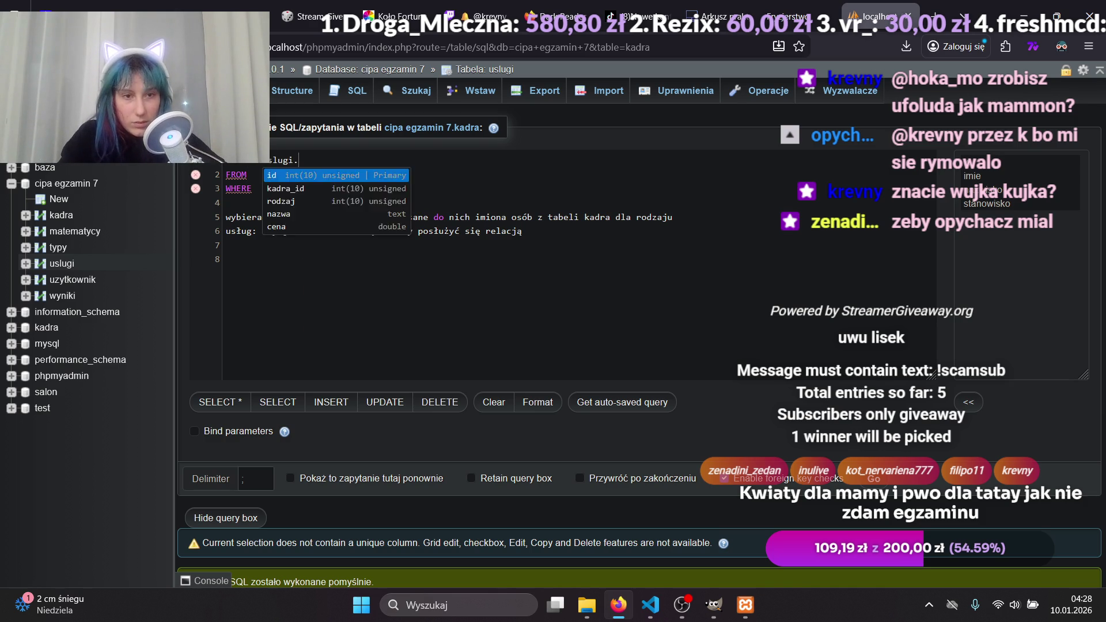
type("na")
key("Return")
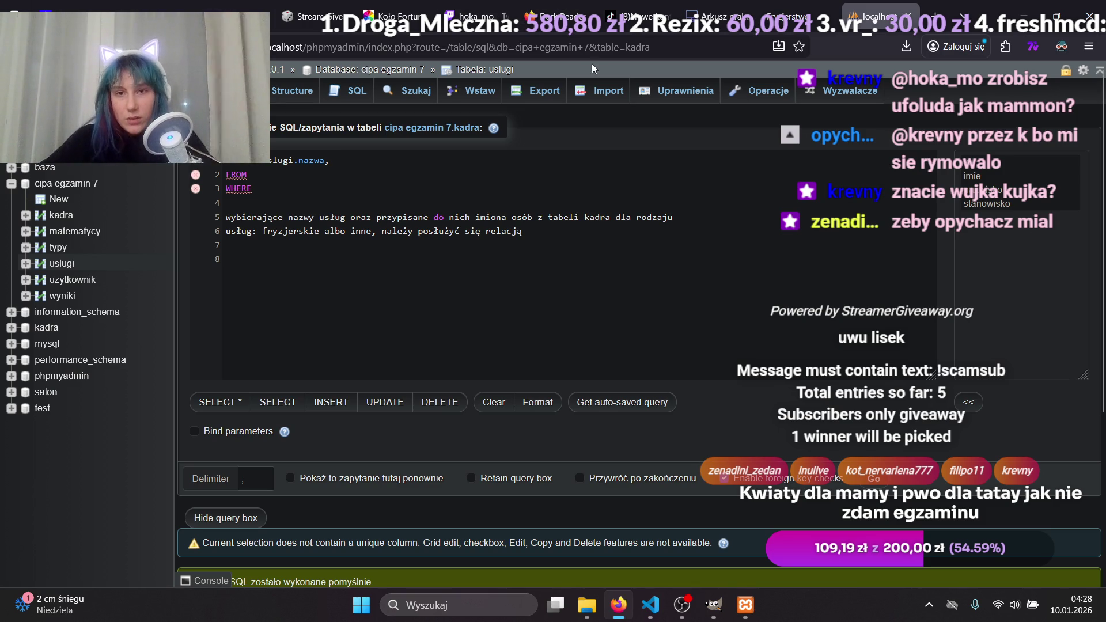
left_click(714, 16)
scroll(618, 361, "up", 8)
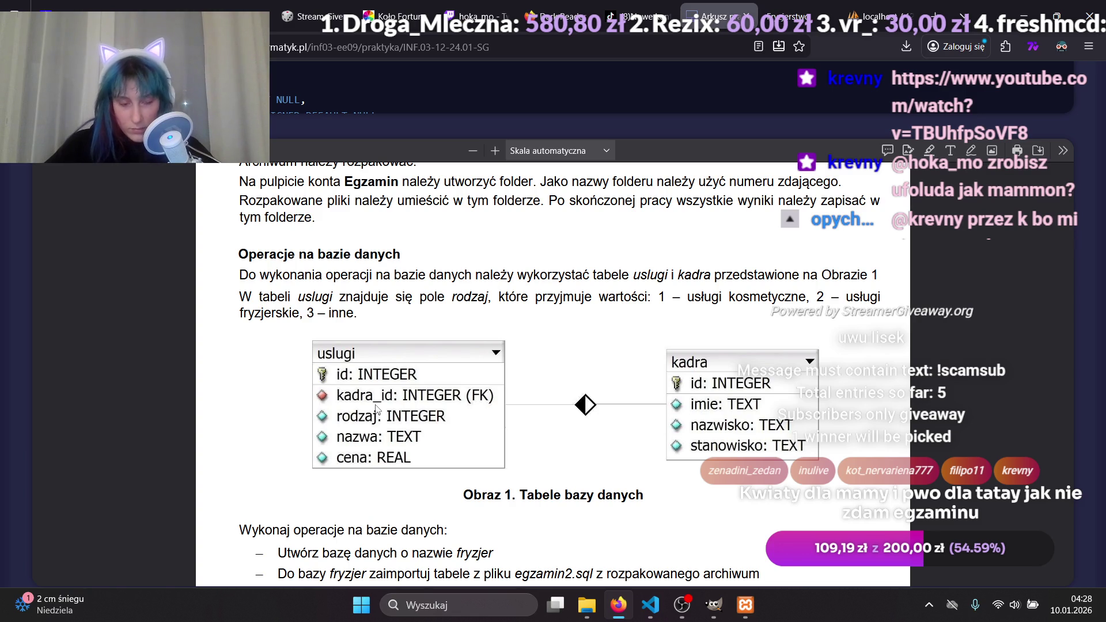
Review the task 3 description across the exam pages, then come back to the phpMyAdmin SQL editor.
left_click(786, 16)
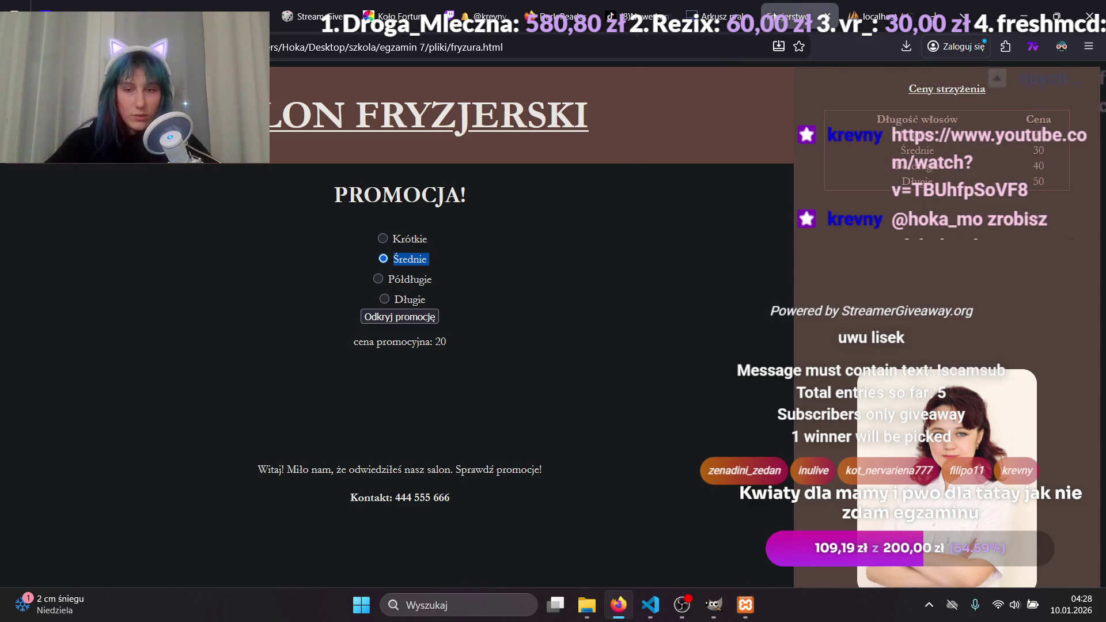
left_click(873, 16)
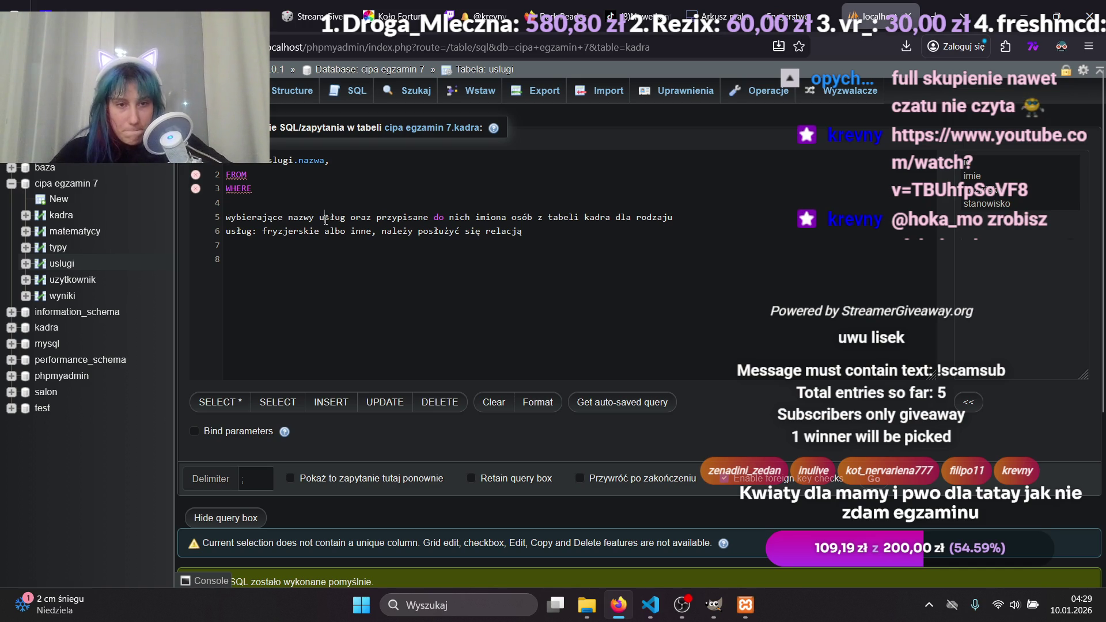
mouse_move(376, 217)
left_mouse_down()
mouse_move(442, 228)
mouse_move(543, 221)
mouse_move(496, 222)
left_mouse_up()
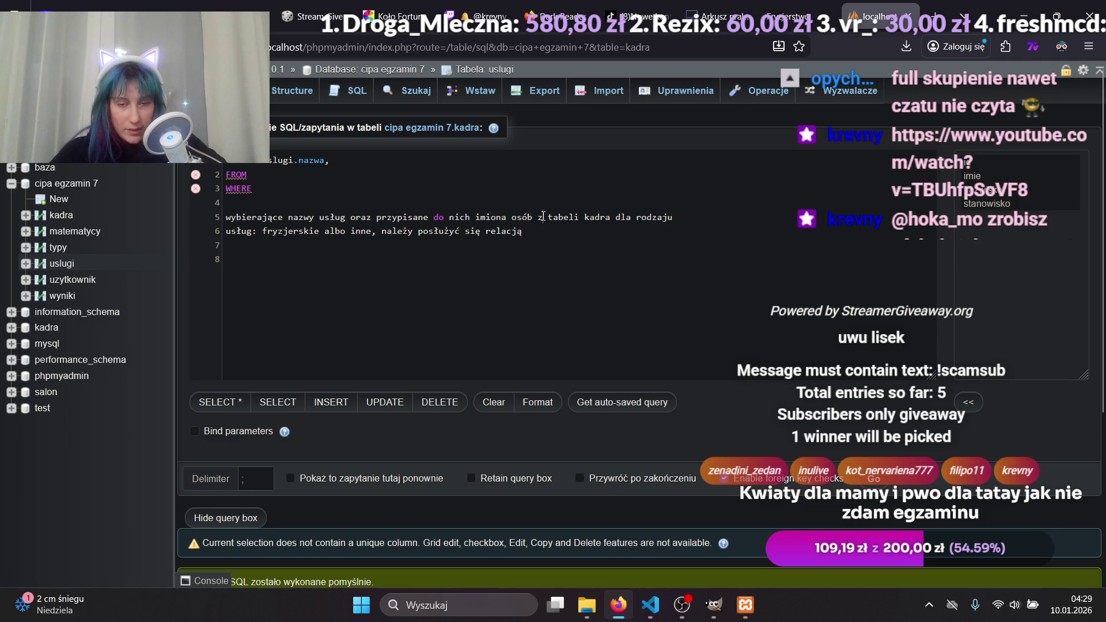
left_click(795, 16)
left_click(878, 6)
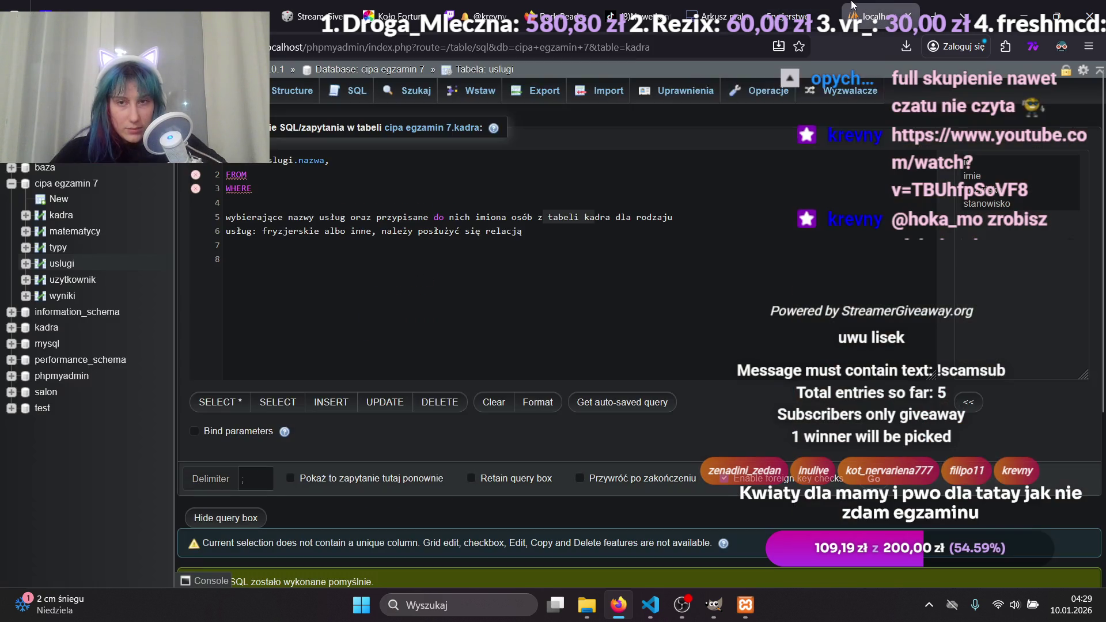
left_click(710, 2)
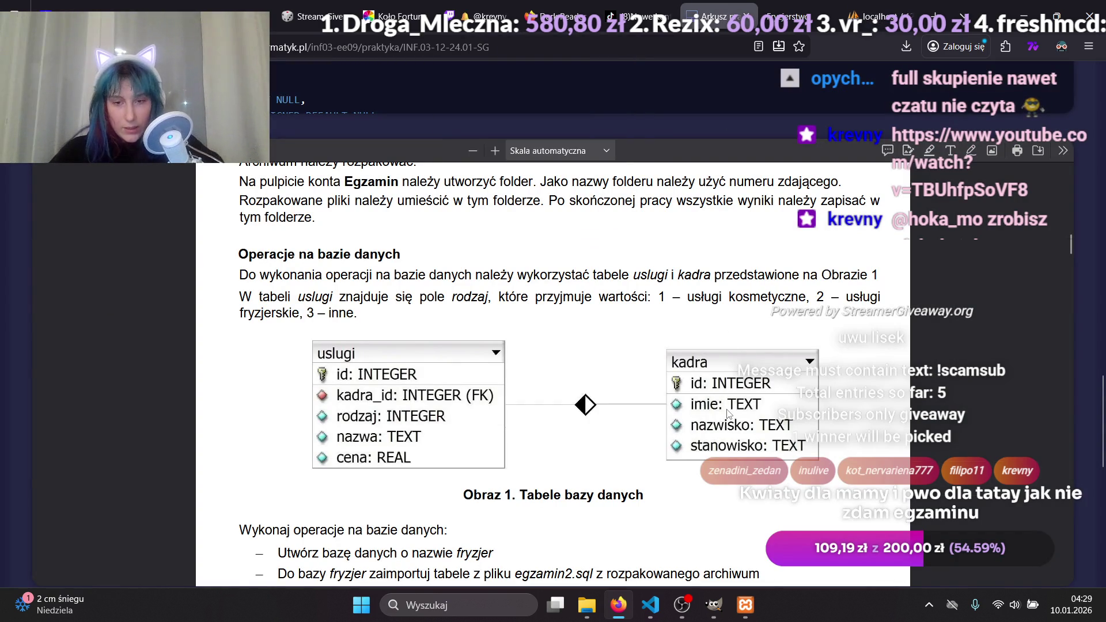
left_click(850, 4)
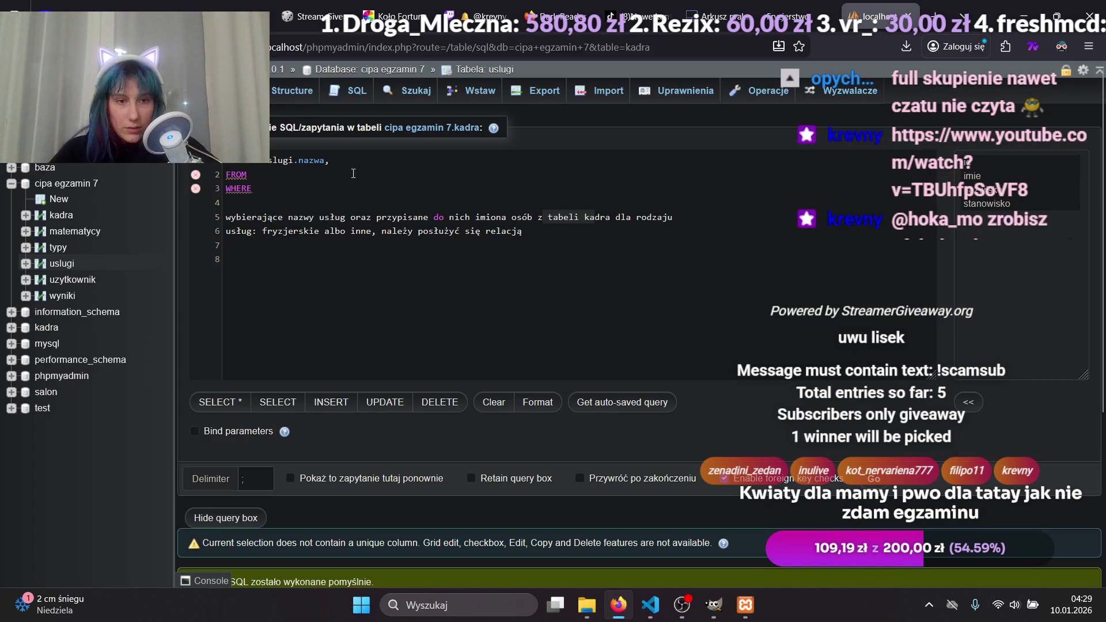
Add kadra.imie to the SELECT list and write FROM uslugi, kadra using autocomplete.
type(" kadra")
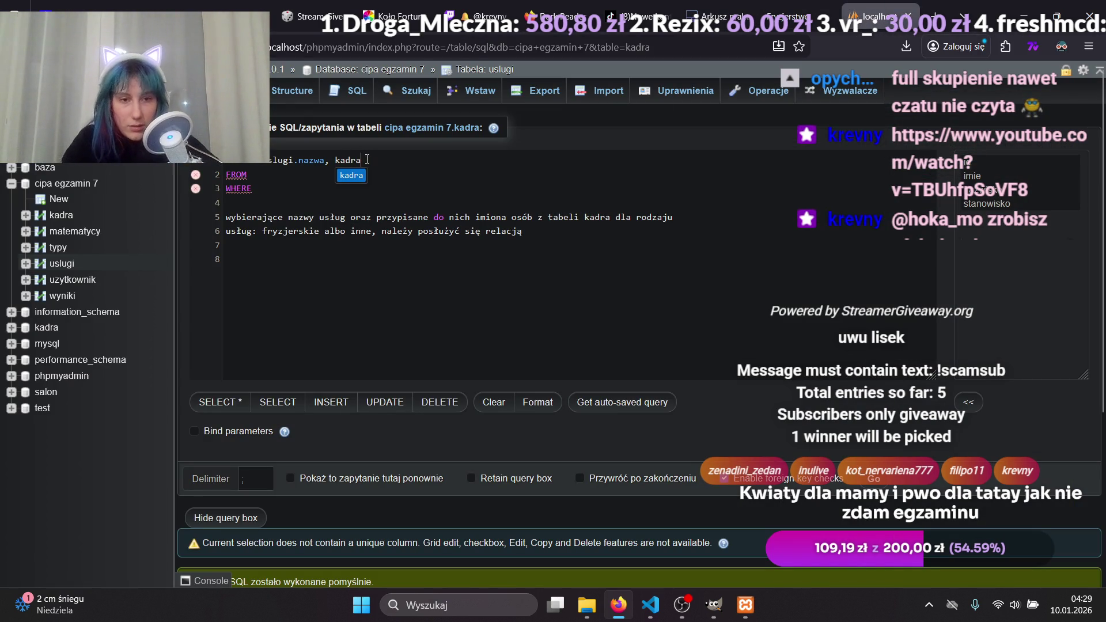
type(".")
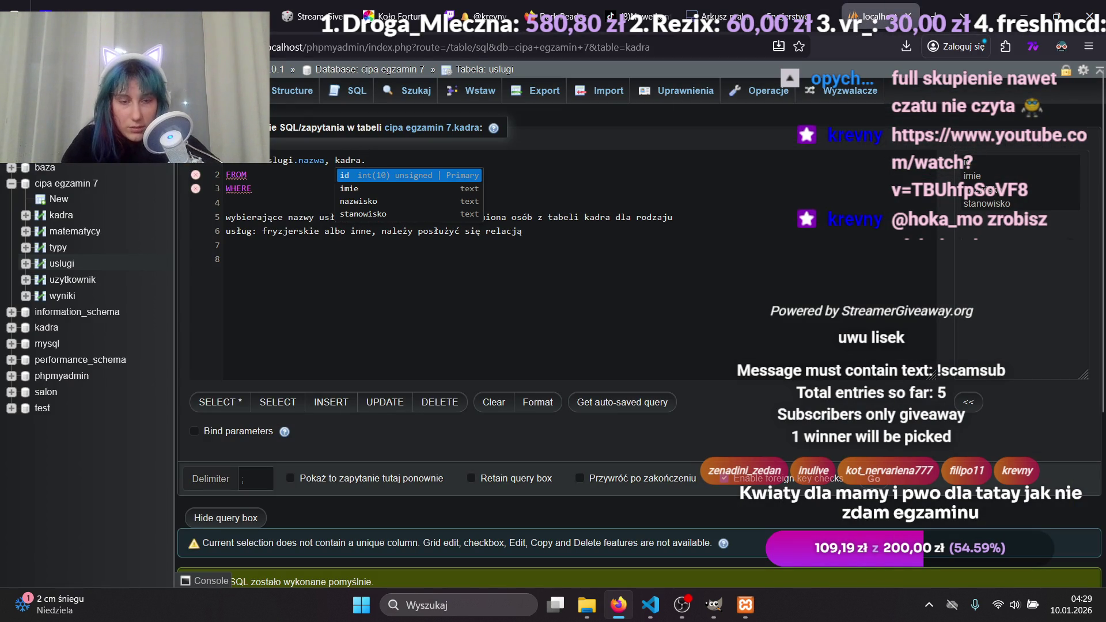
key("Return")
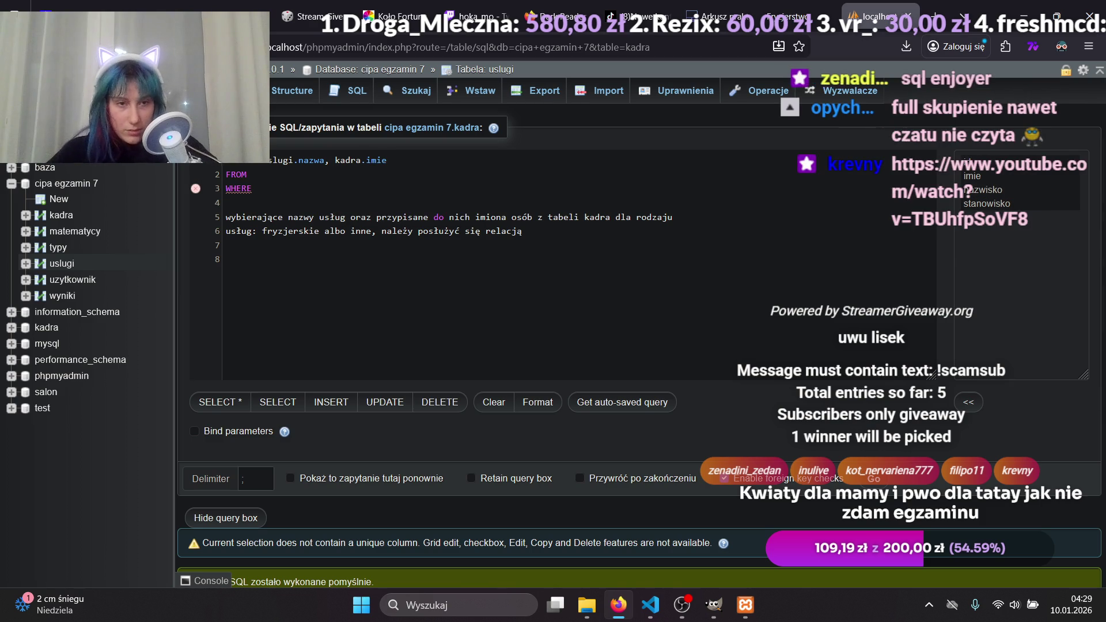
left_click(327, 177)
type("us")
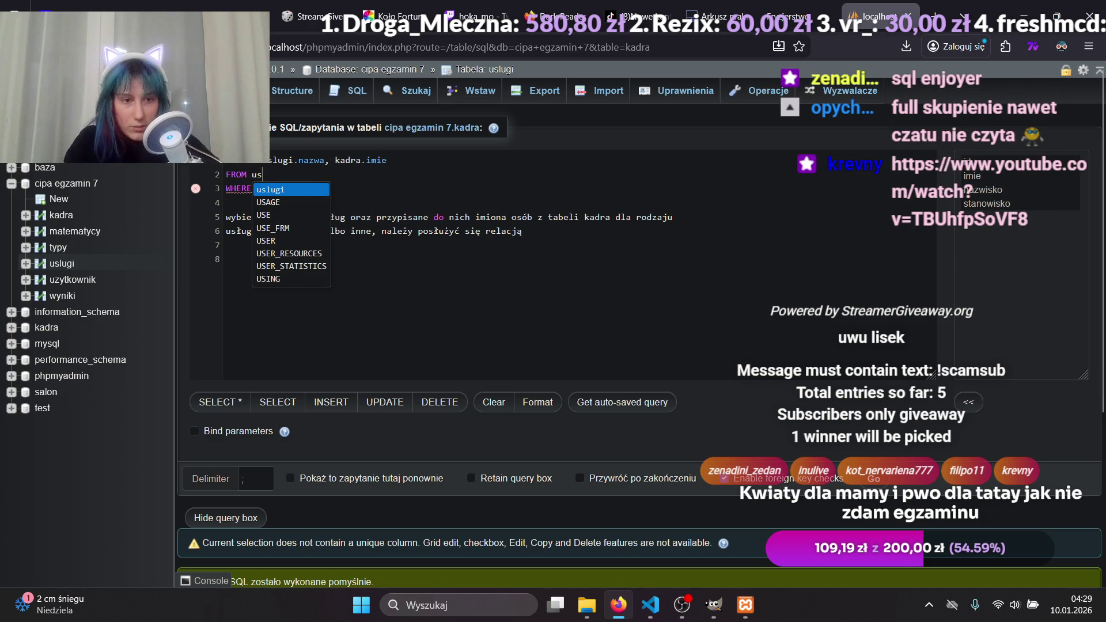
key("Return")
type(", ")
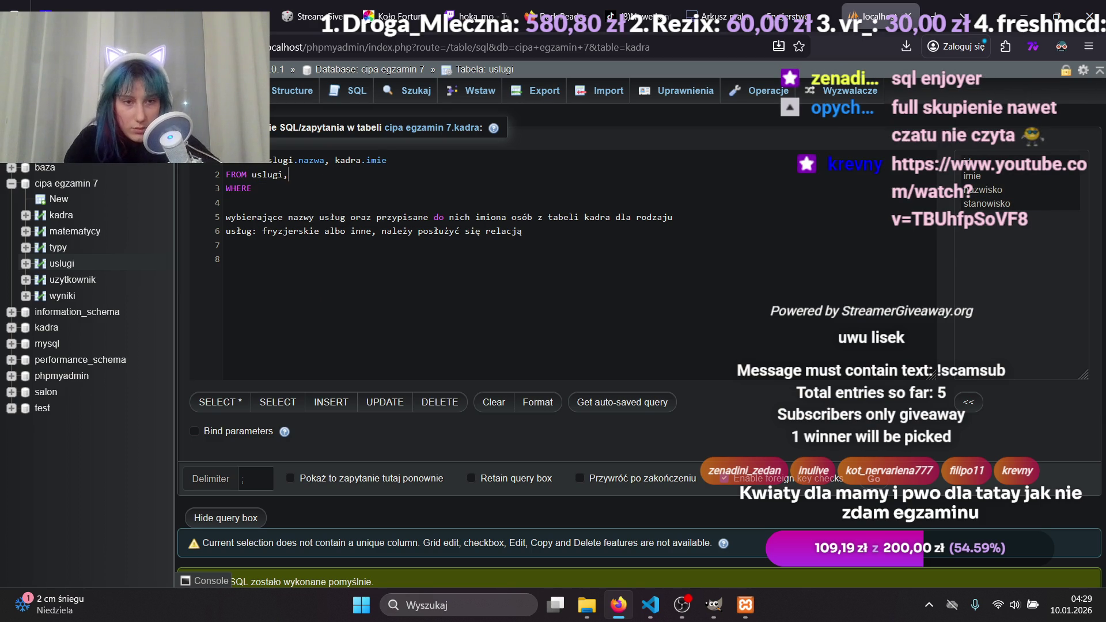
type("kadra")
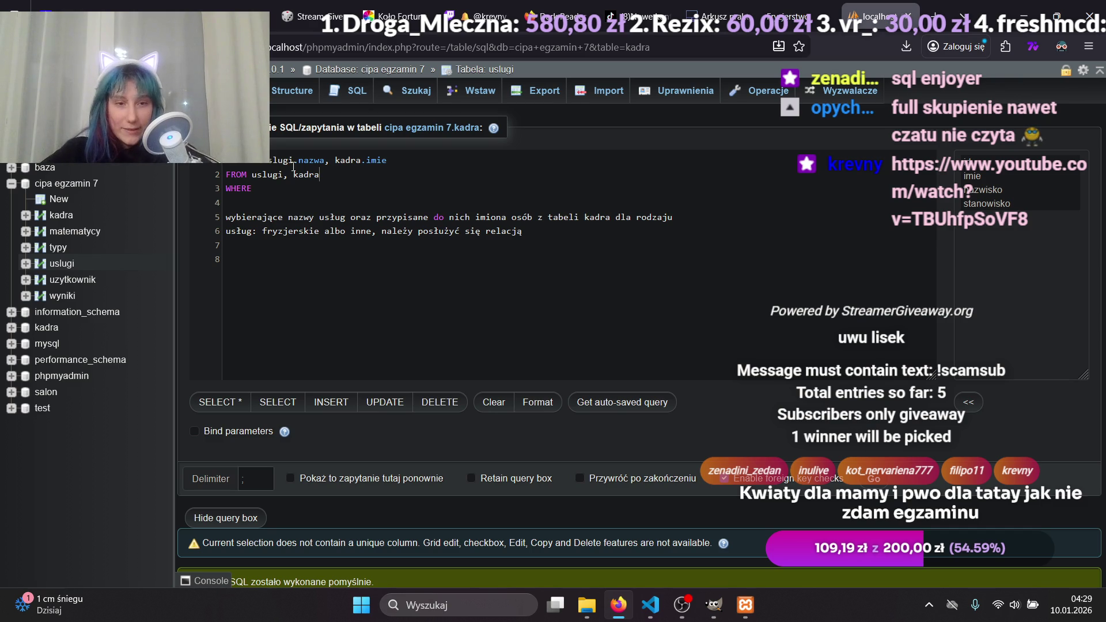
left_click(315, 218)
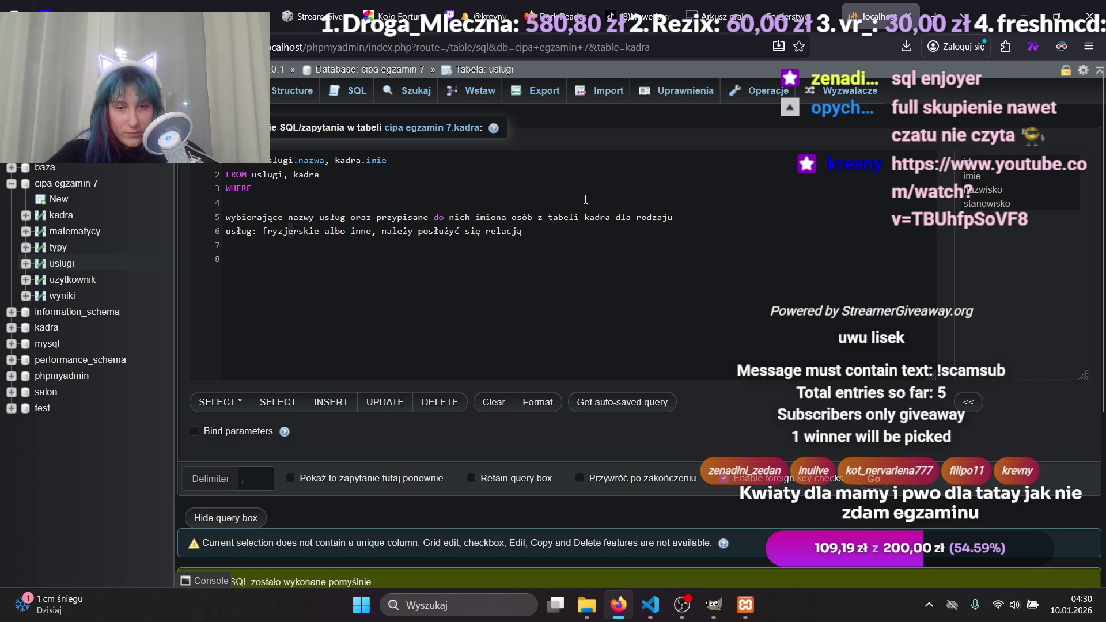
Write the WHERE condition uslugi.nazwa = "fryzjer", uslugi.nazwa= "inne" in query 3.
left_click(612, 219)
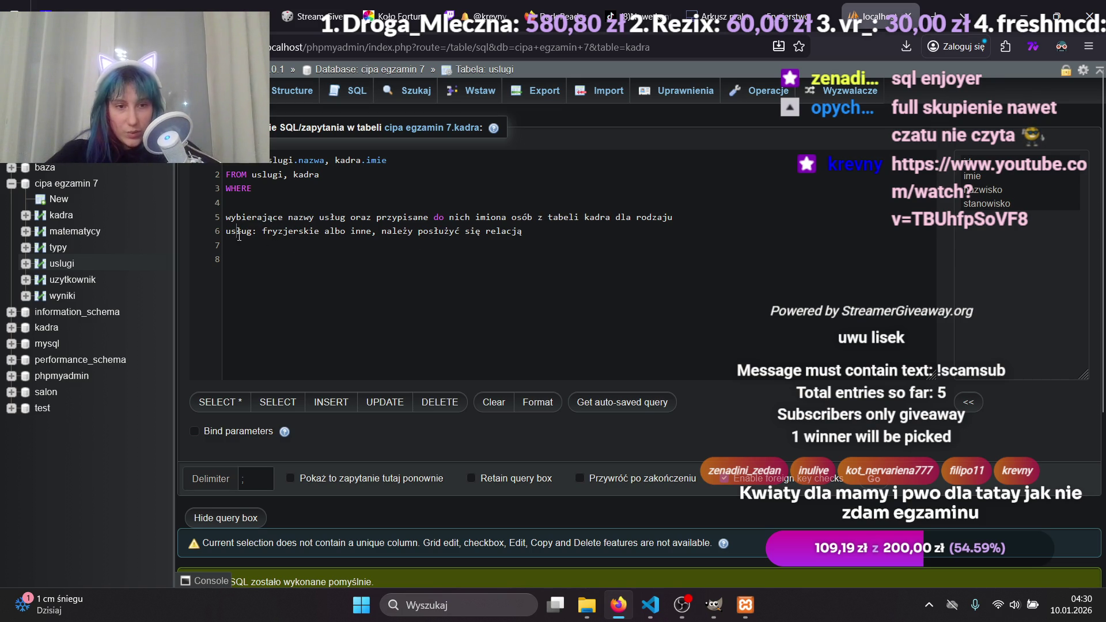
type(" uslugi")
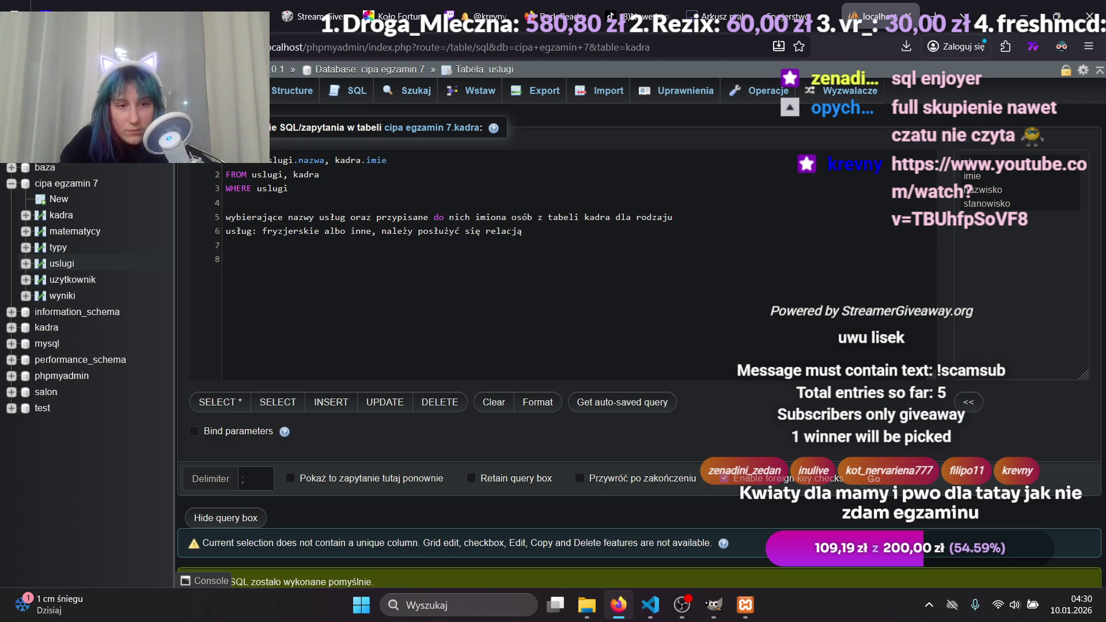
type(".nazwa =")
type("\"\"")
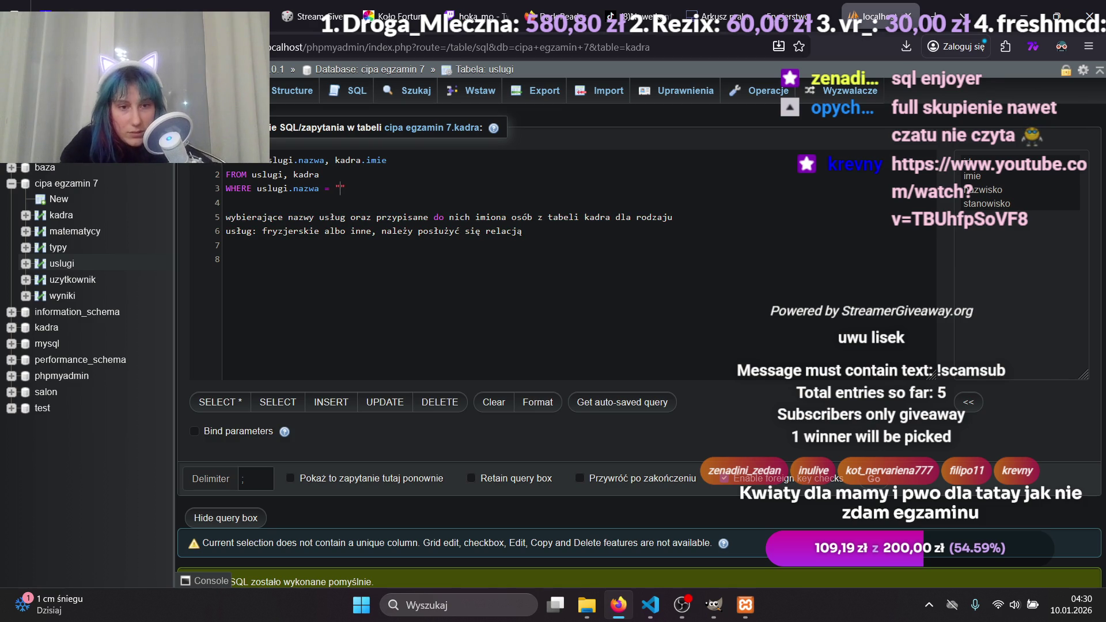
type("gr")
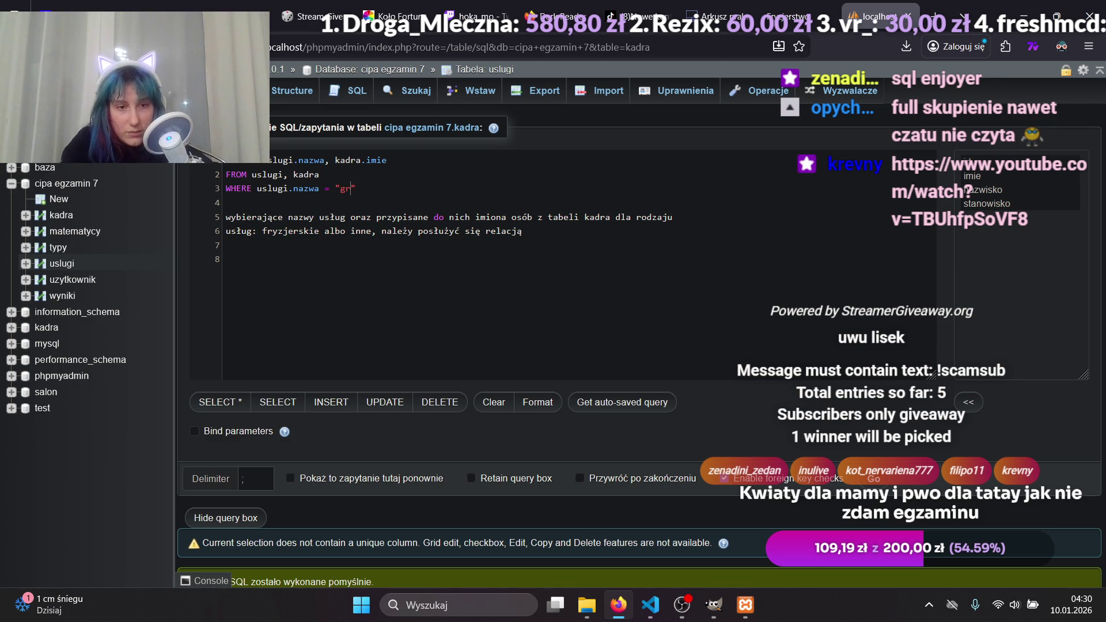
type("ryzje")
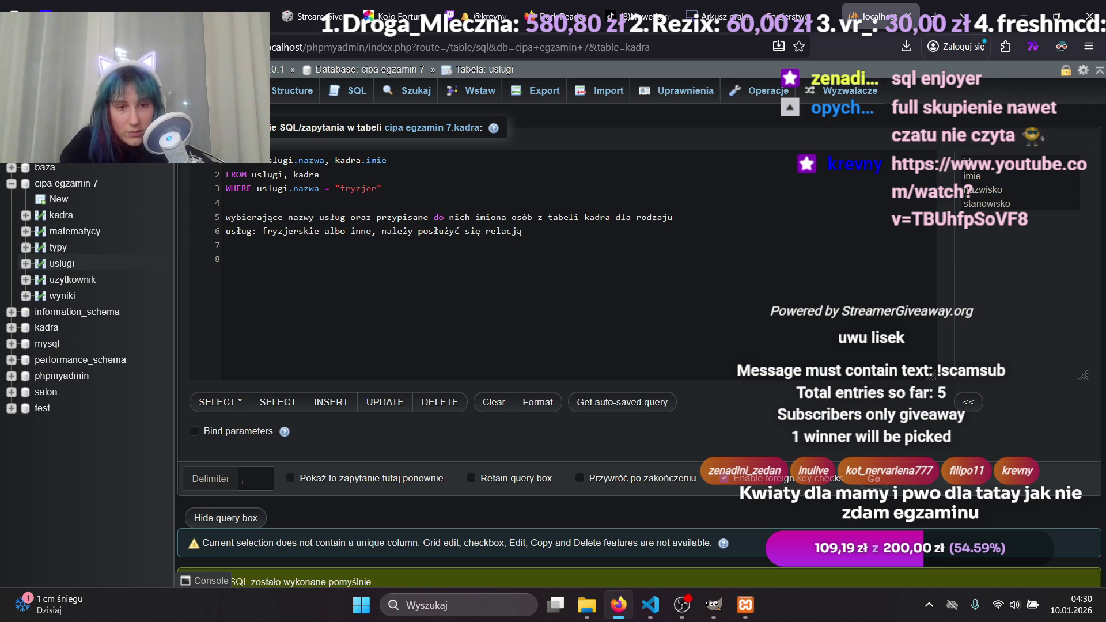
type(",")
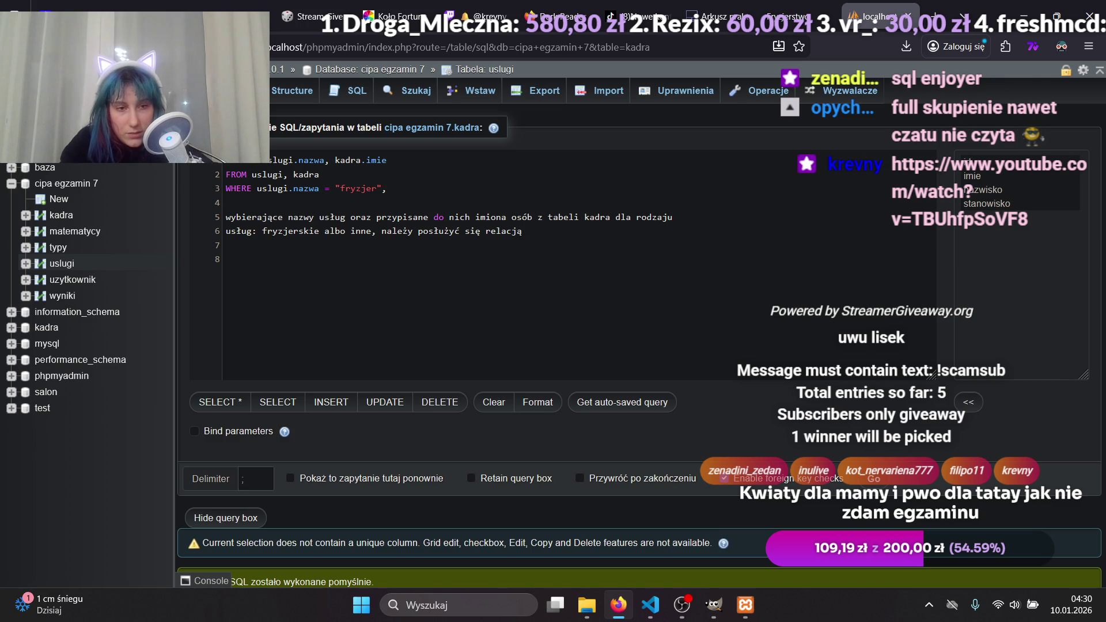
type(" us")
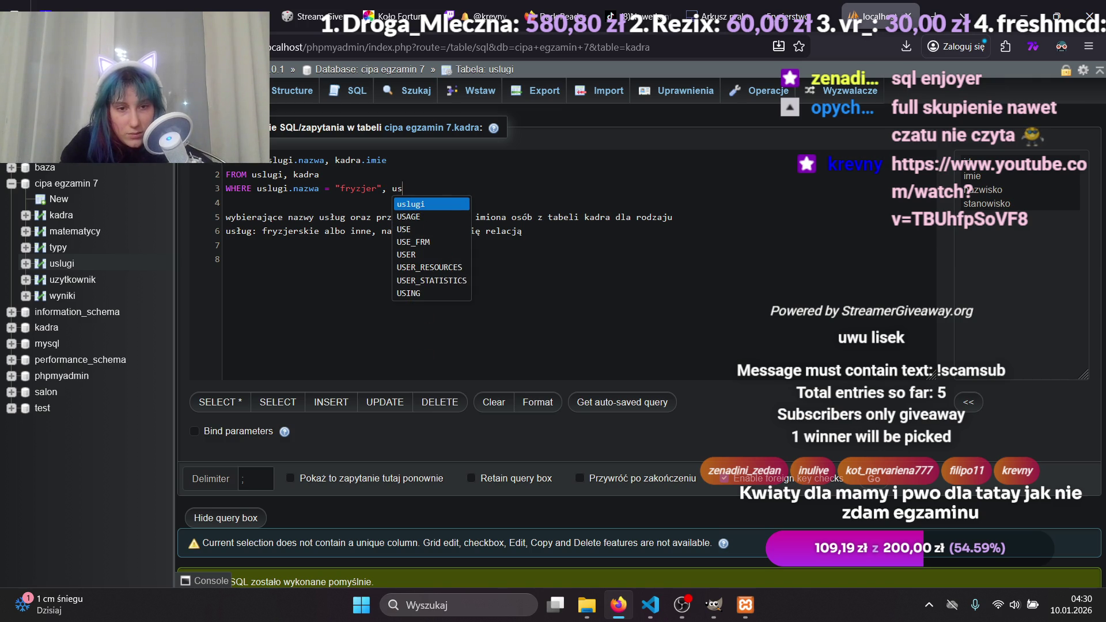
key("Return")
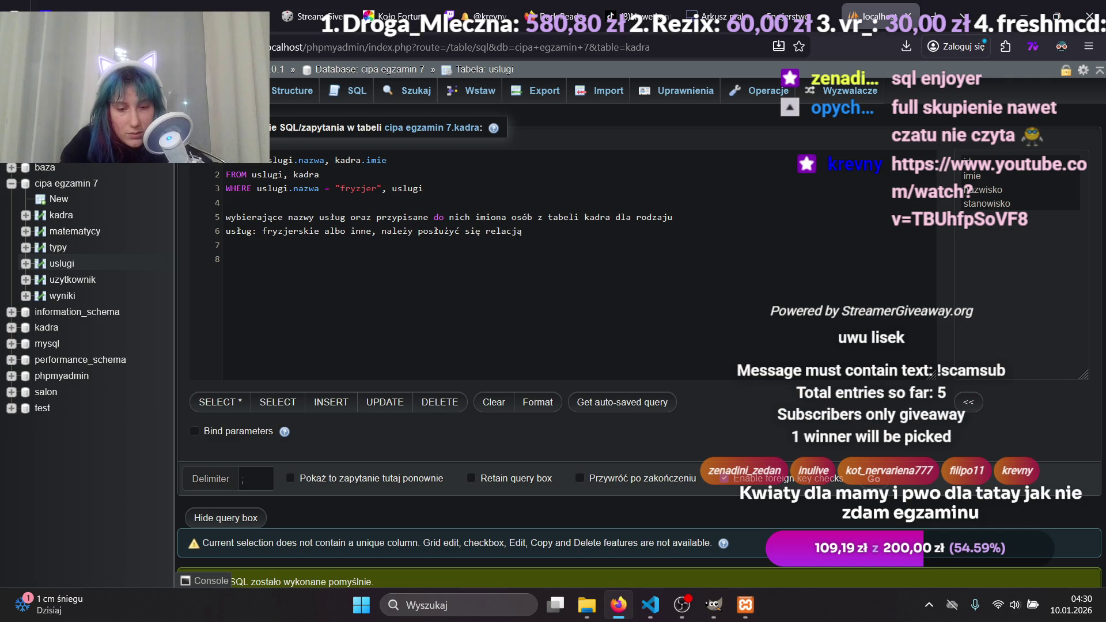
type(".")
key("Return")
type("= \"")
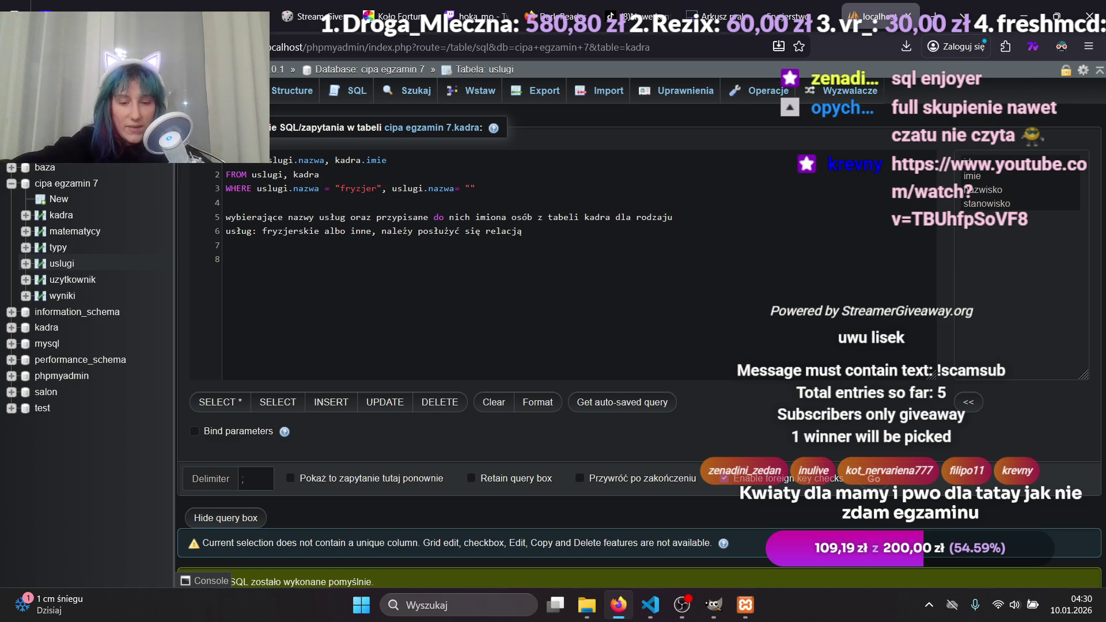
type("inne")
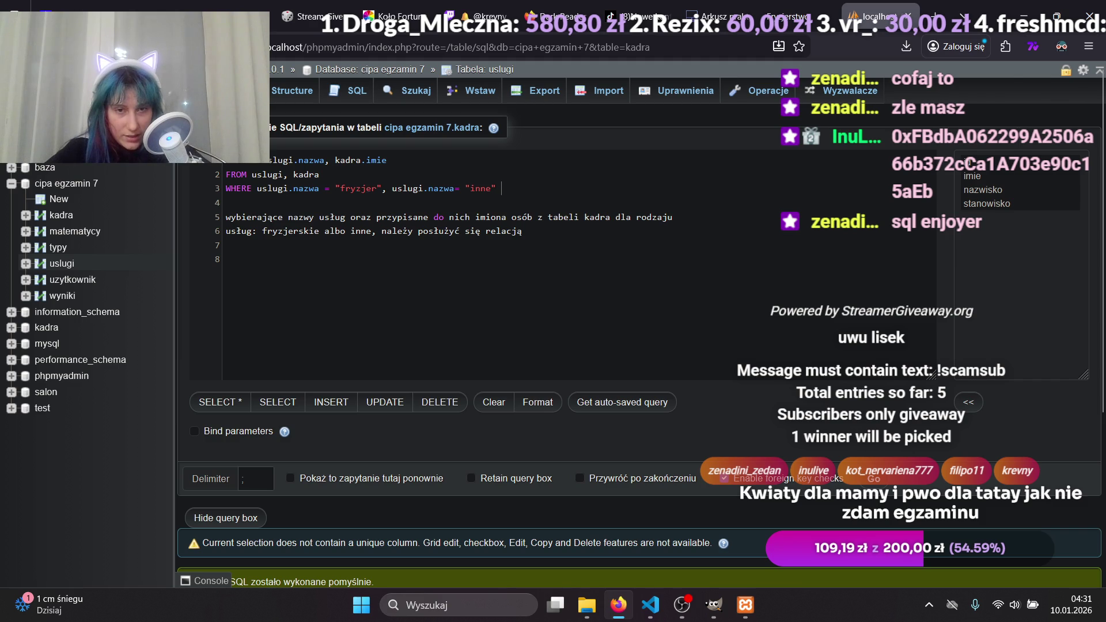
left_click(633, 197)
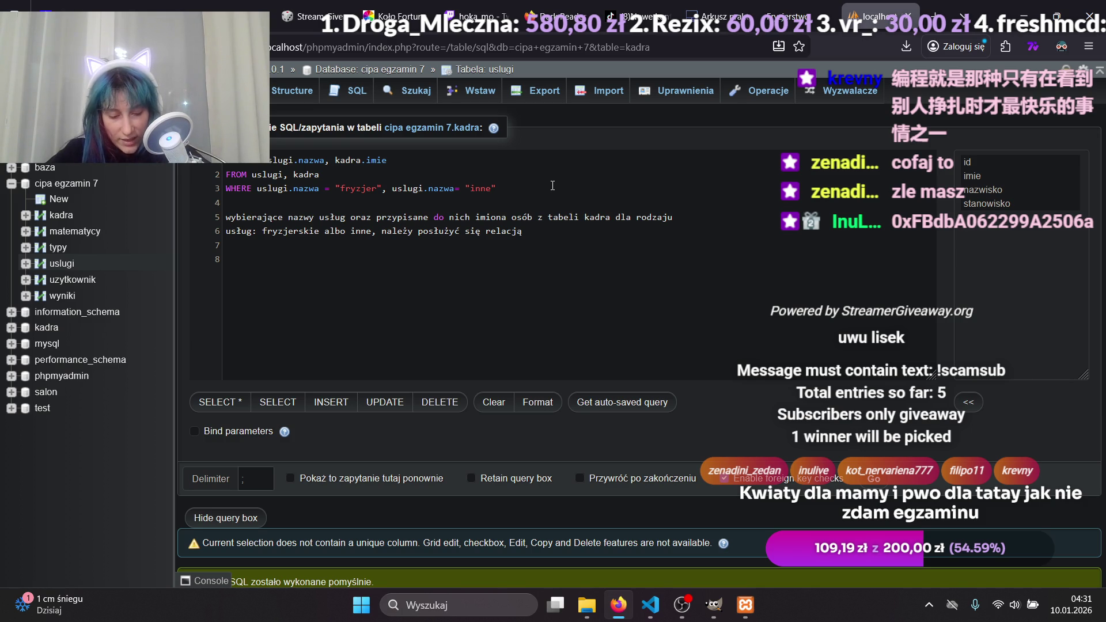
Search 'tłumacz google' in a new tab to bring up the translation box, glancing at the Twitch tab.
left_click(934, 16)
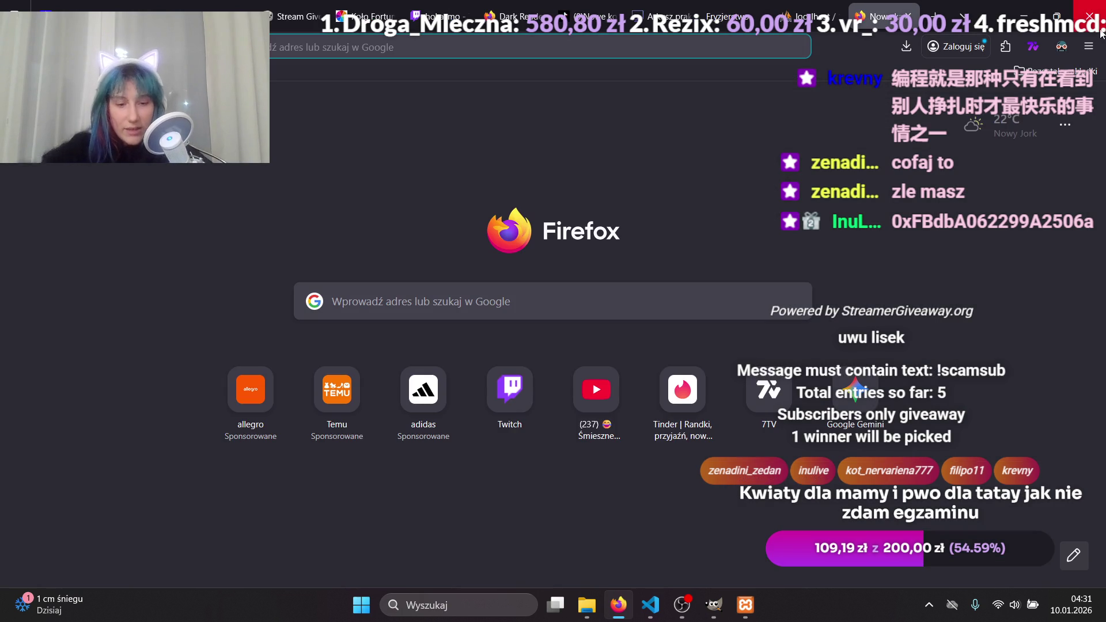
type("tłuma")
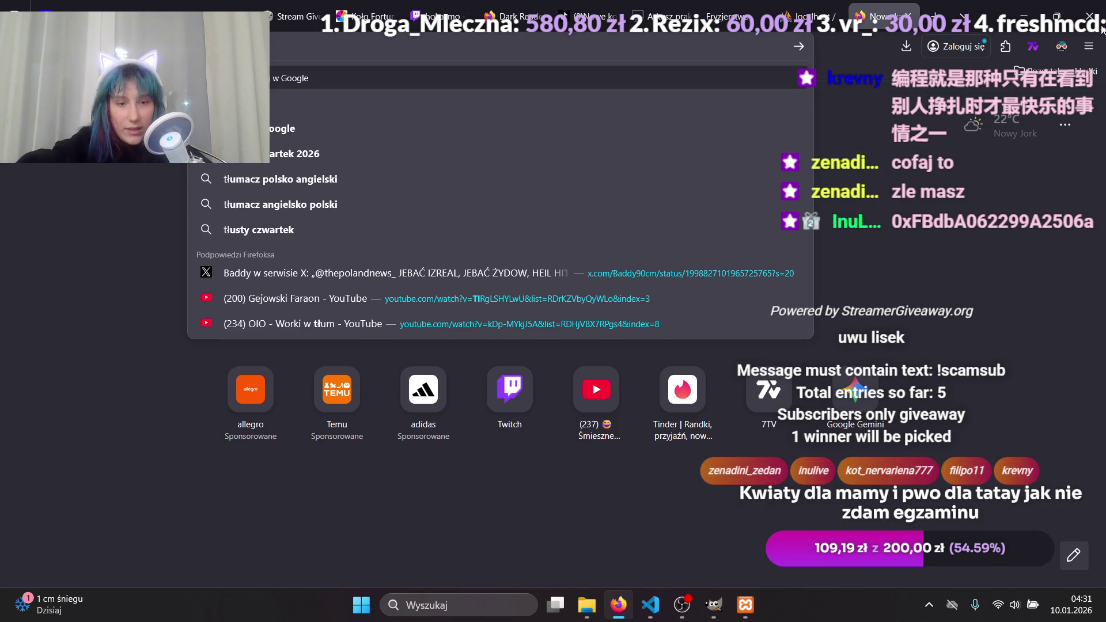
type("cz go")
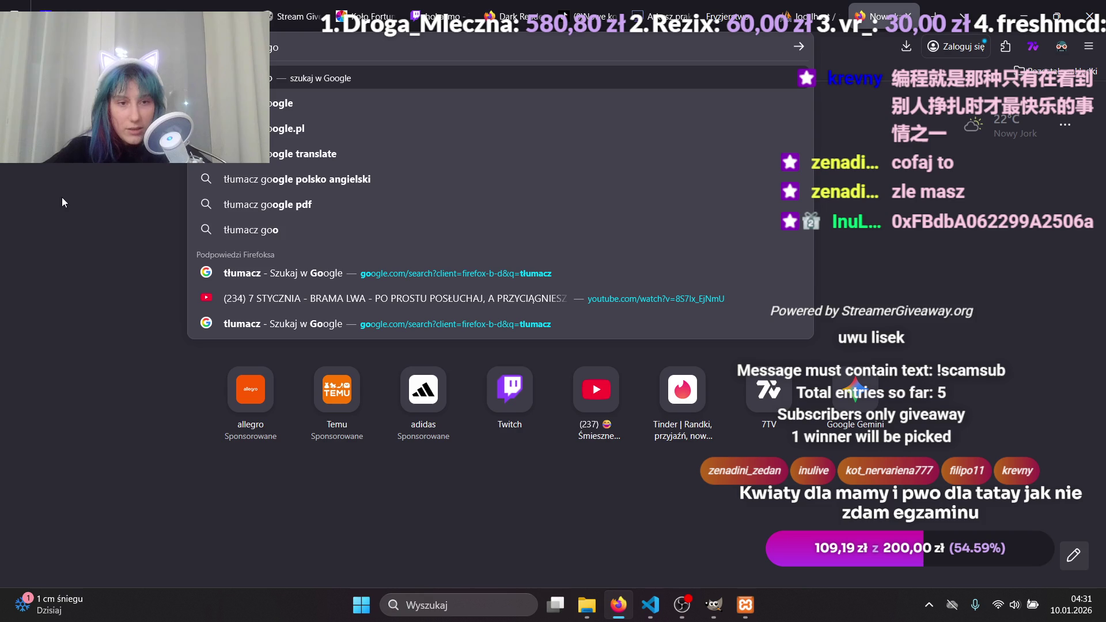
left_click(281, 103)
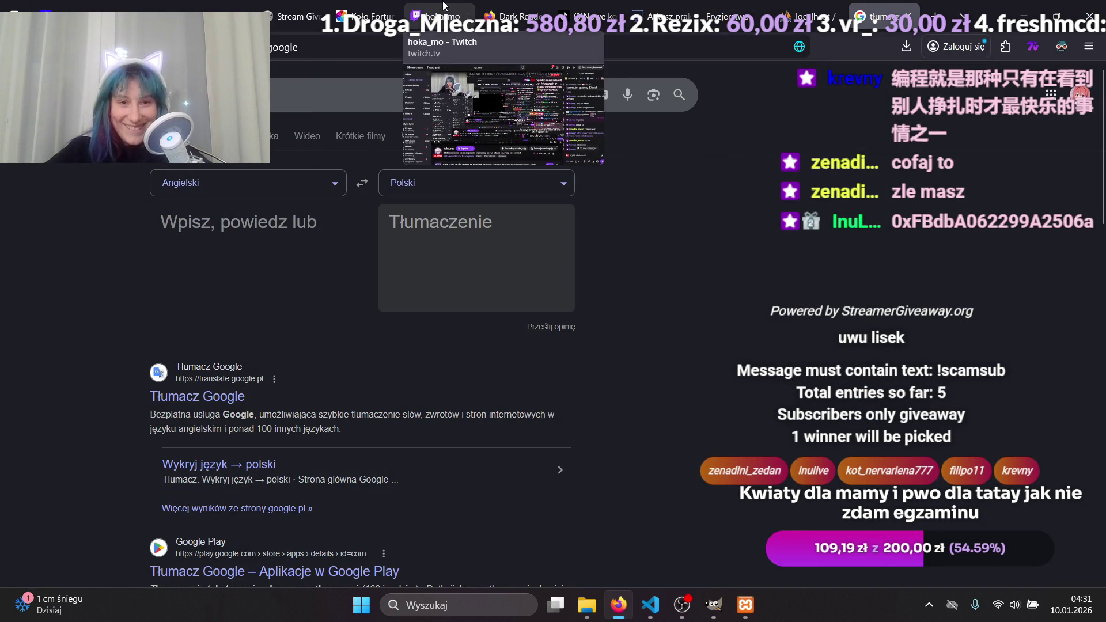
left_click(438, 16)
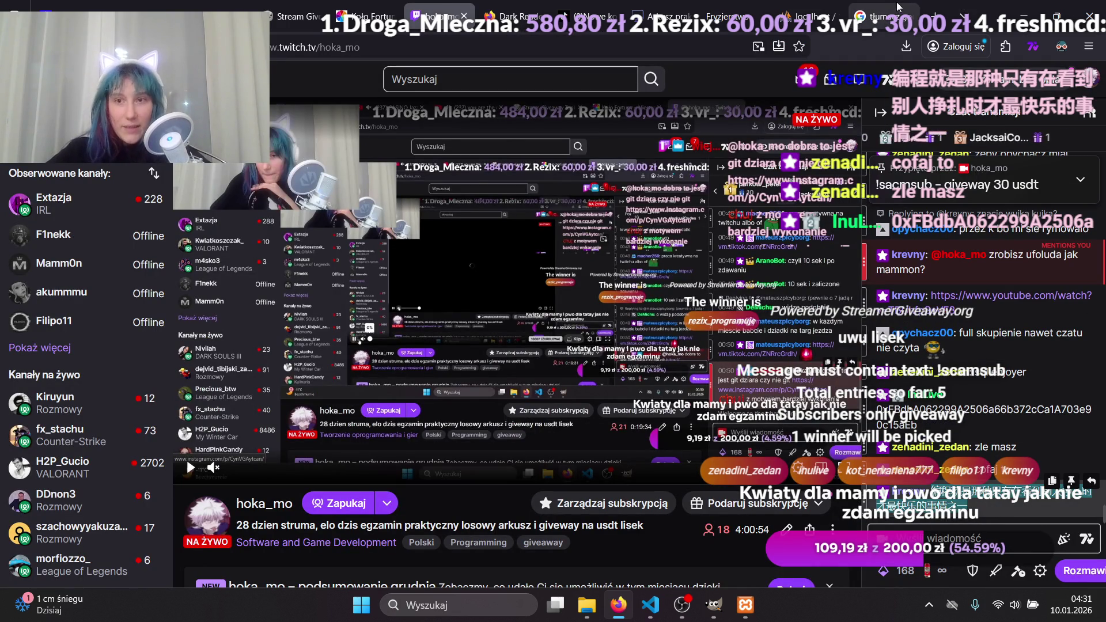
left_click(881, 16)
key("alt+Tab")
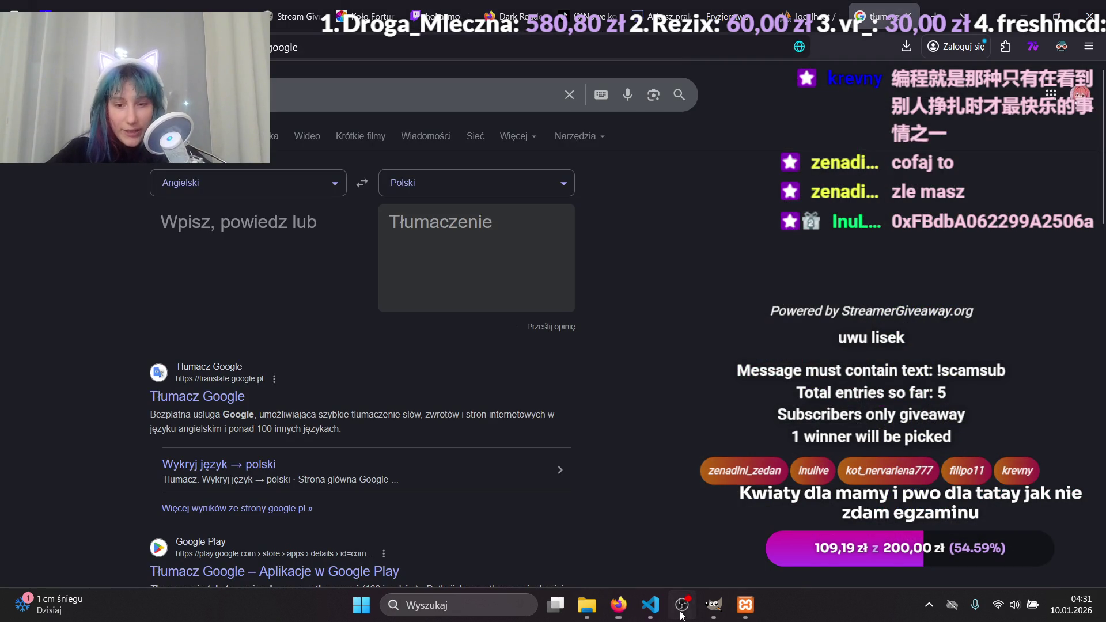
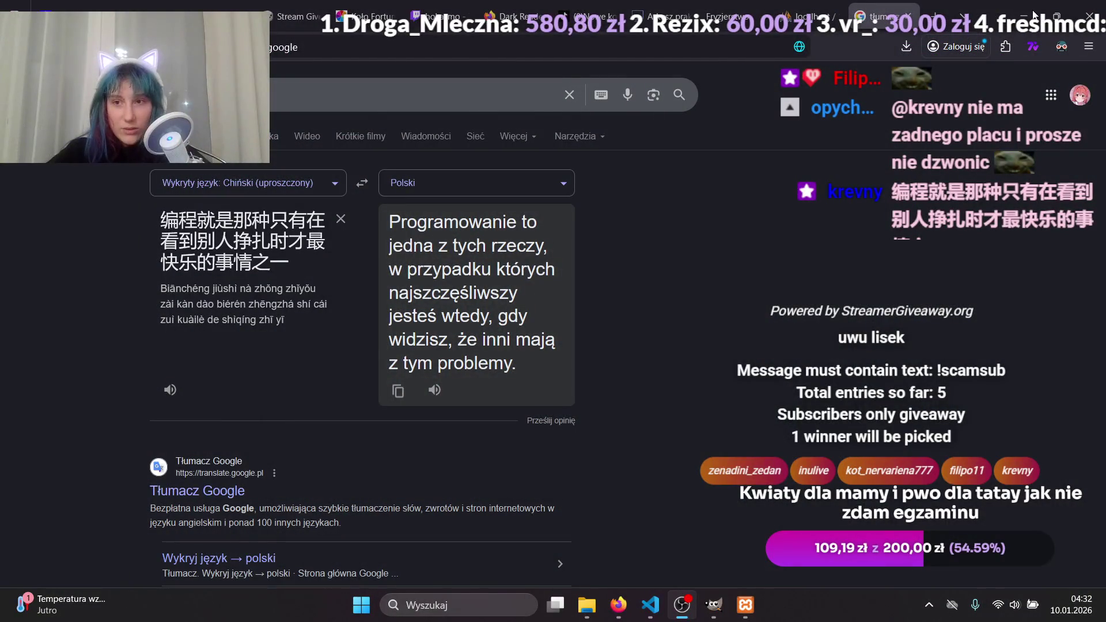
Add the join condition uslugi.kadra_id = kadra.id right after WHERE in the query.
left_click(675, 274)
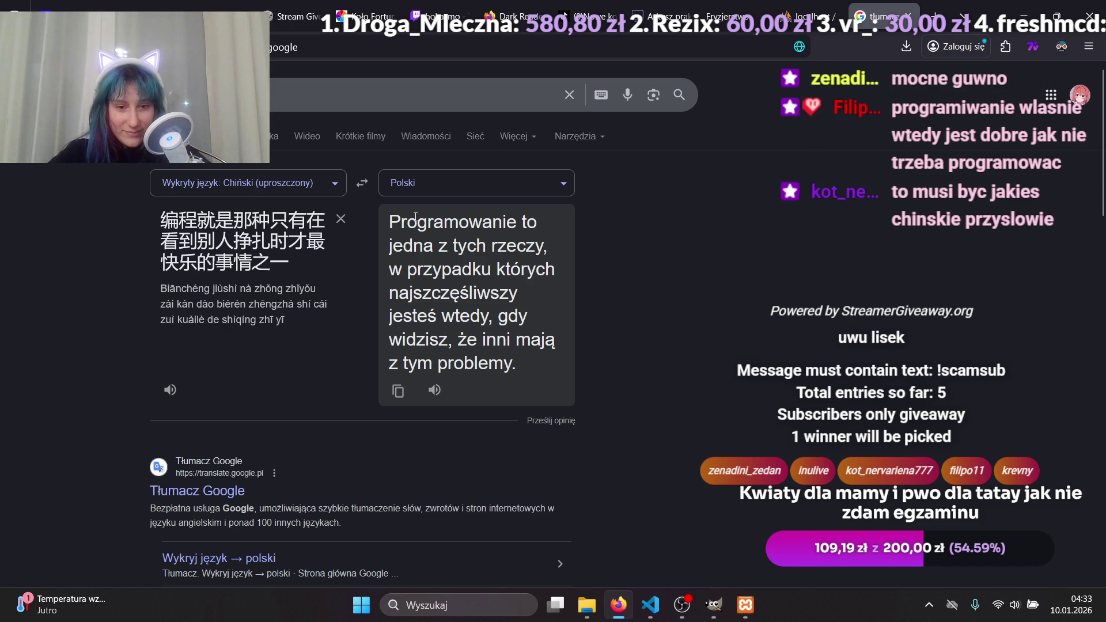
left_click_drag(424, 247, 487, 342)
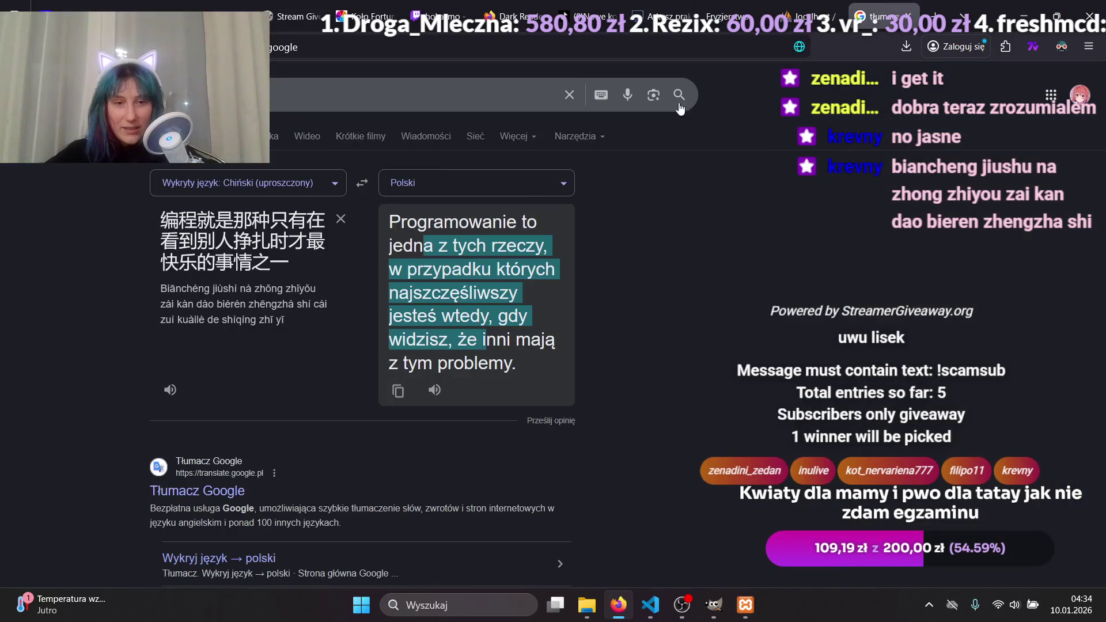
left_click(805, 16)
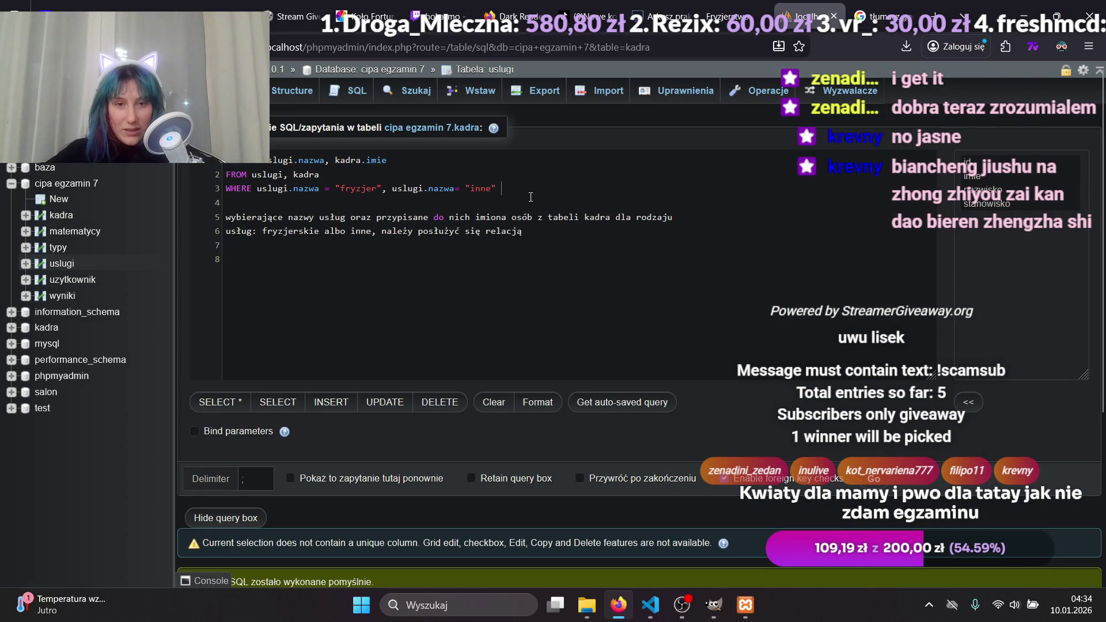
left_click(254, 192)
type("uslugi")
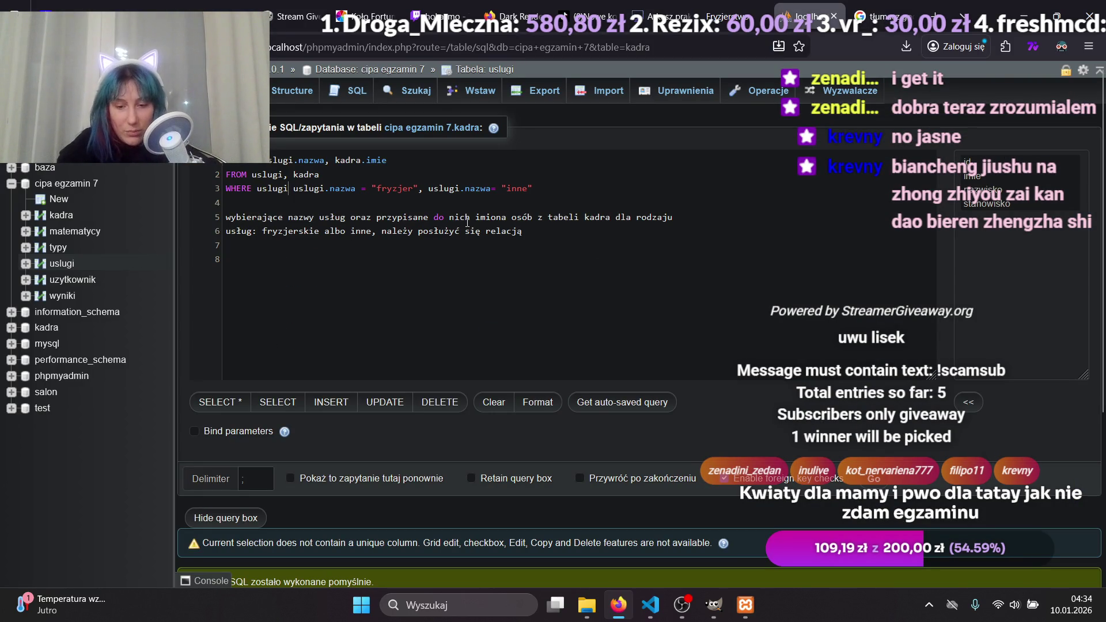
type(".kadra_id")
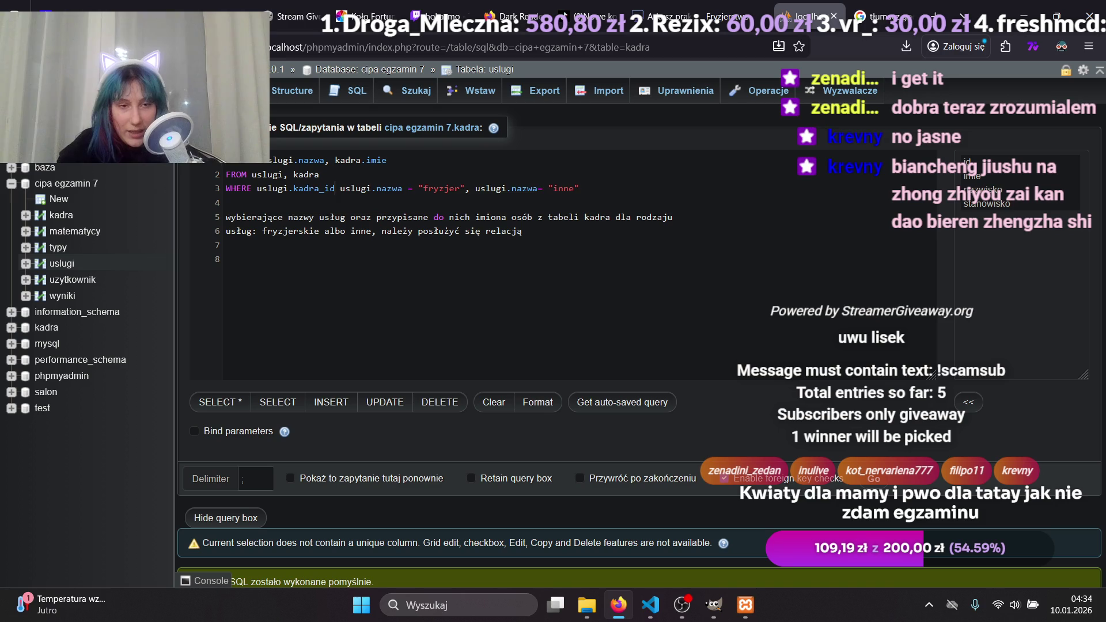
type(" = ka")
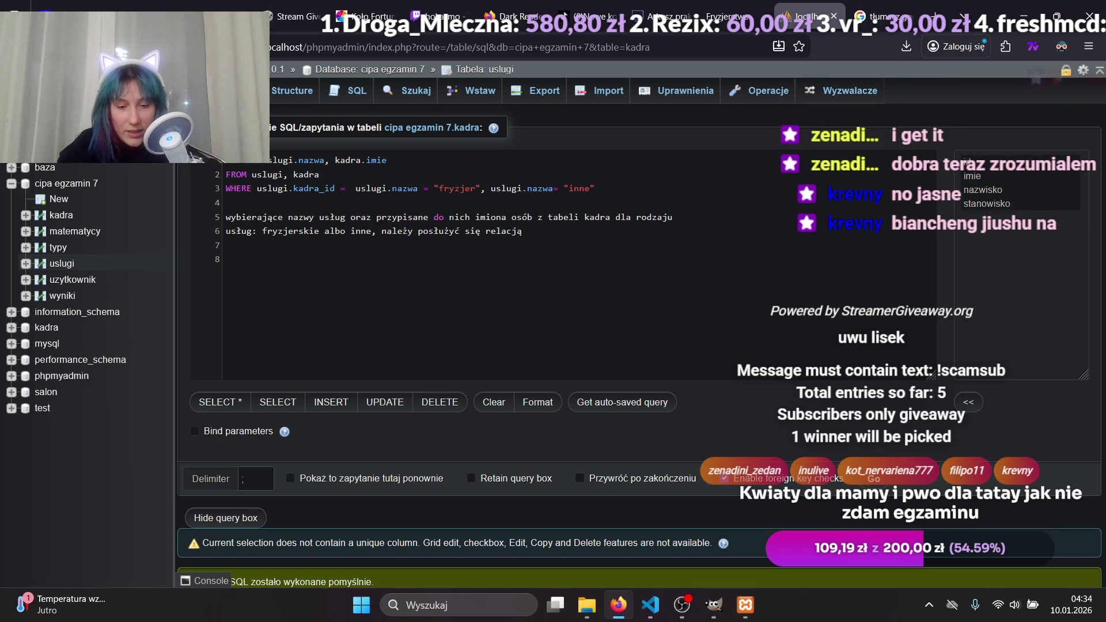
type("dra.")
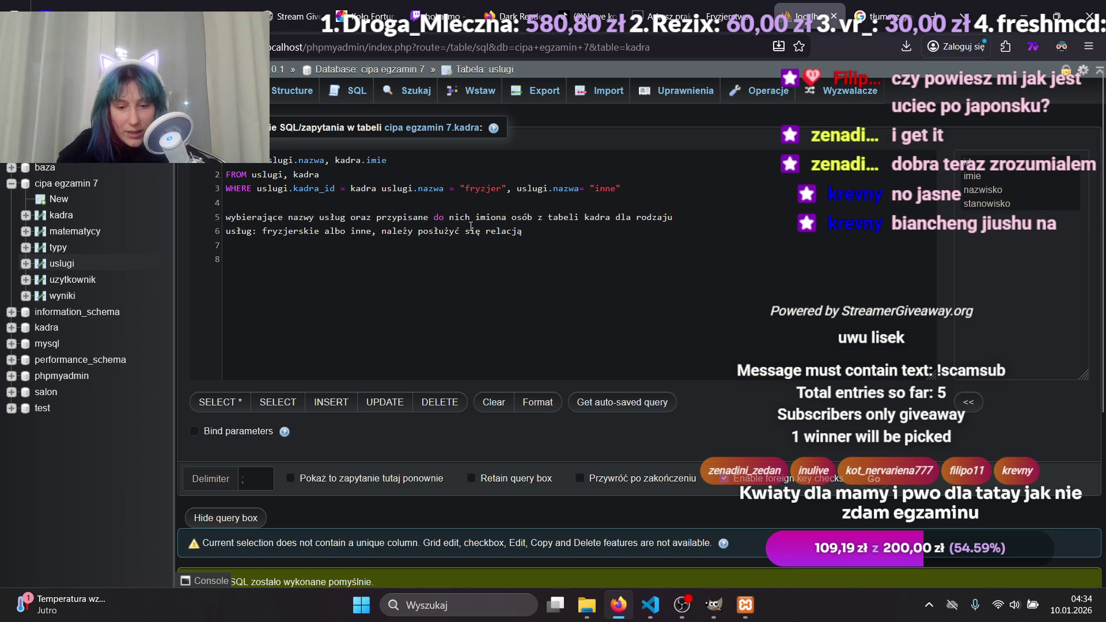
type("id")
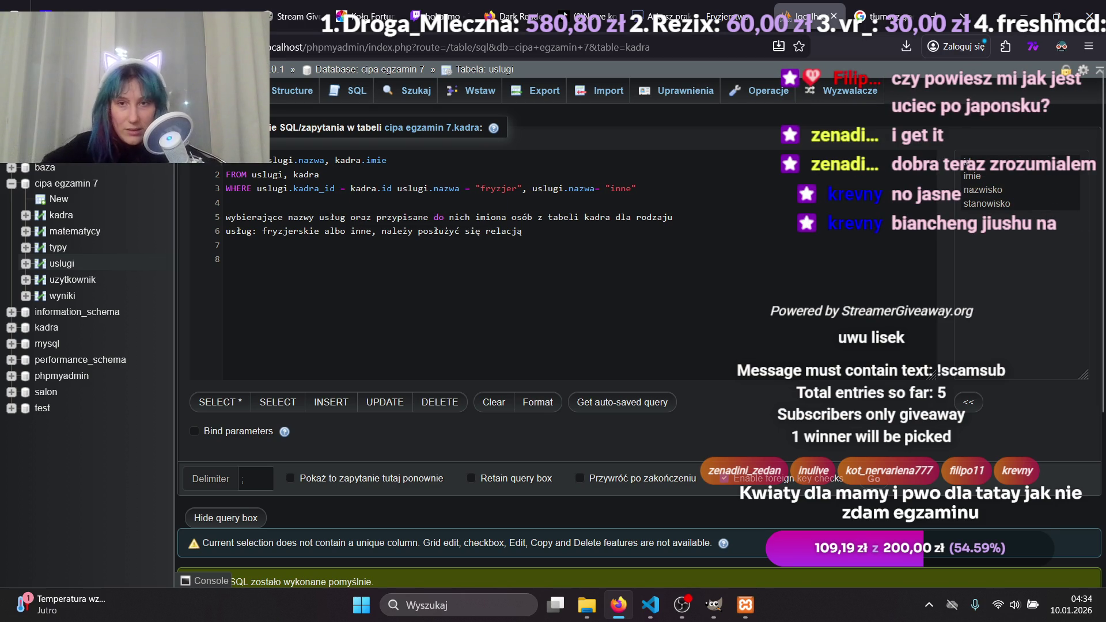
Append the AND keyword after the new join condition.
left_click(721, 5)
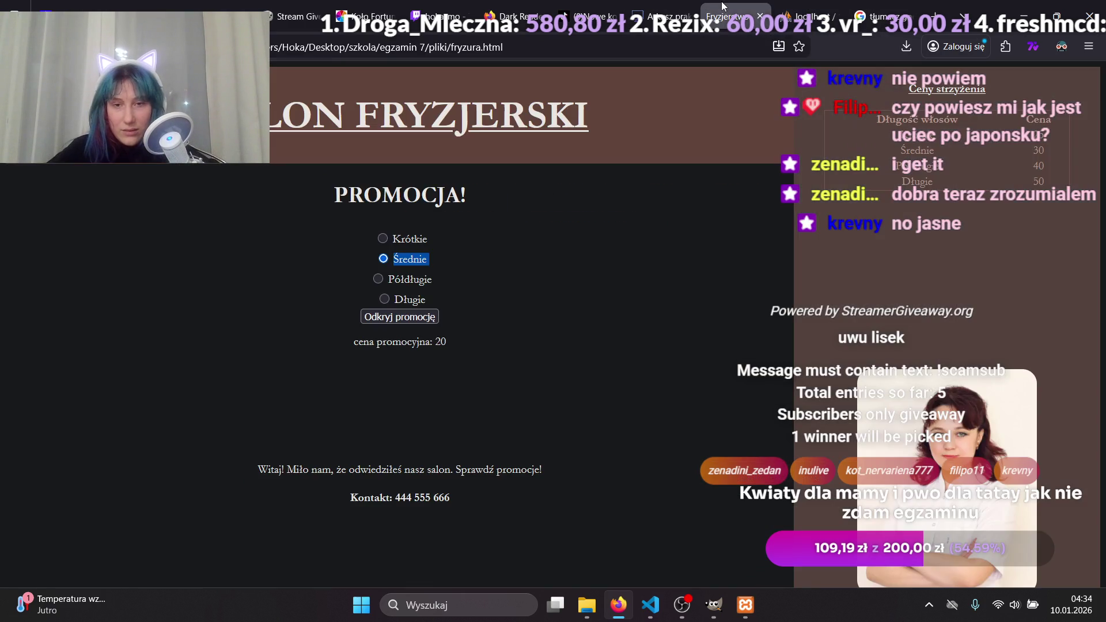
left_click(670, 7)
left_click(804, 6)
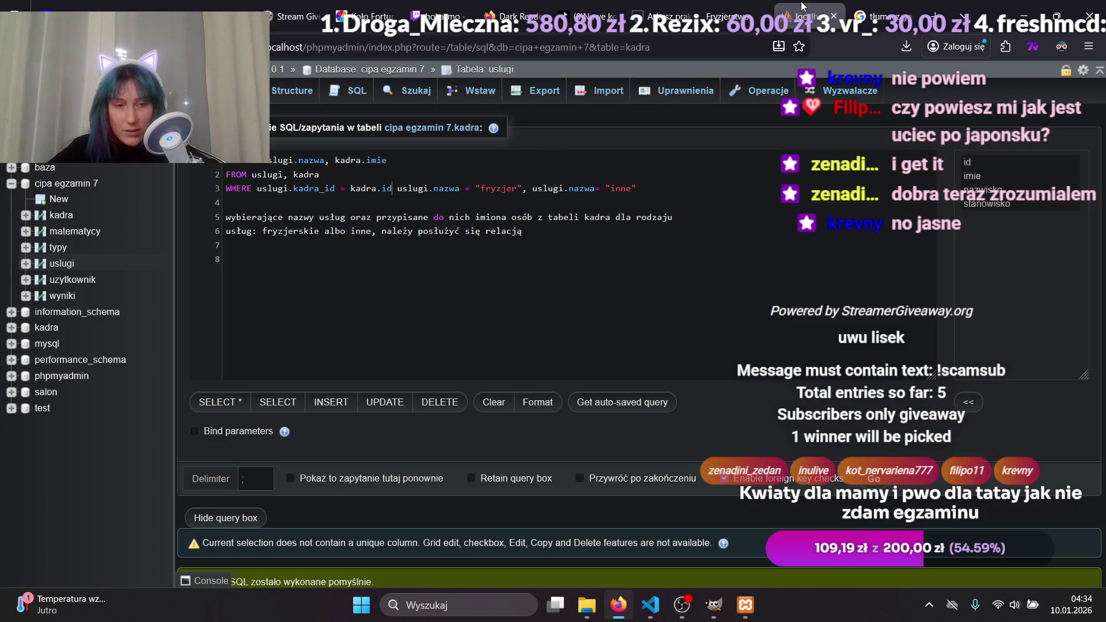
type("and")
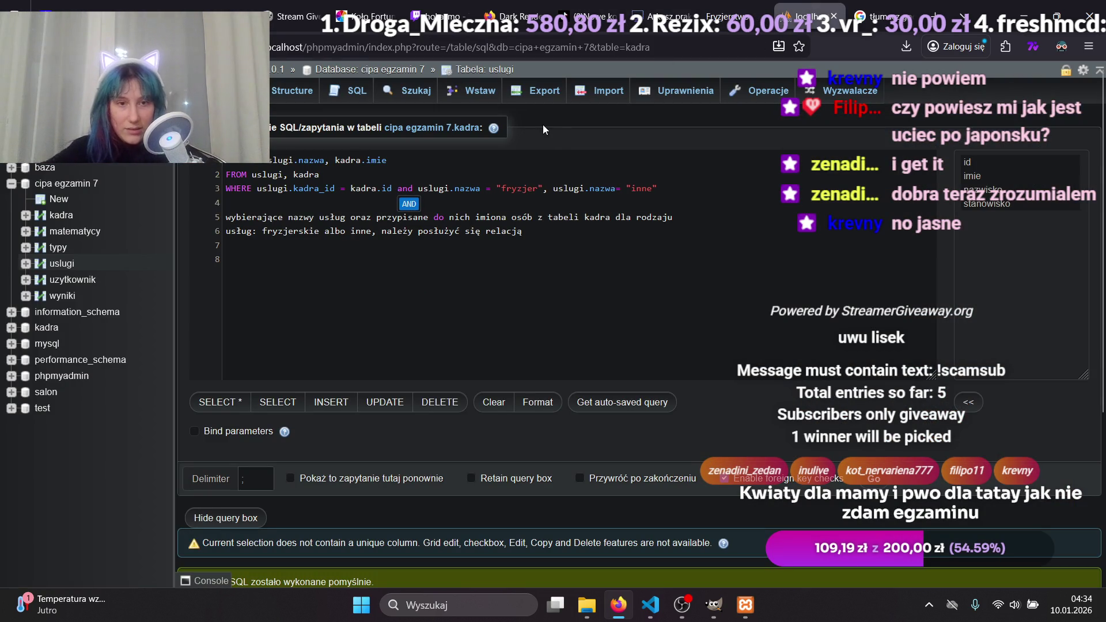
key("Return")
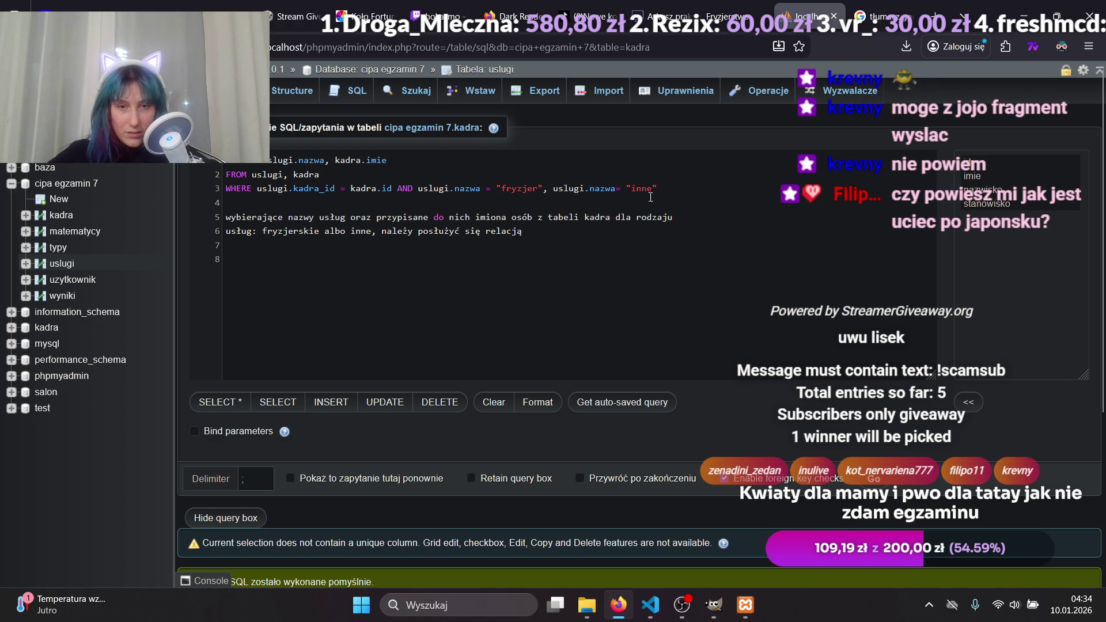
Replace the comma after 'fryzjer' on line 3 with AND.
left_click(546, 189)
key("BackSpace")
type("and")
key("Return")
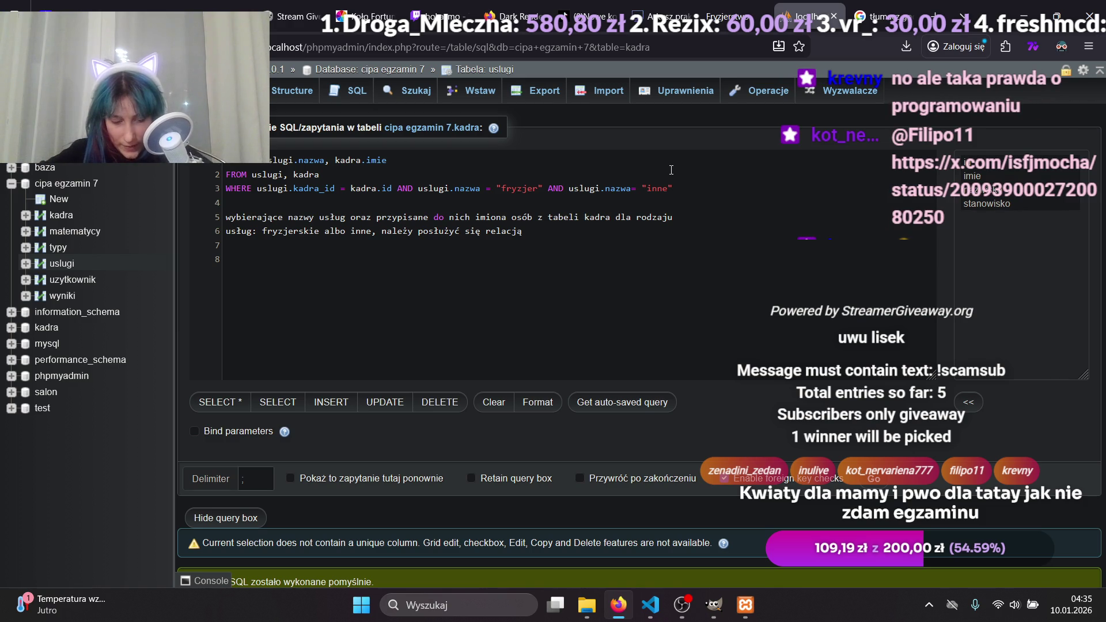
left_click(871, 16)
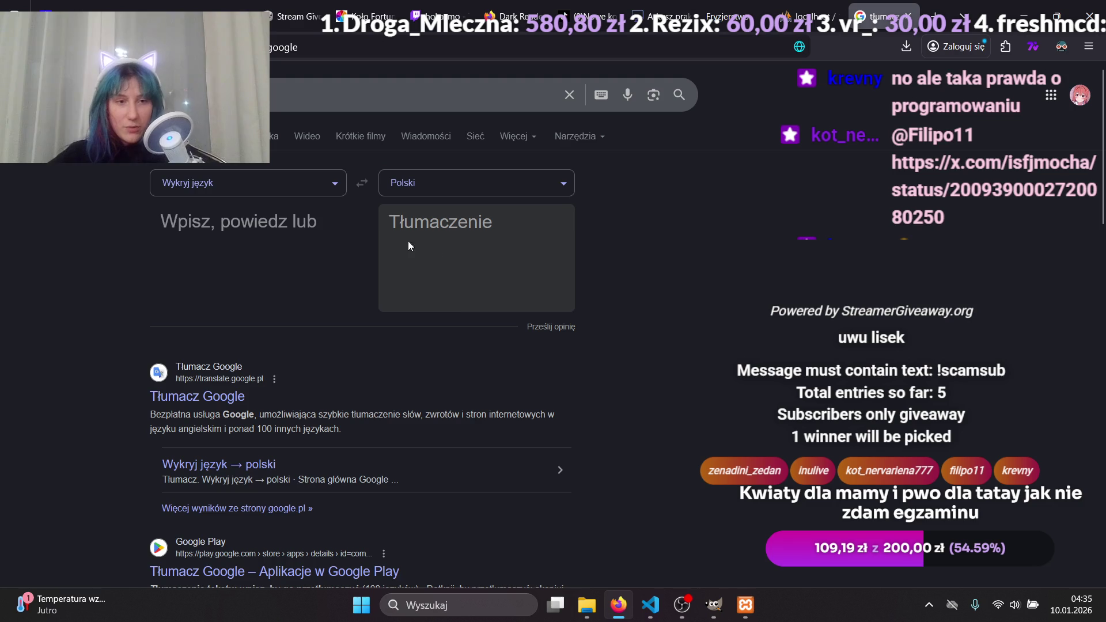
Translate the Polish word 'uciec' into Japanese, with Polski → Japoński as the direction.
left_click(289, 190)
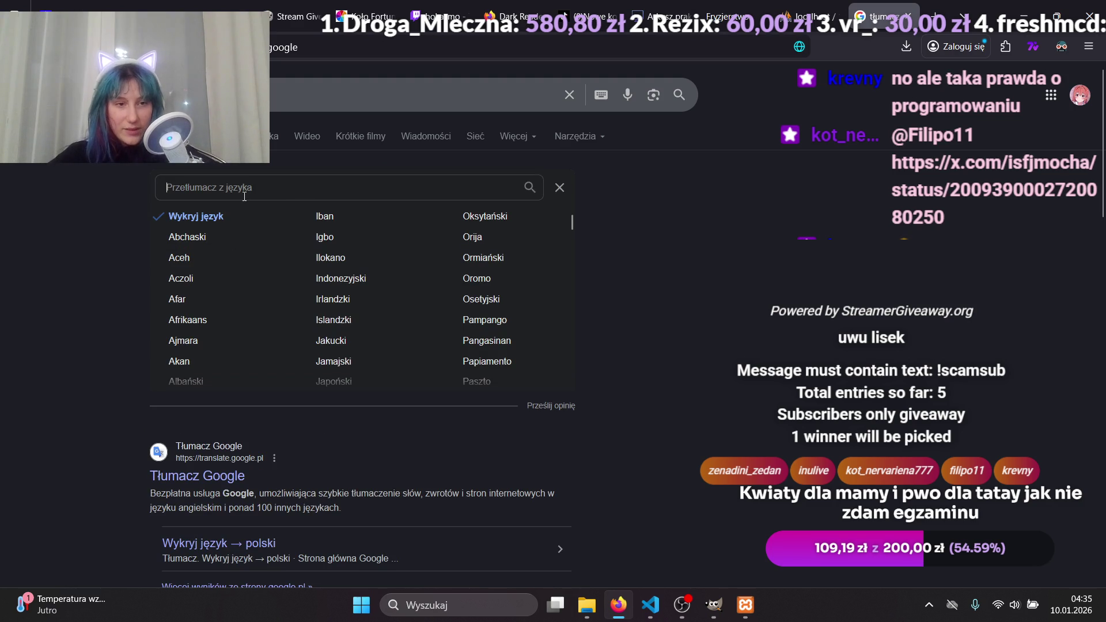
type("jap")
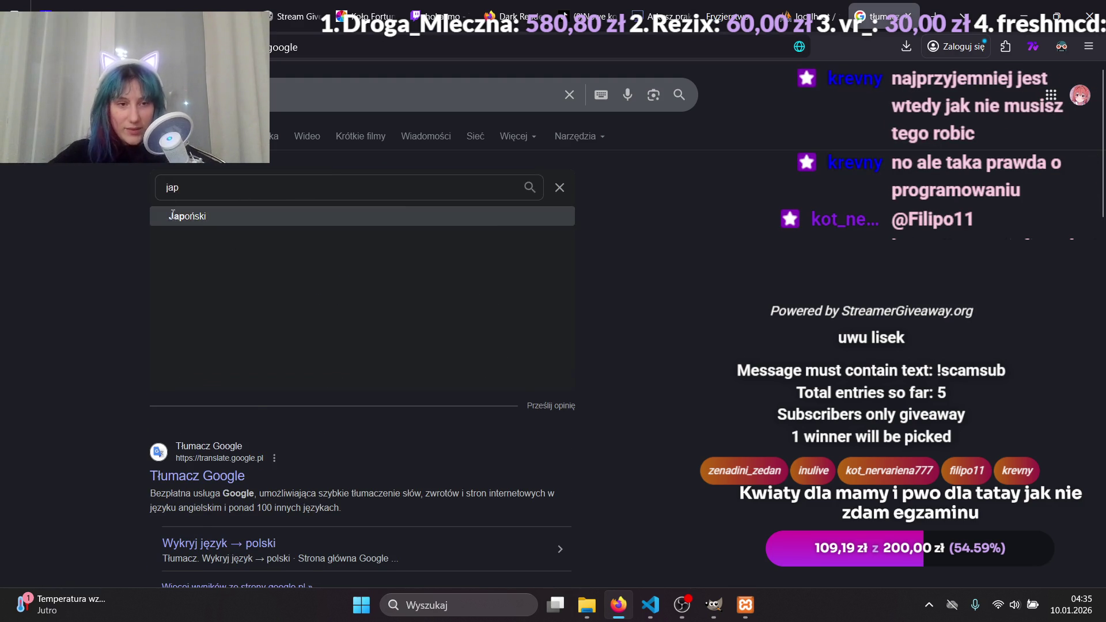
left_click(172, 217)
type("ucie")
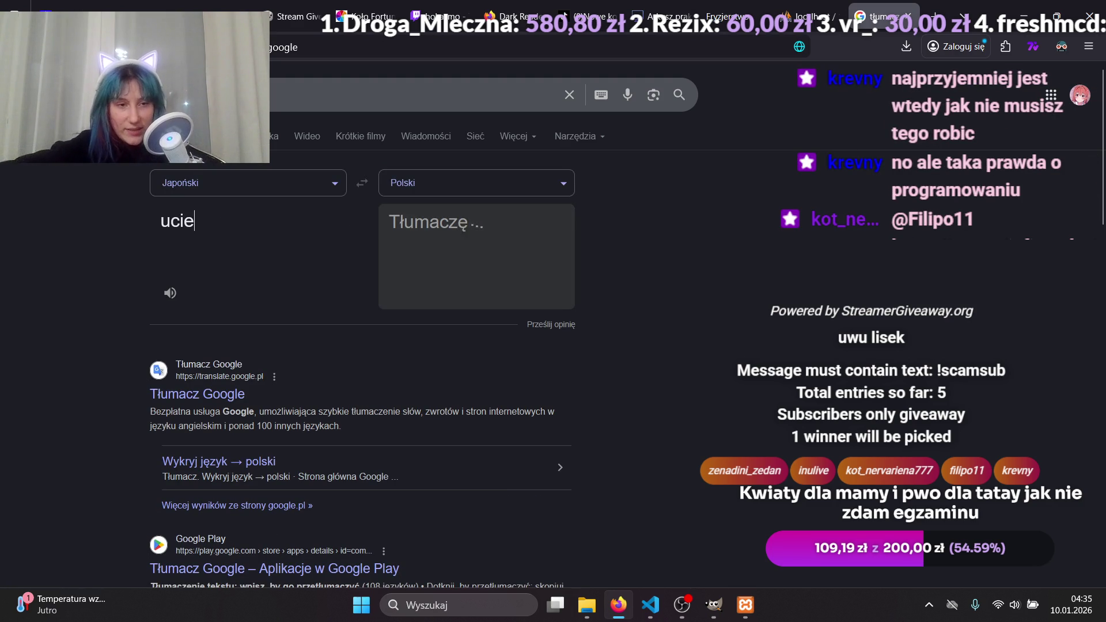
type("c")
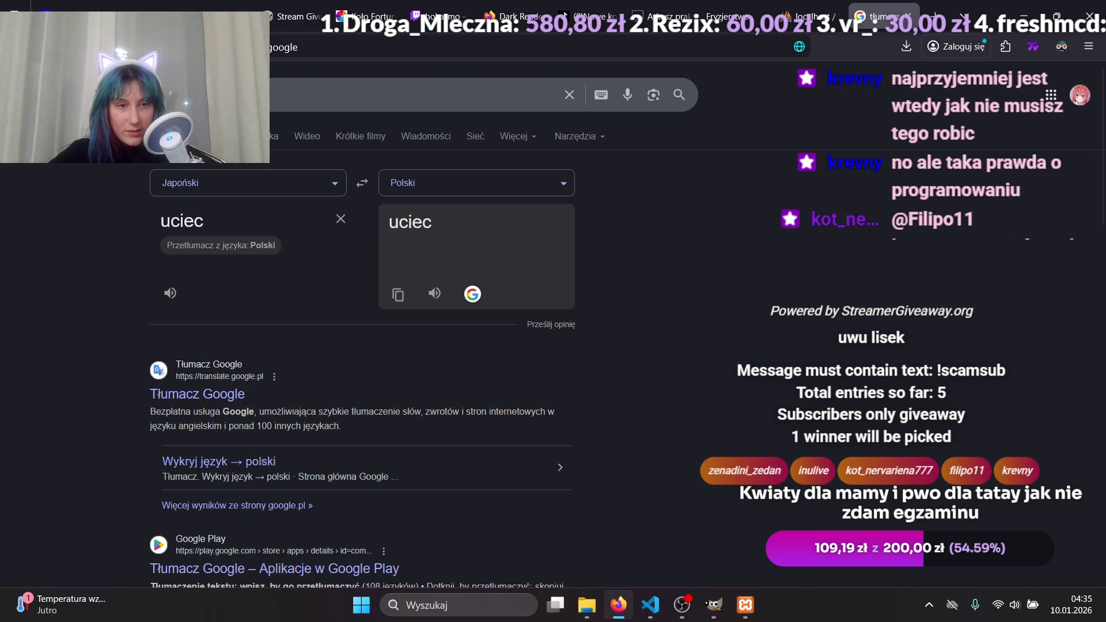
left_click(366, 190)
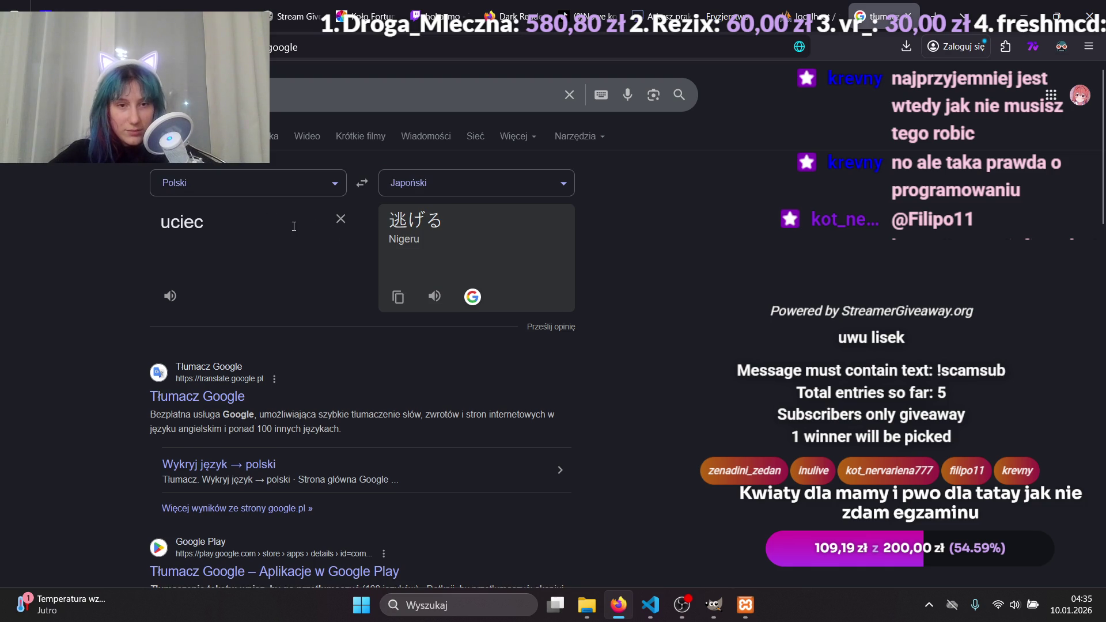
double_click(230, 232)
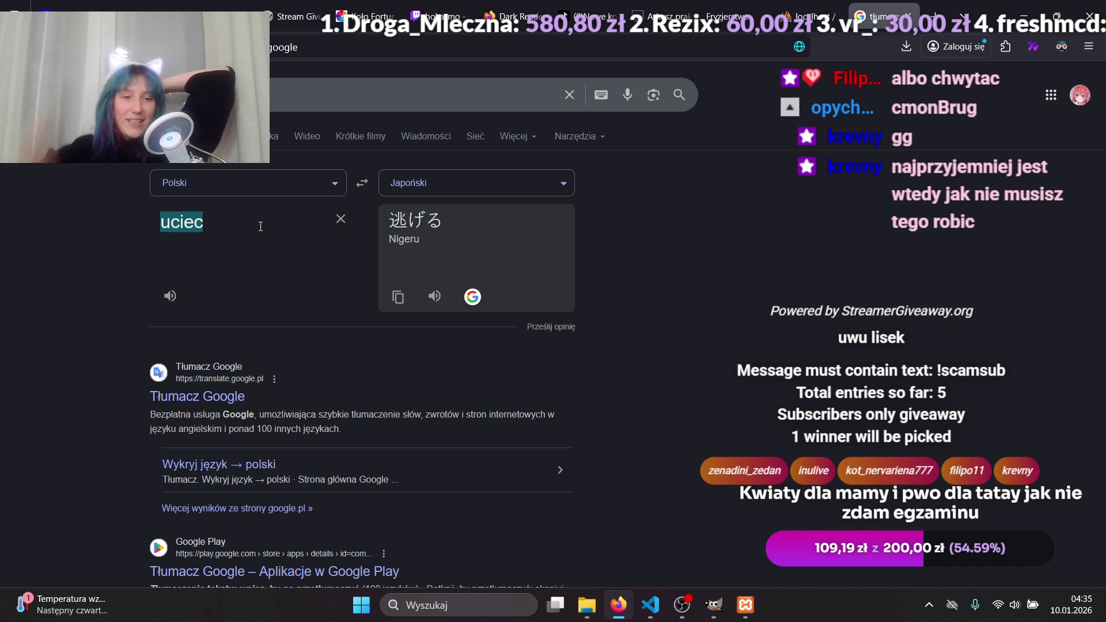
Translate chwytać, uciekać and chwyt into Japanese, playing each pronunciation aloud.
key("BackSpace")
type("ch")
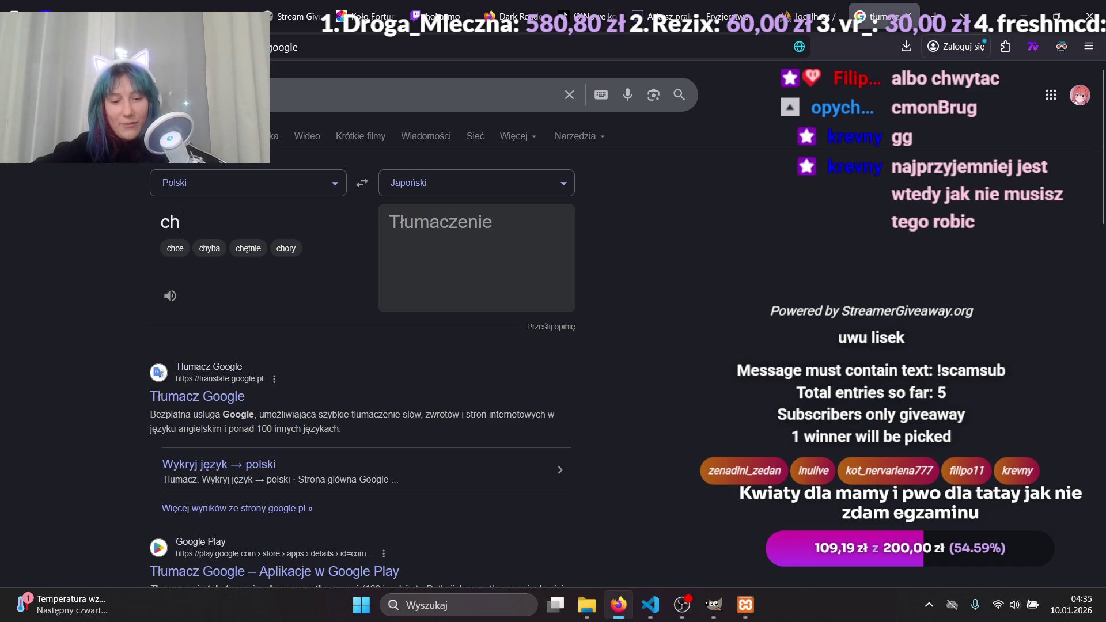
type("wytać")
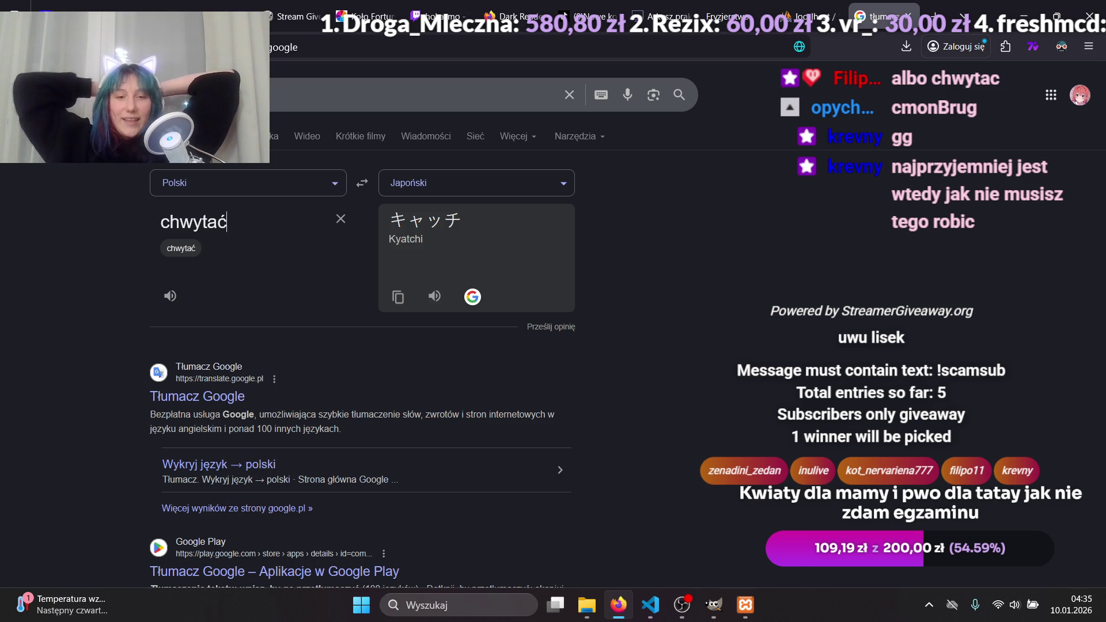
left_click(435, 296)
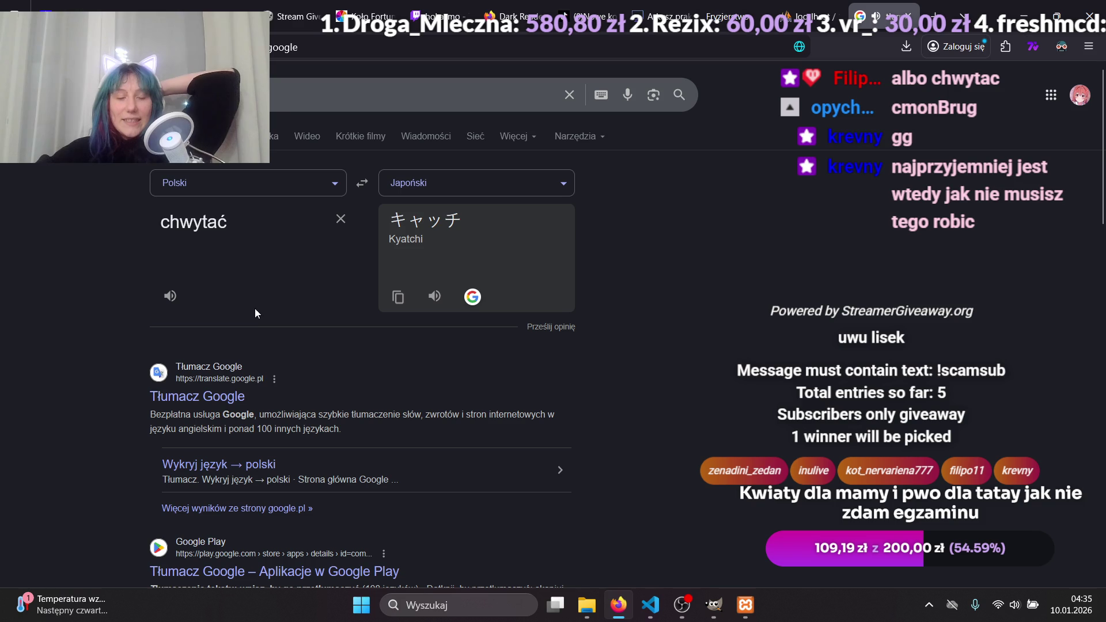
left_click(346, 222)
type("uciekać")
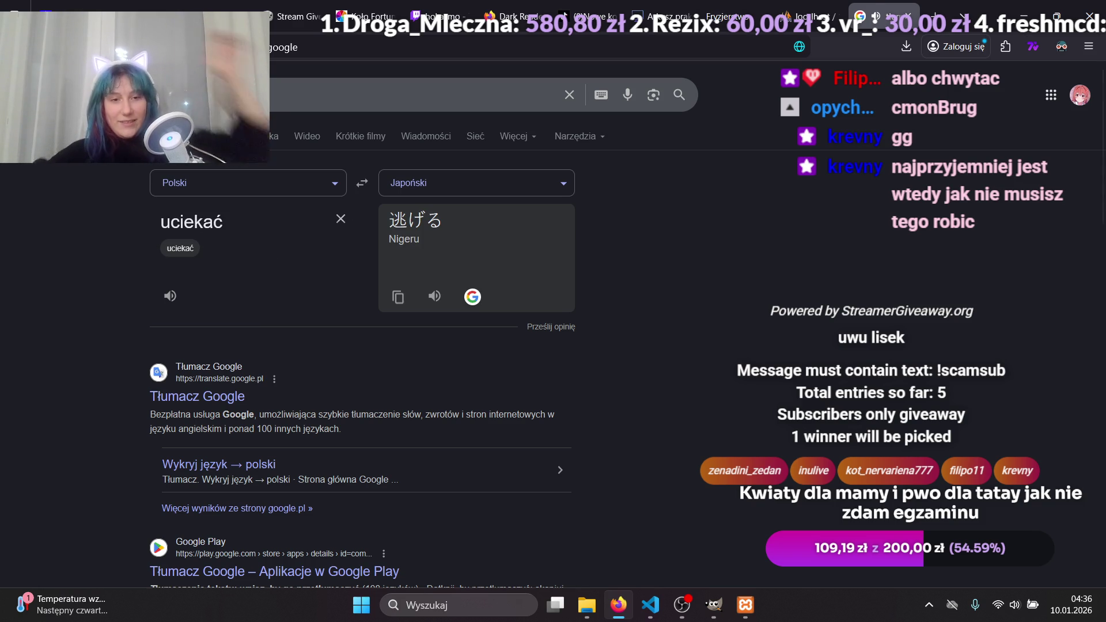
left_click(435, 299)
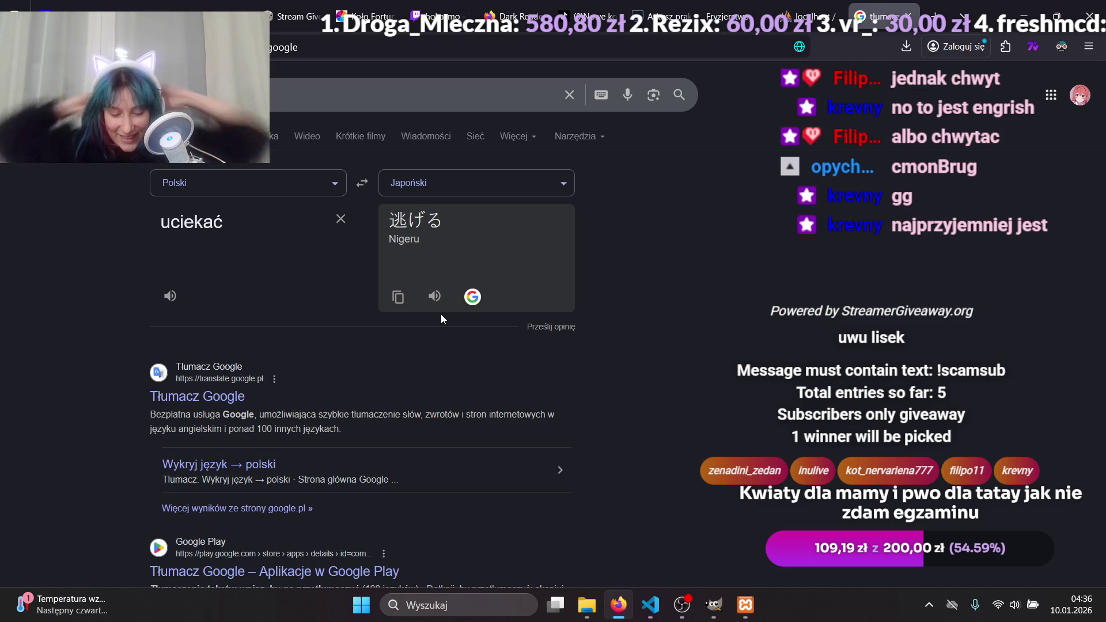
left_click(340, 219)
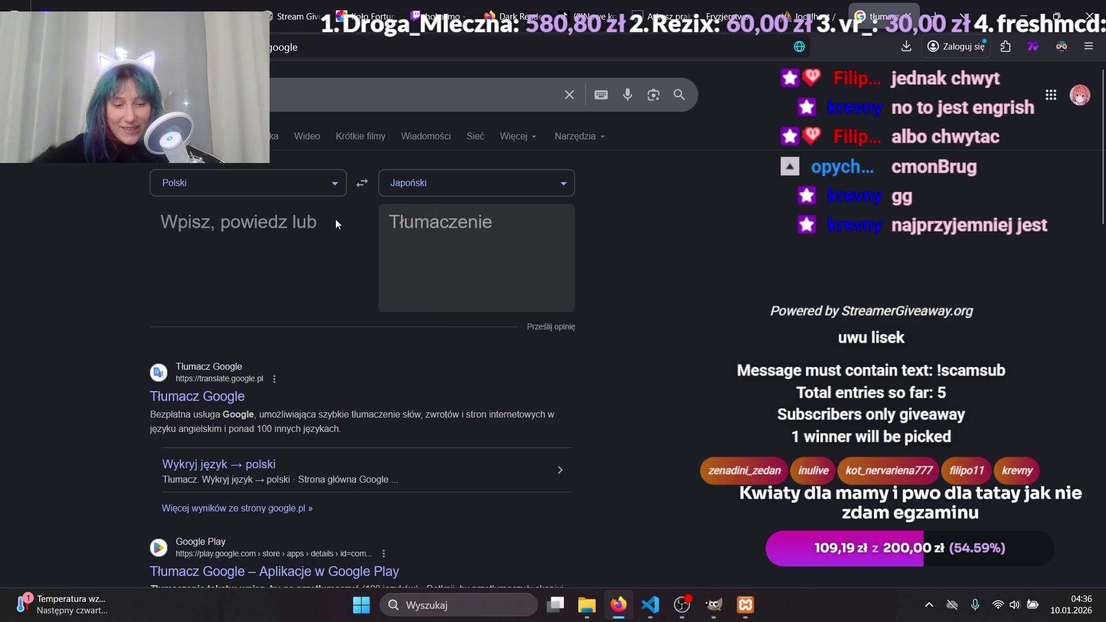
type("chwyt")
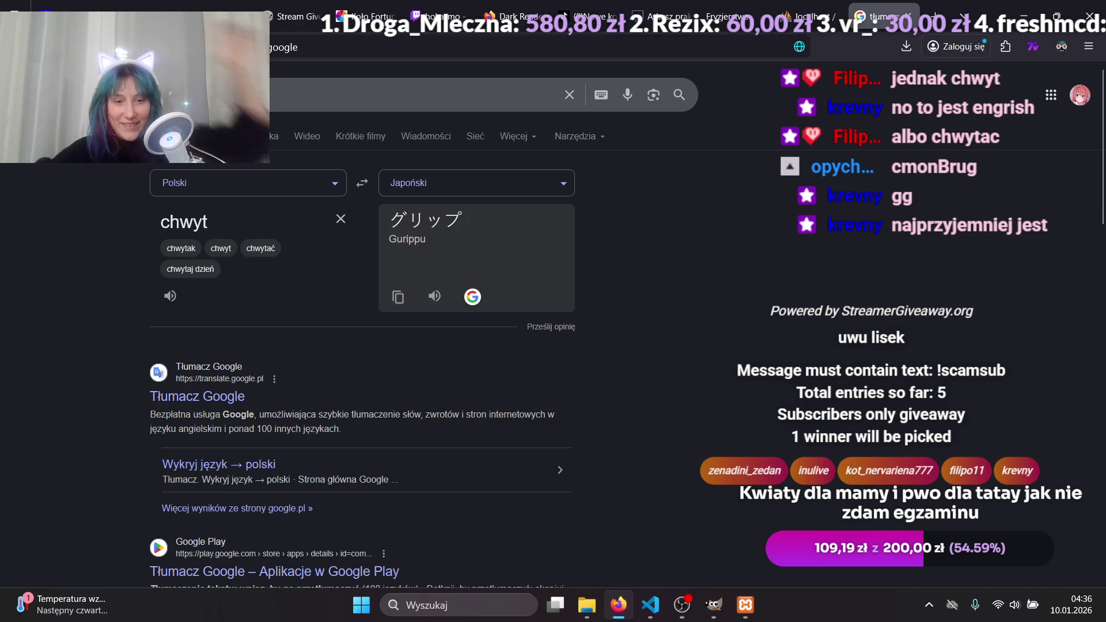
left_click(434, 296)
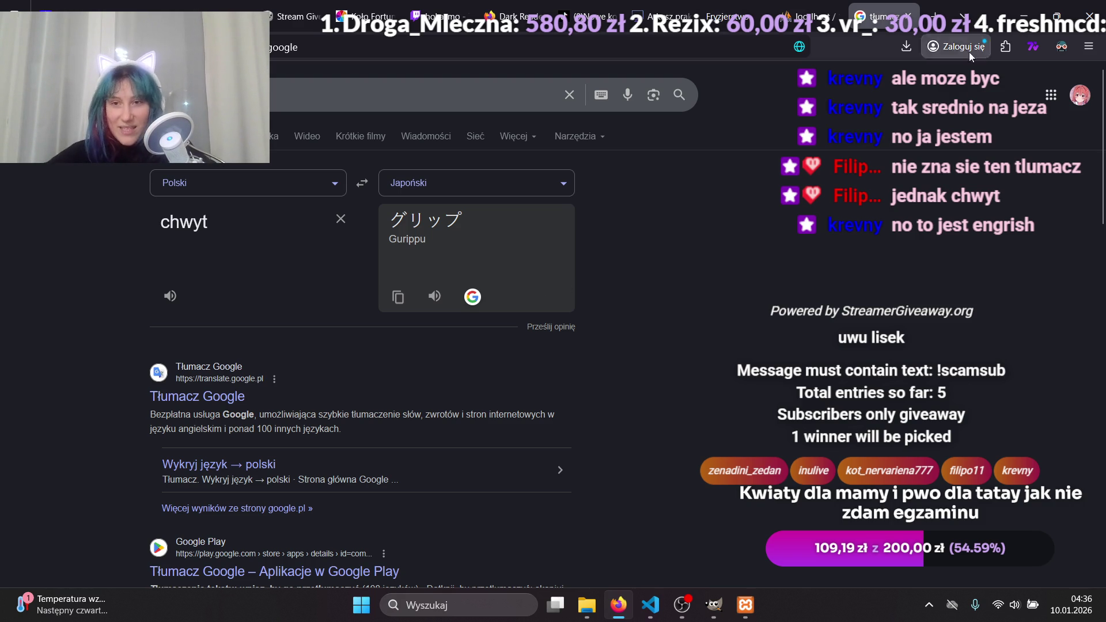
left_click(913, 18)
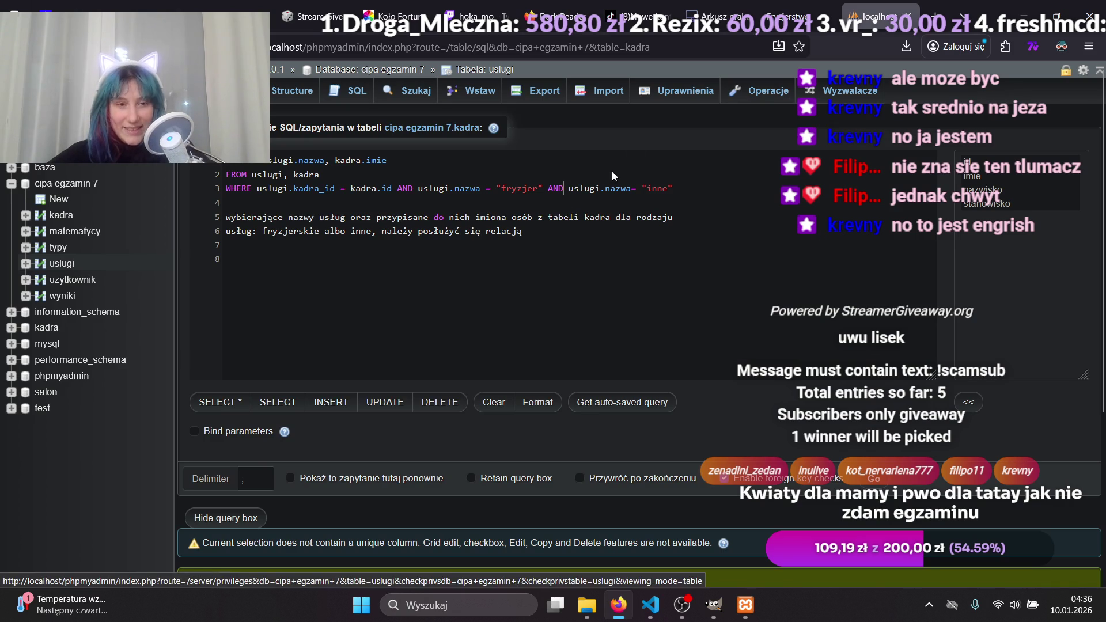
mouse_move(808, 5)
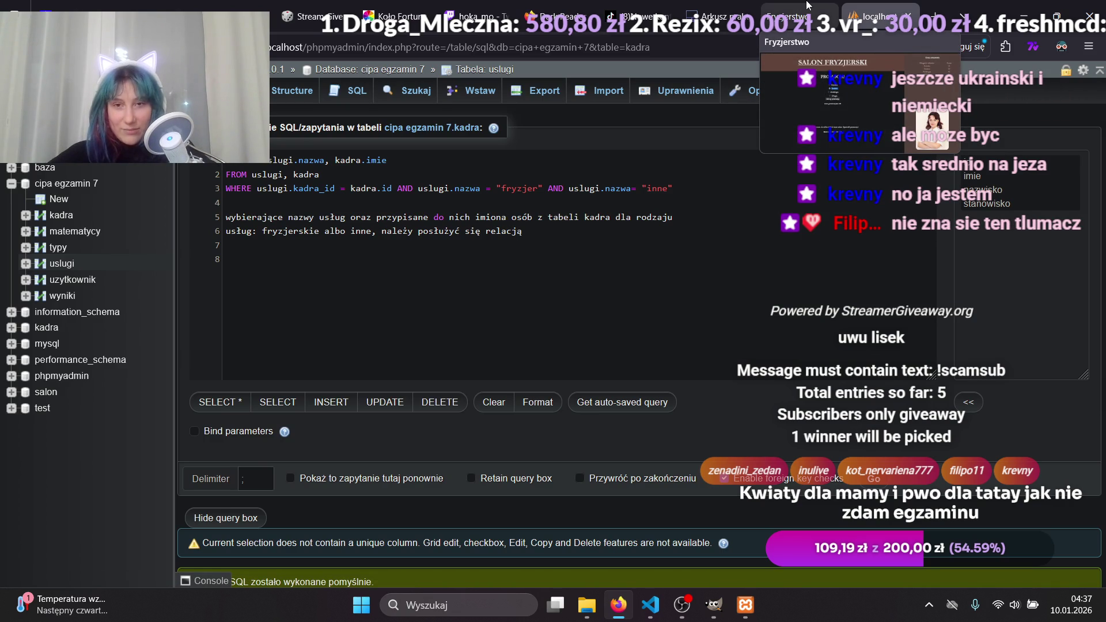
left_click(714, 16)
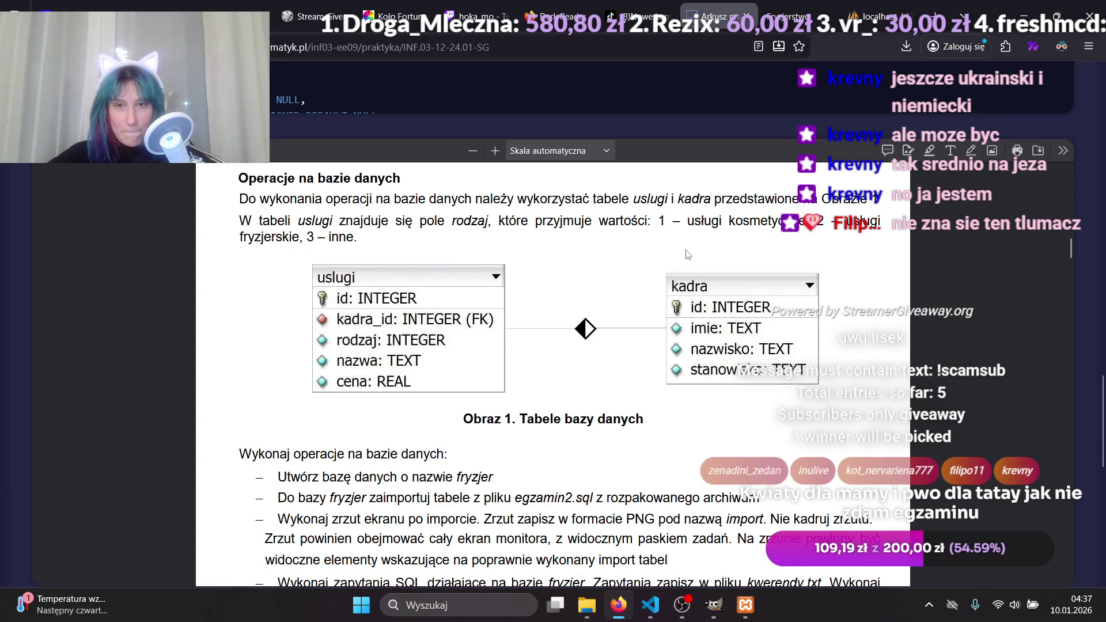
left_click(887, 6)
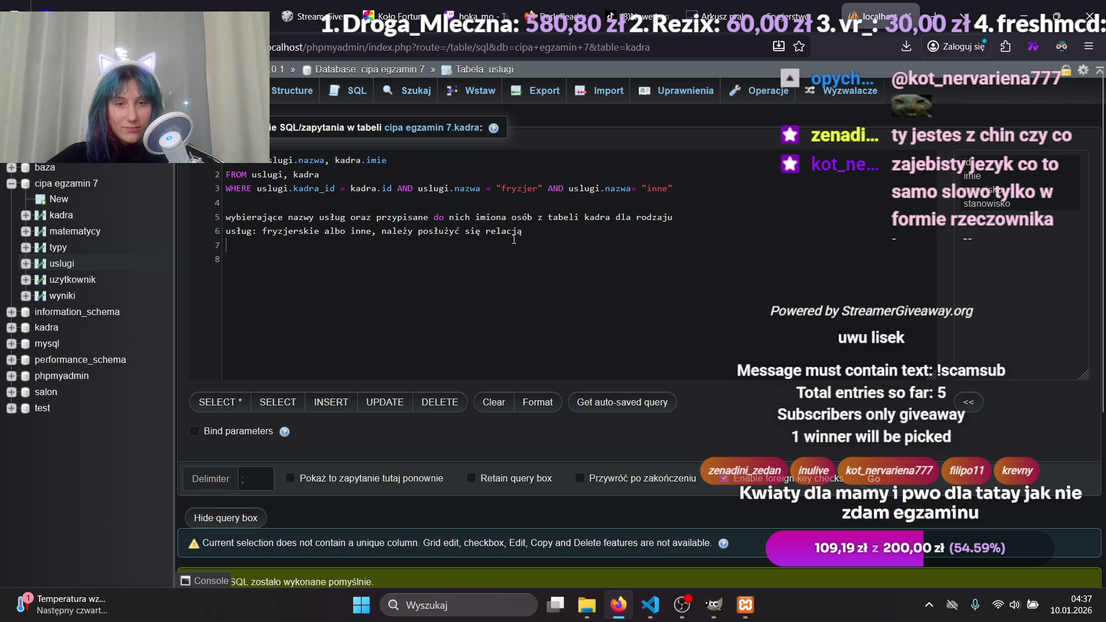
left_click_drag(512, 238, 219, 167)
key("ctrl+c")
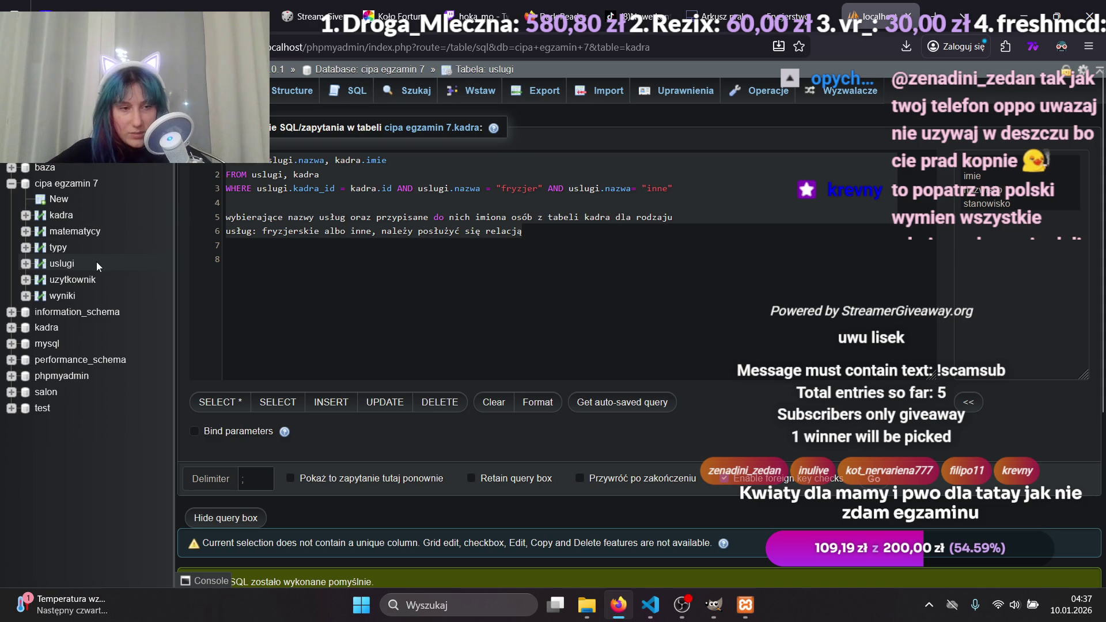
Browse the uslugi table's 10 rows, confirming to discard the unsaved query.
left_click(75, 263)
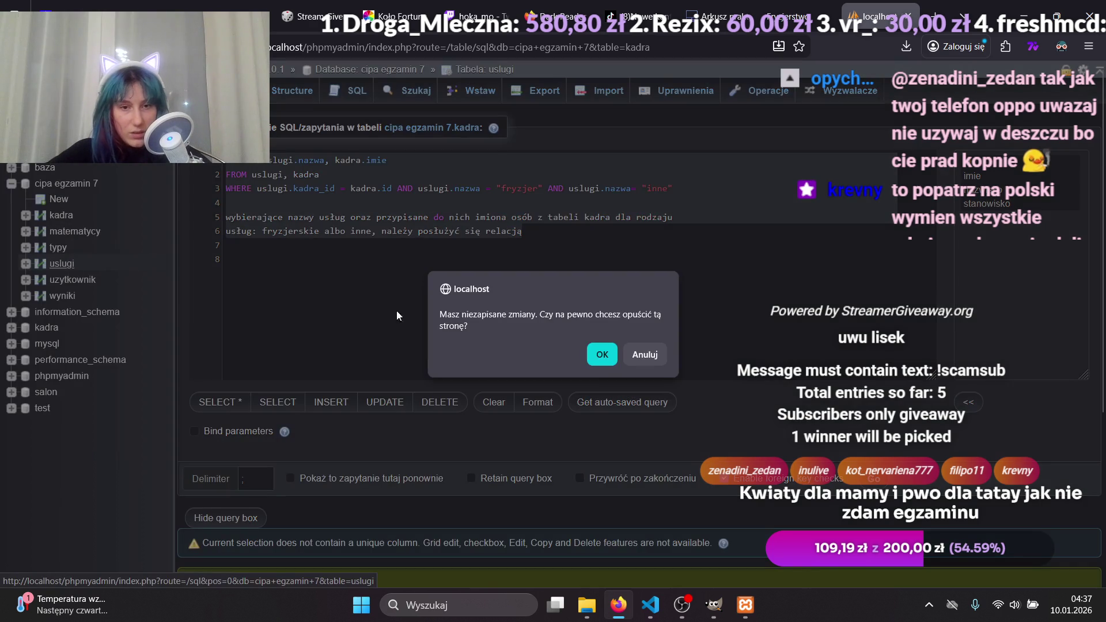
left_click(602, 363)
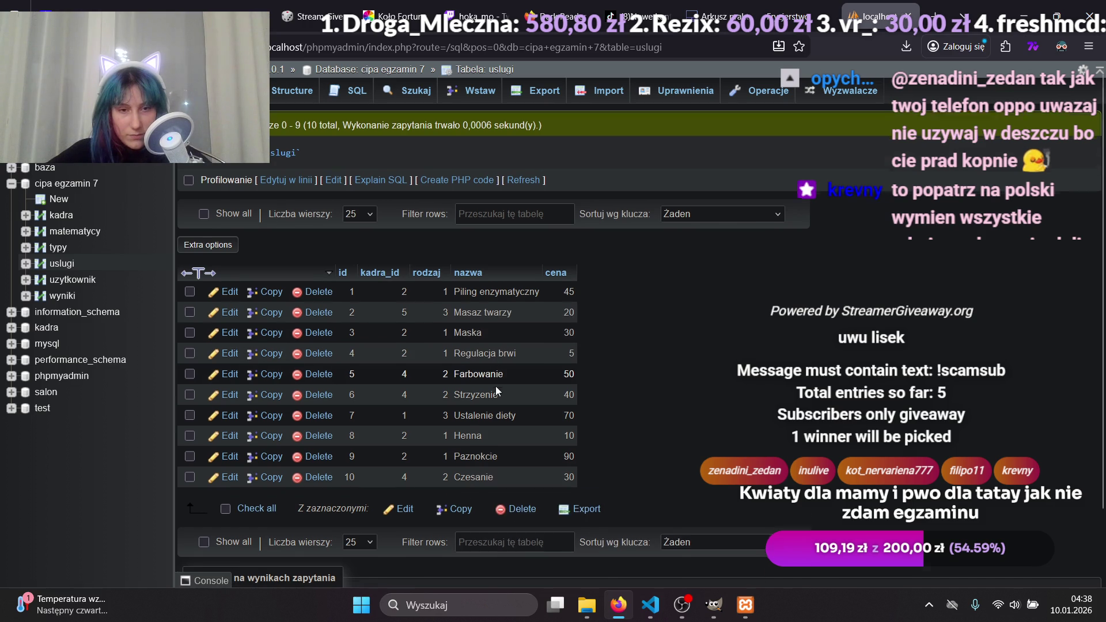
scroll(493, 375, "down", 3)
scroll(493, 386, "up", 3)
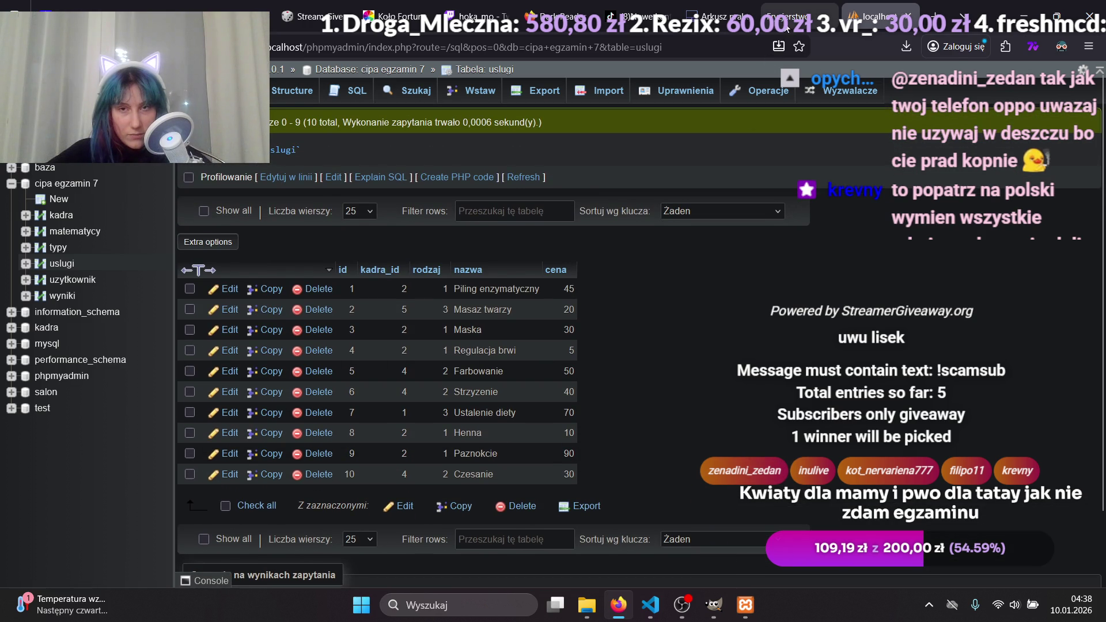
left_click(691, 19)
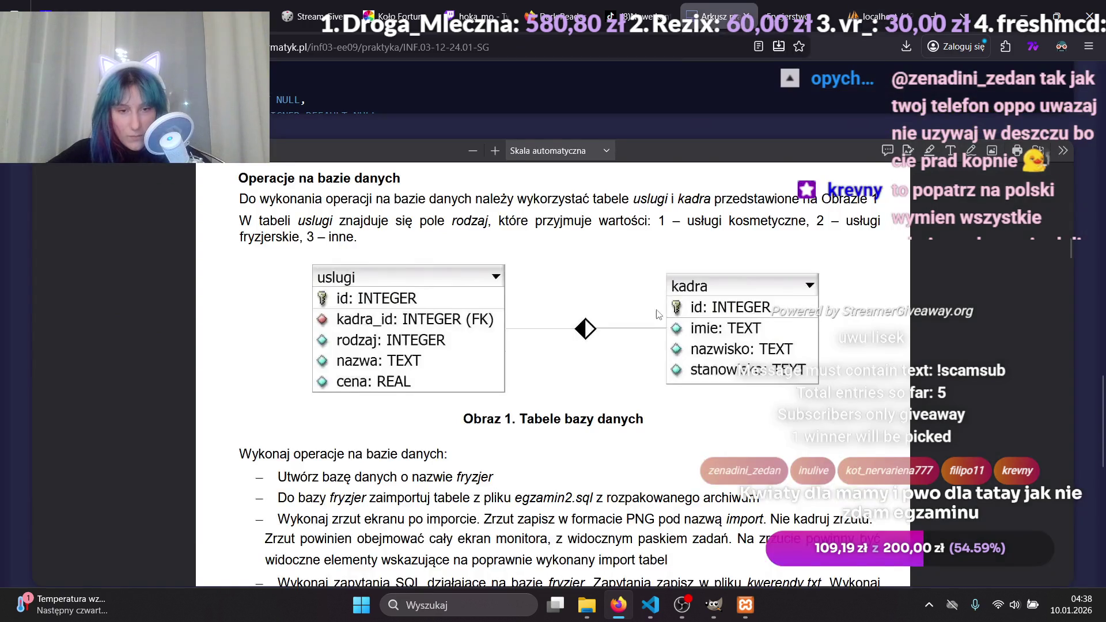
Read Zapytanie 3 and the rodzaj value definitions on the exam sheet, then return to phpMyAdmin.
scroll(399, 432, "down", 5)
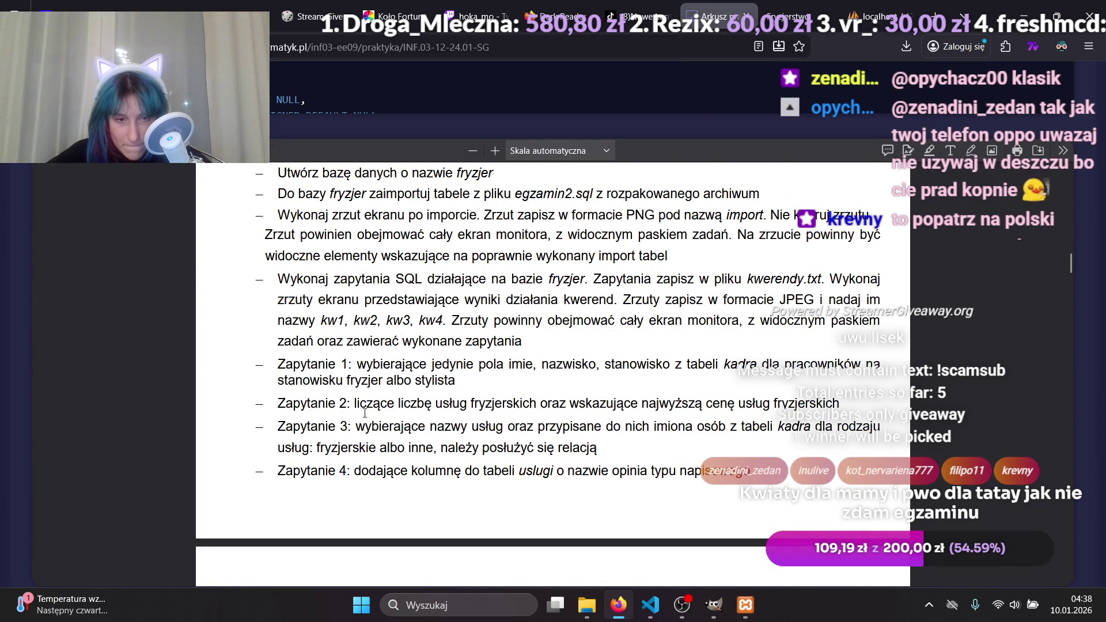
left_click_drag(321, 445, 376, 445)
mouse_move(826, 6)
scroll(574, 332, "up", 2)
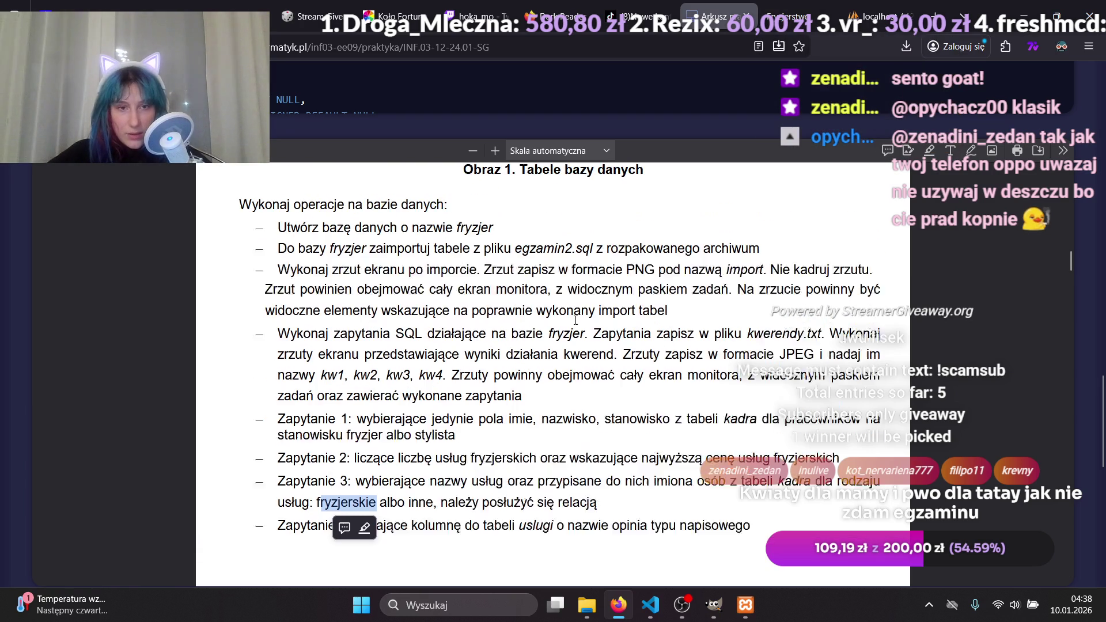
scroll(574, 331, "up", 4)
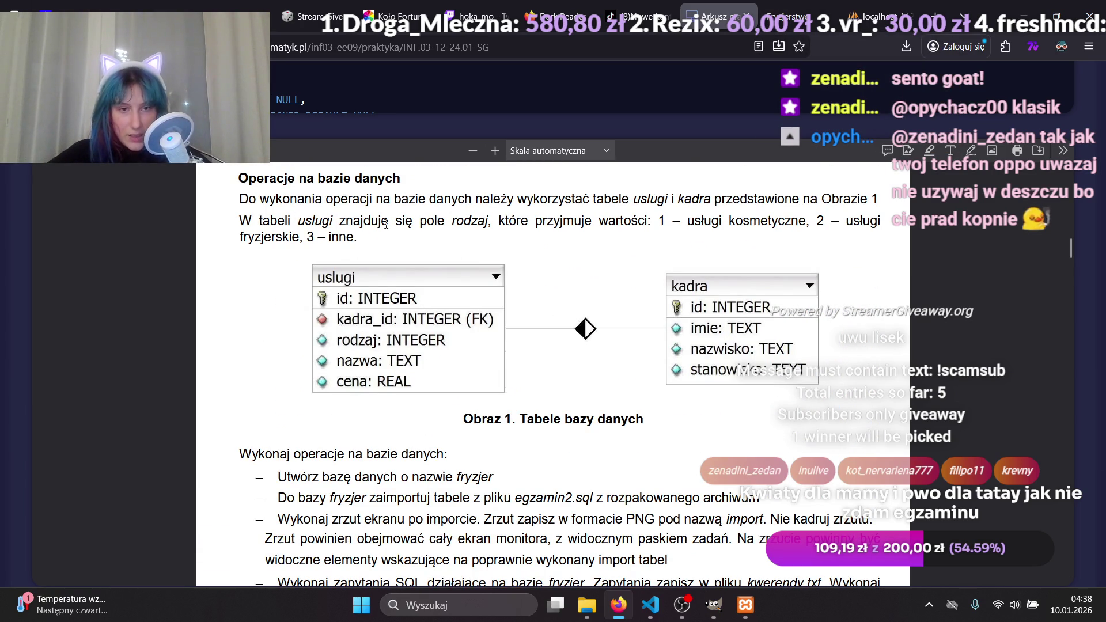
left_click_drag(443, 223, 871, 223)
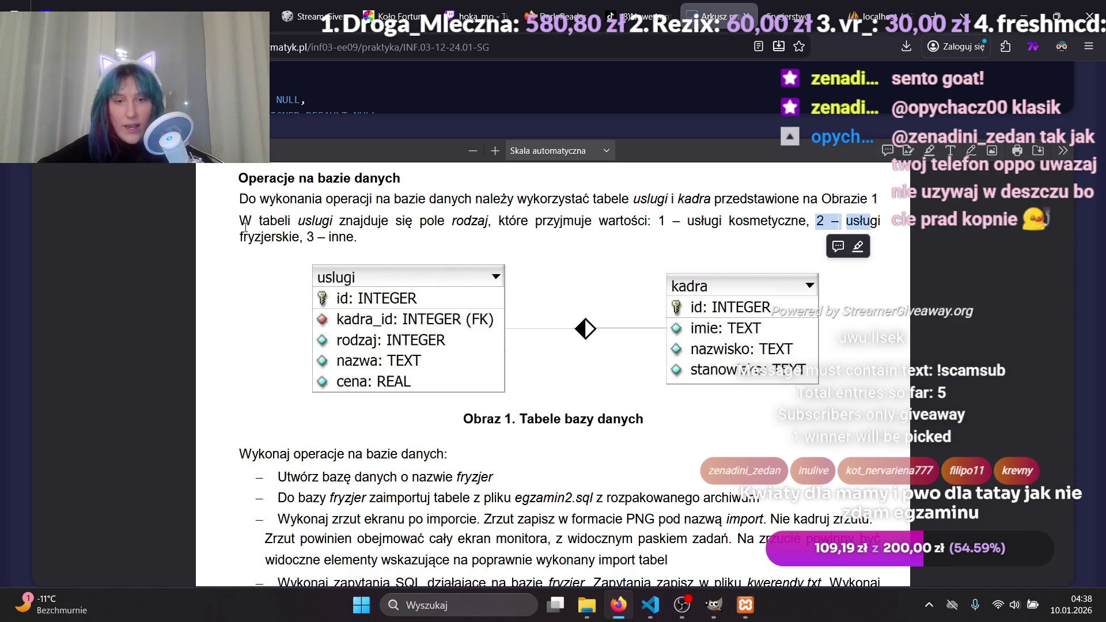
key("ctrl+Tab")
key("ctrl+Tab")
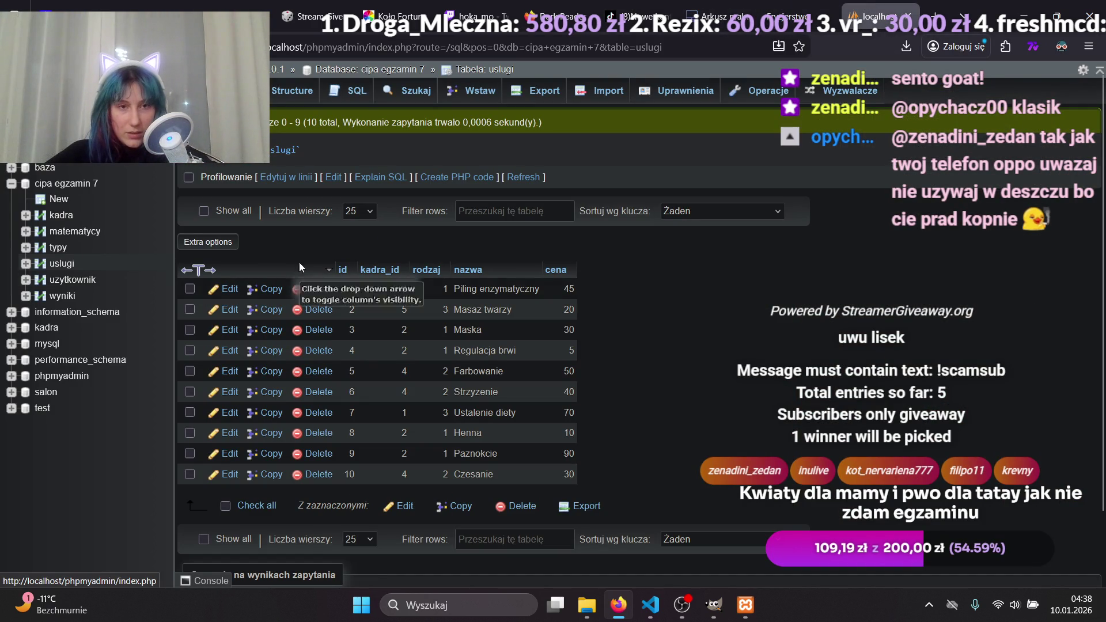
Paste the earlier query into a fresh SQL editor and set its condition to uslugi.nazwa = 3 or 2.
left_click(366, 94)
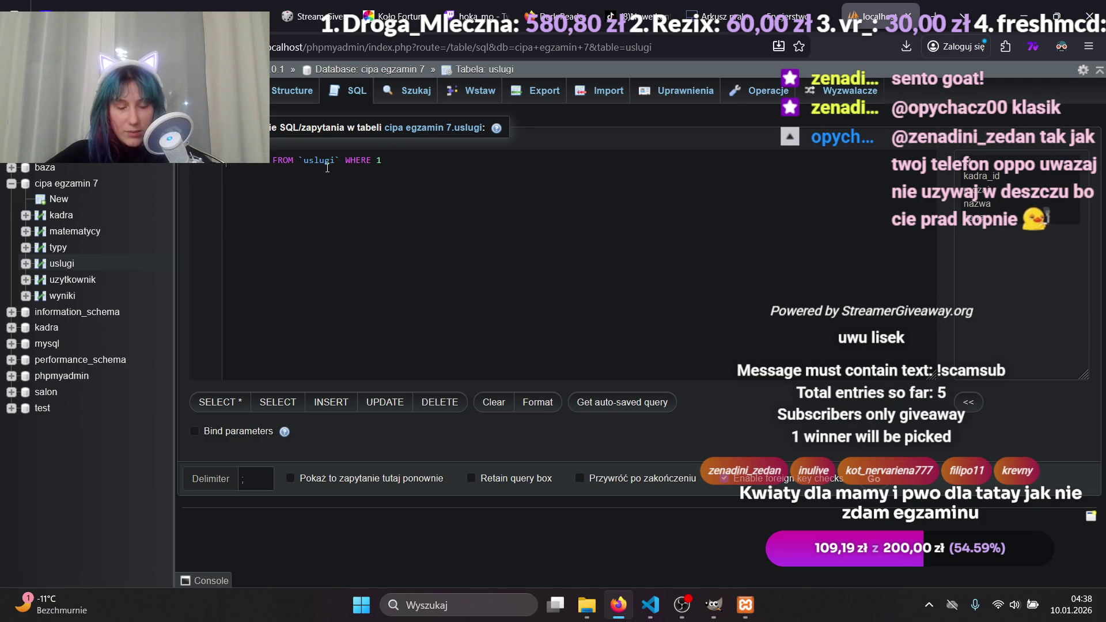
key("ctrl+v")
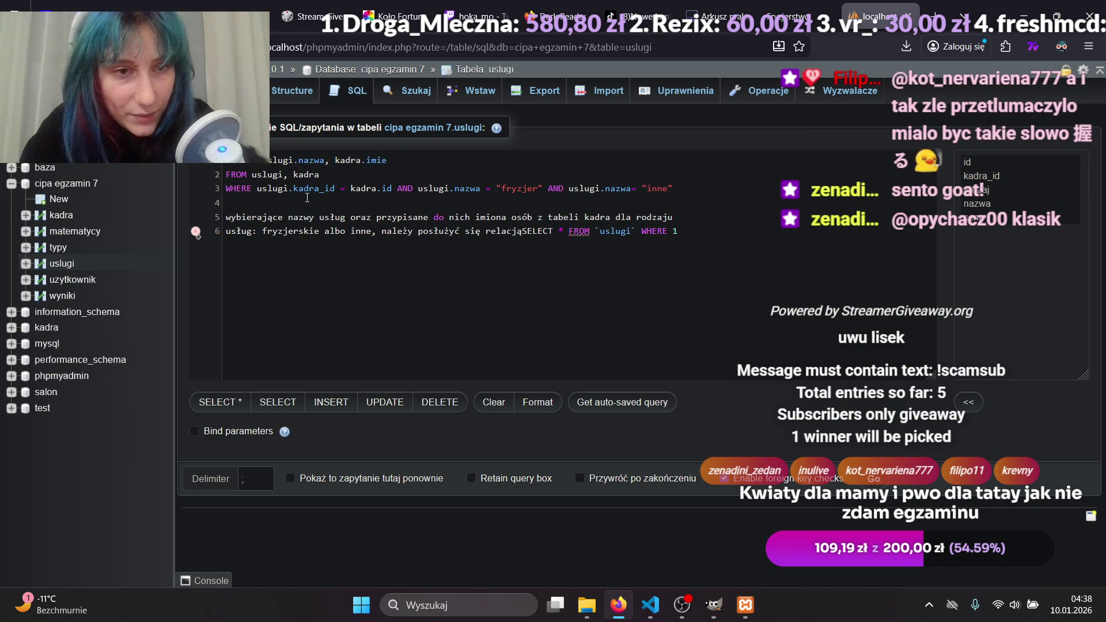
left_click(314, 159)
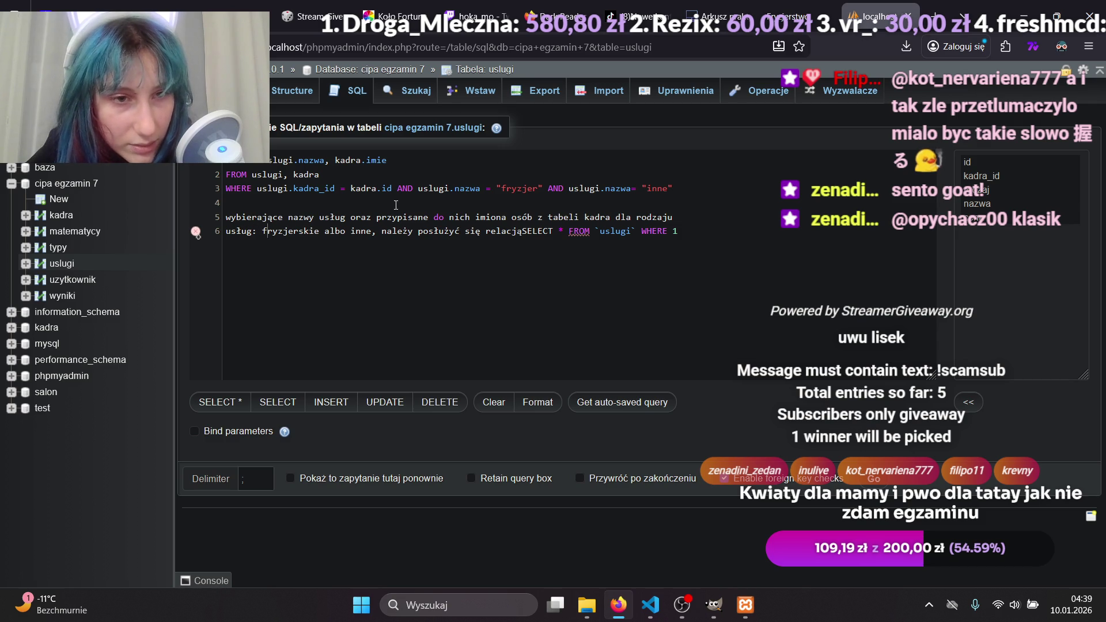
left_click_drag(680, 189, 257, 189)
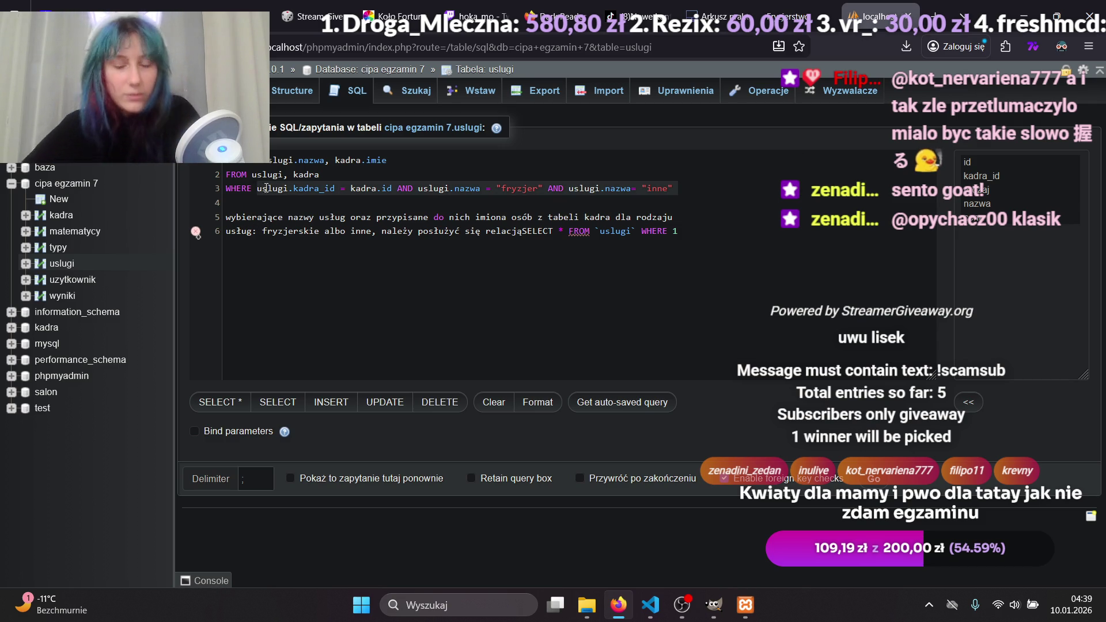
key("BackSpace")
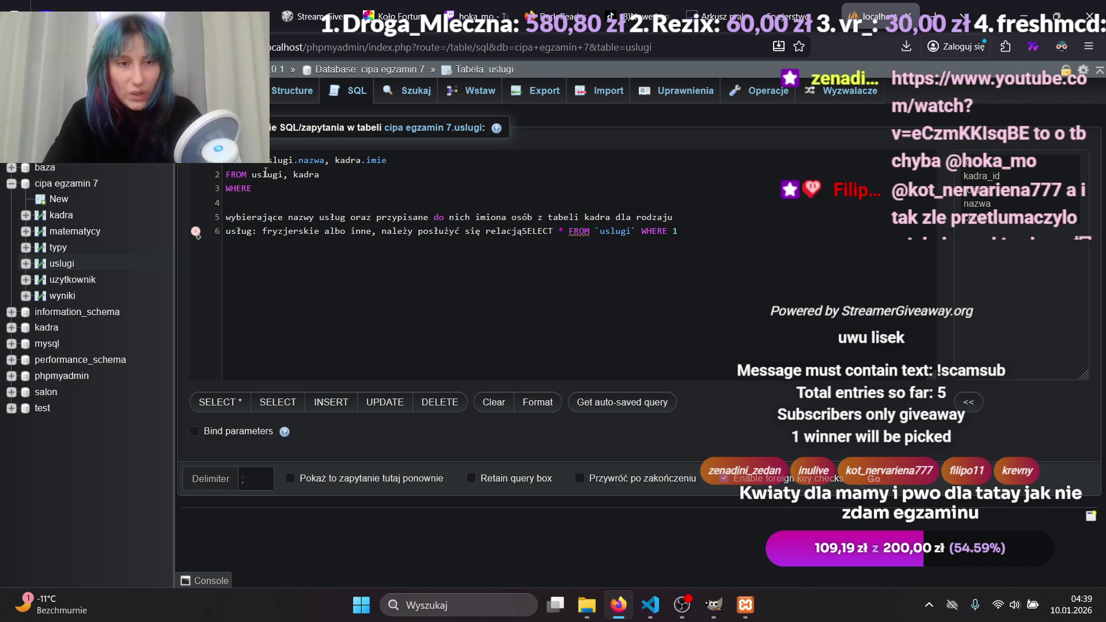
type("uslugi.nazwa = 3 or ")
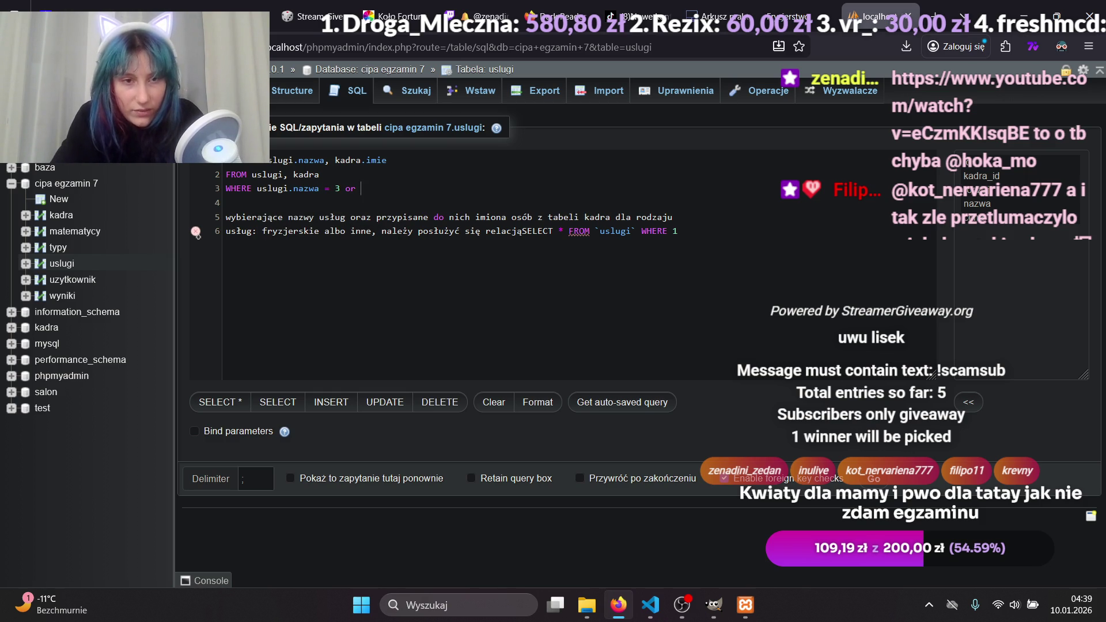
type("2")
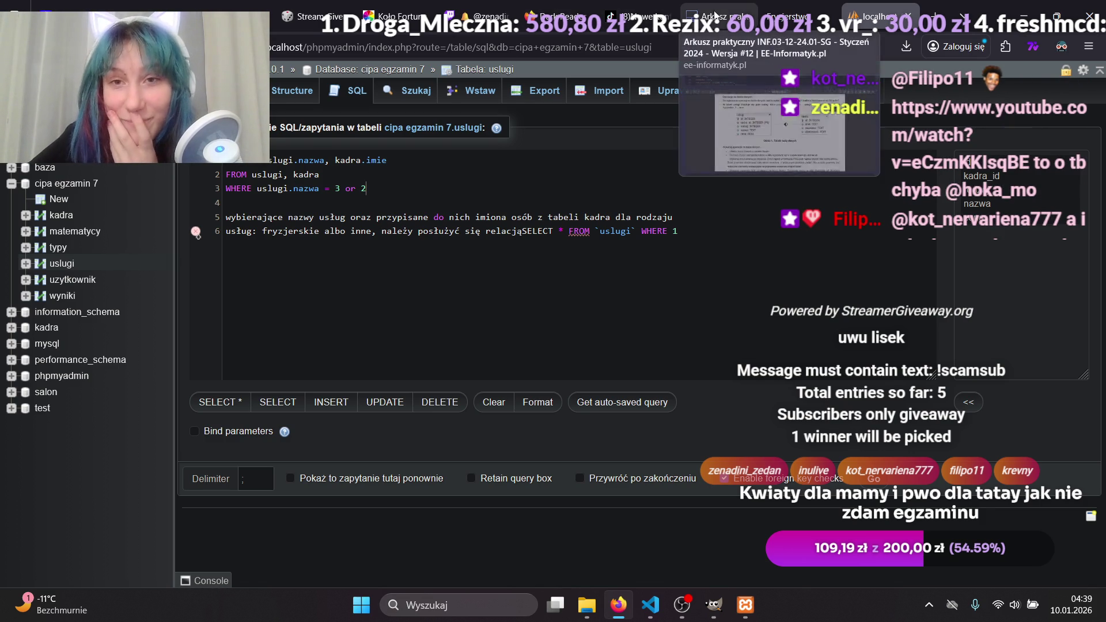
left_click(469, 16)
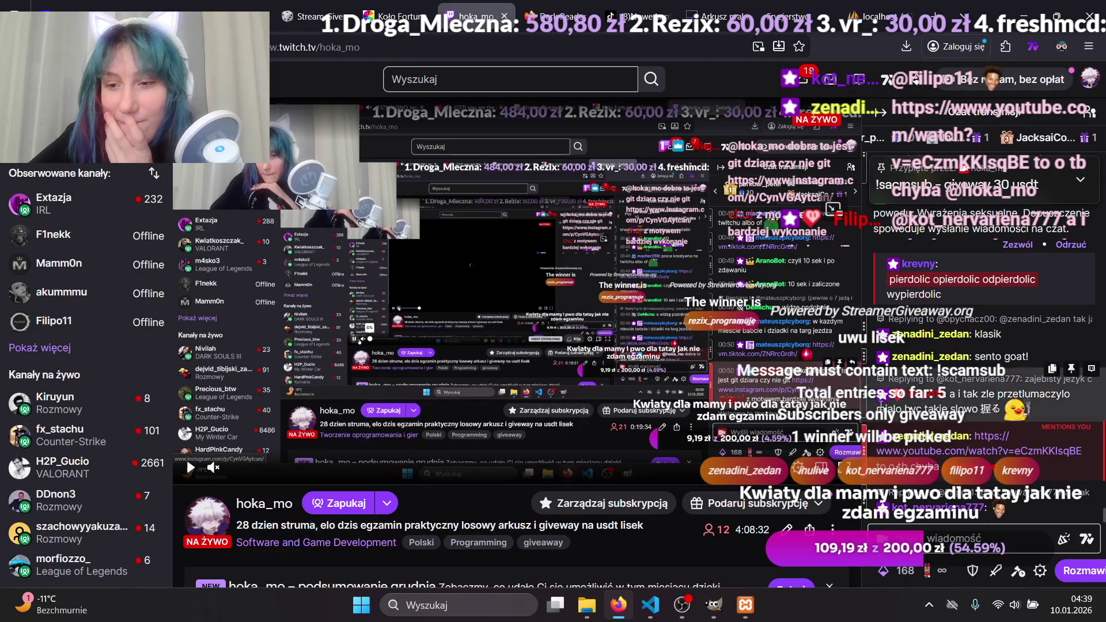
left_click(975, 453)
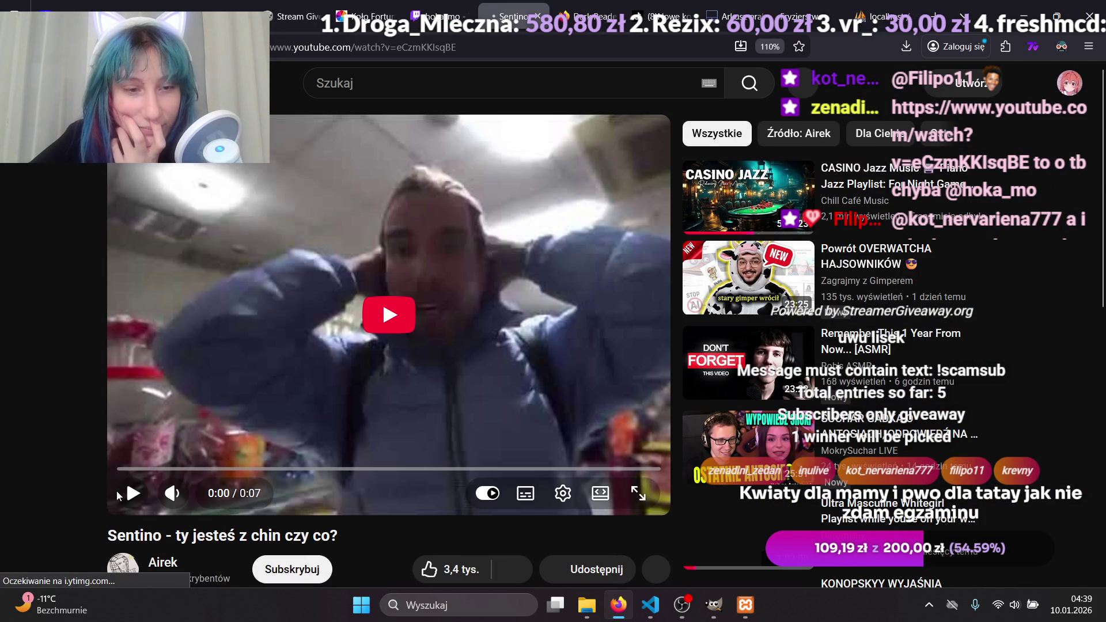
left_click(133, 493)
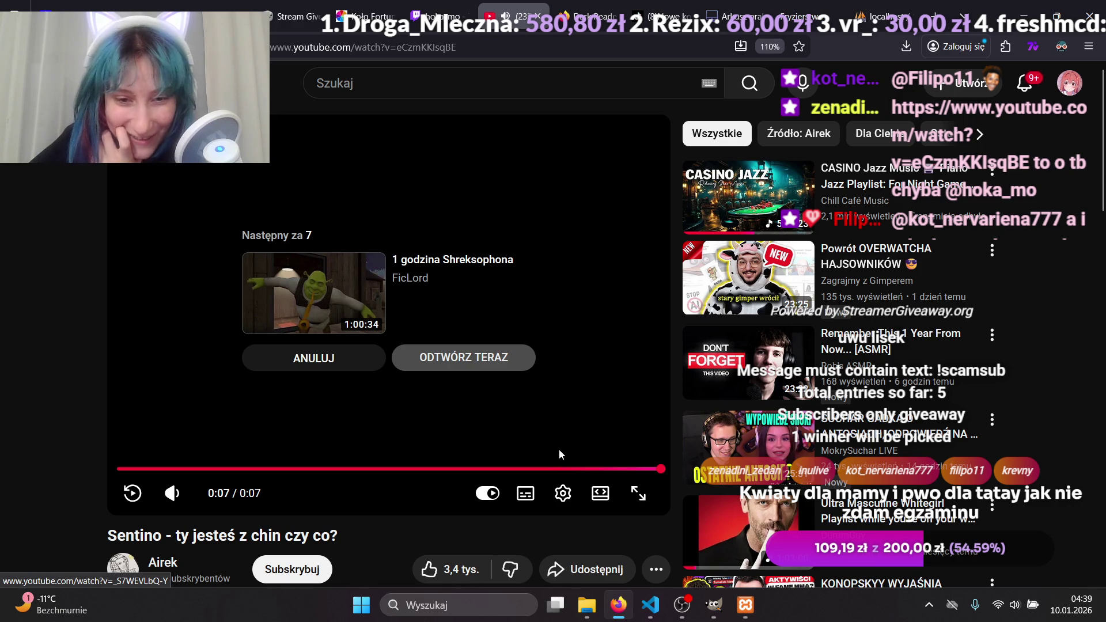
left_click_drag(486, 469, 144, 469)
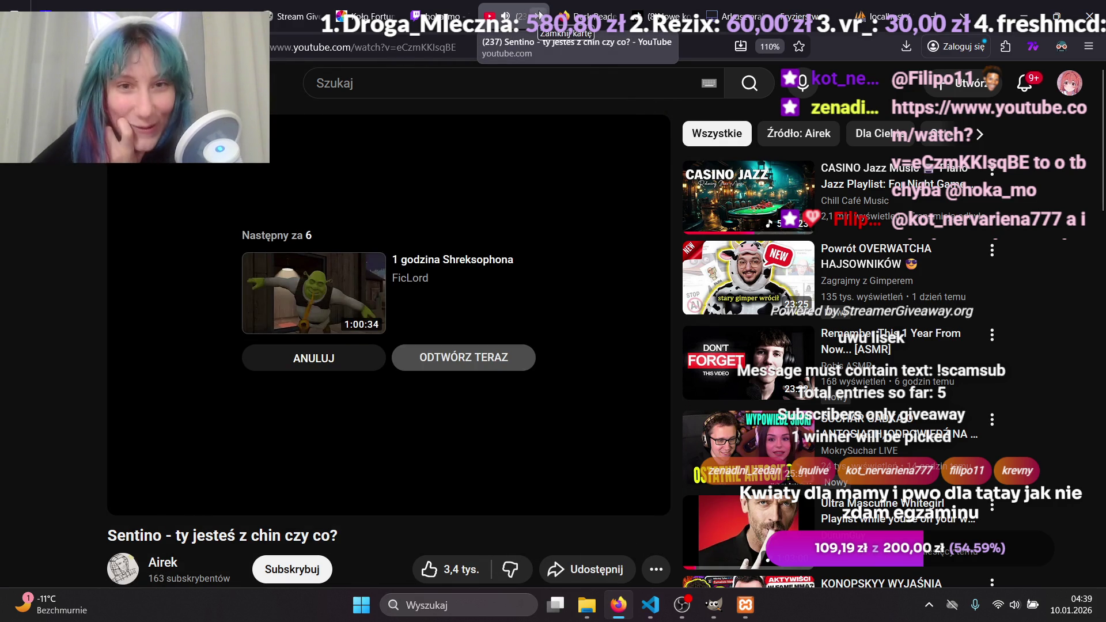
left_click(539, 16)
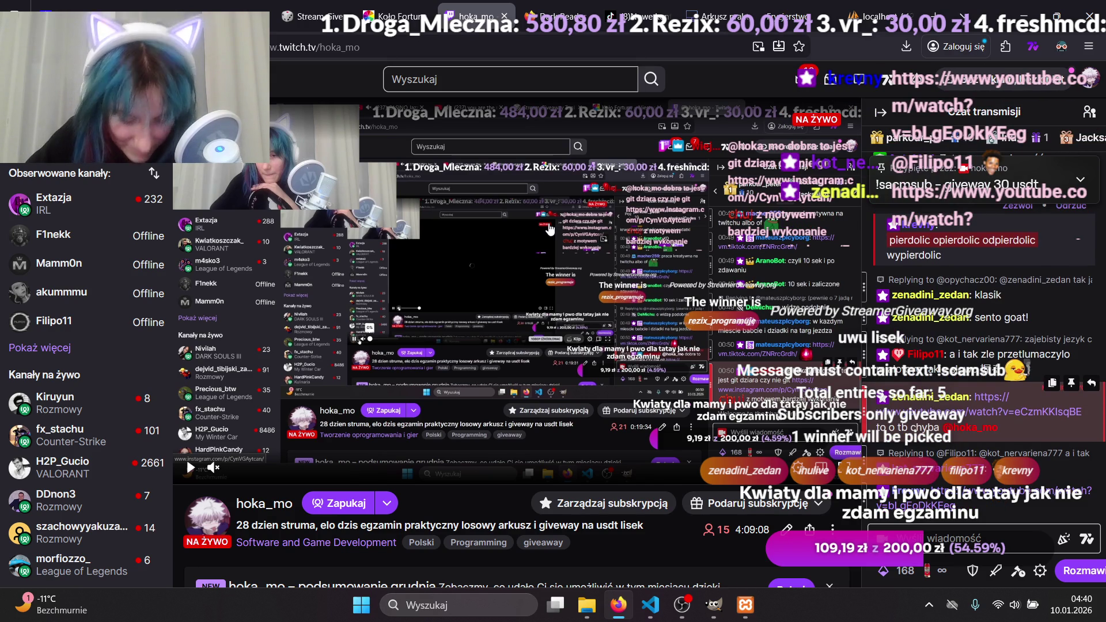
Open the second YouTube link from the Twitch chat, the 13:29 video 'Byłem nazistą.'.
left_click(1022, 412)
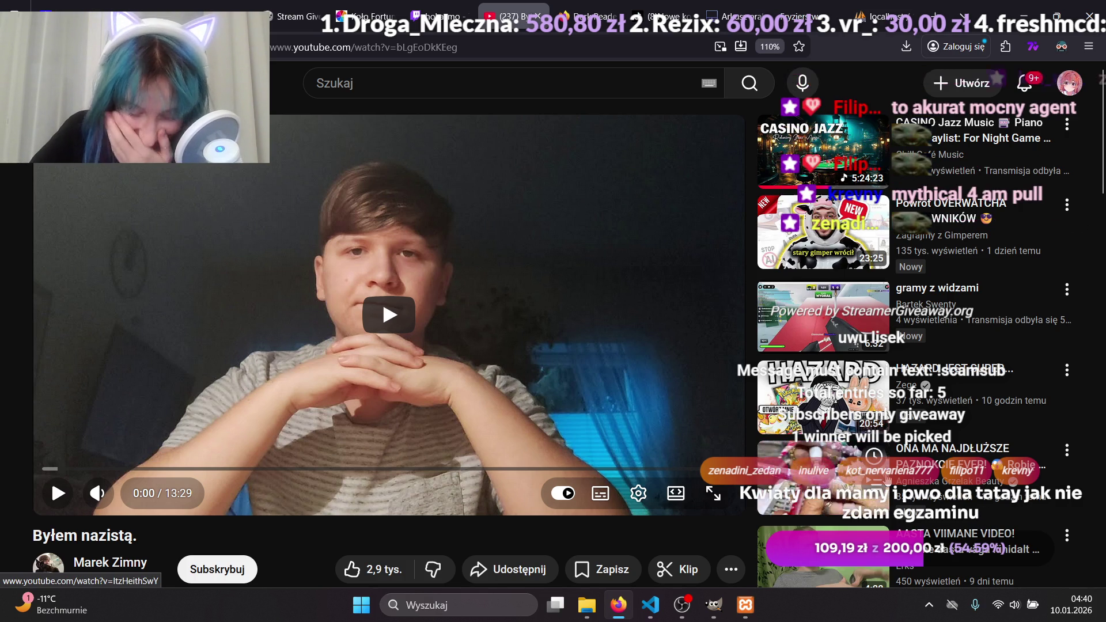
Play 'Byłem nazistą.' at a slightly lower volume in a picture-in-picture window.
left_click(70, 493)
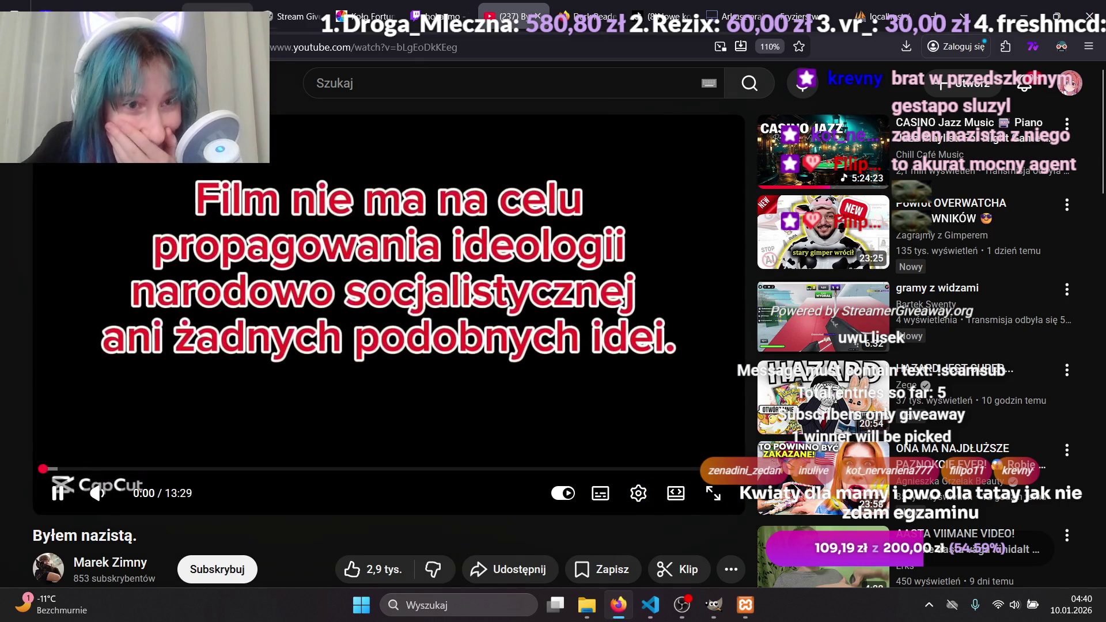
mouse_move(213, 9)
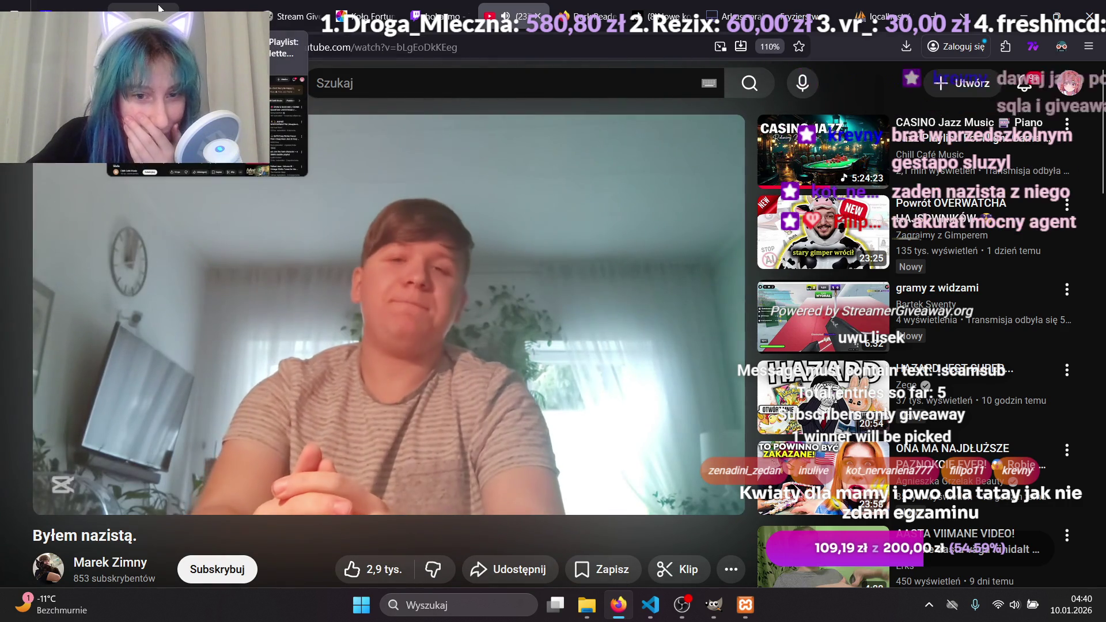
left_click(155, 12)
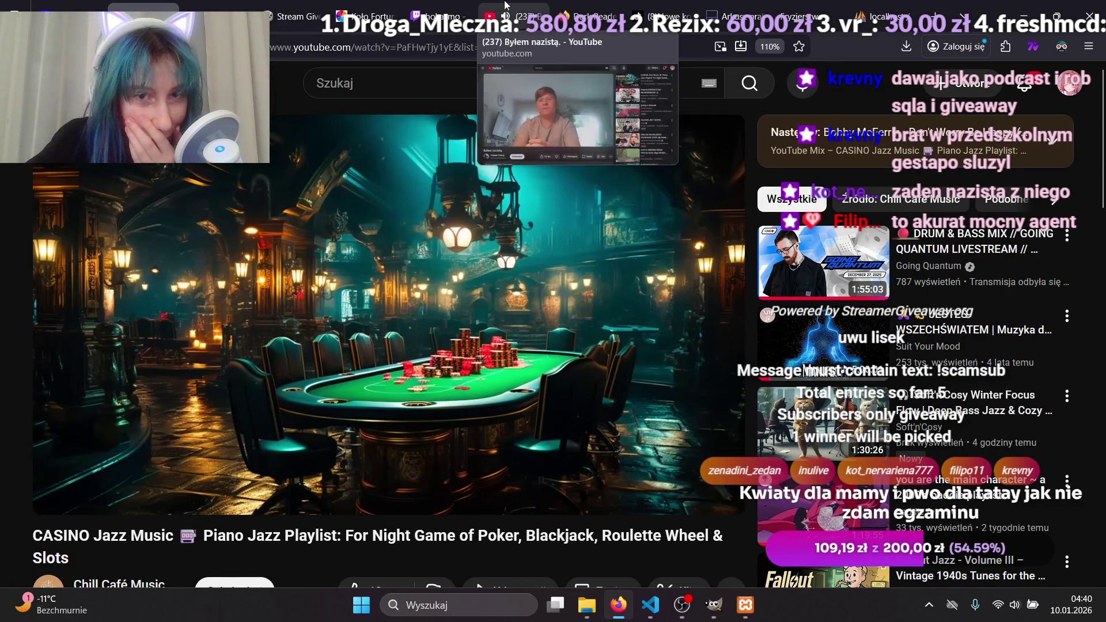
left_click(512, 15)
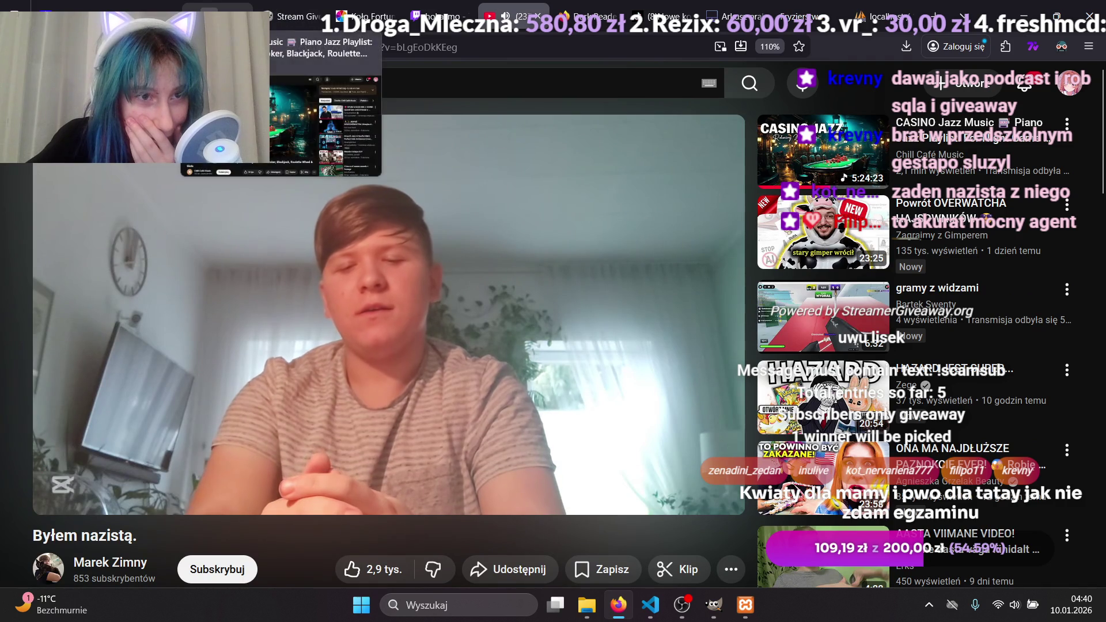
left_click(136, 494)
left_click_drag(138, 500, 130, 501)
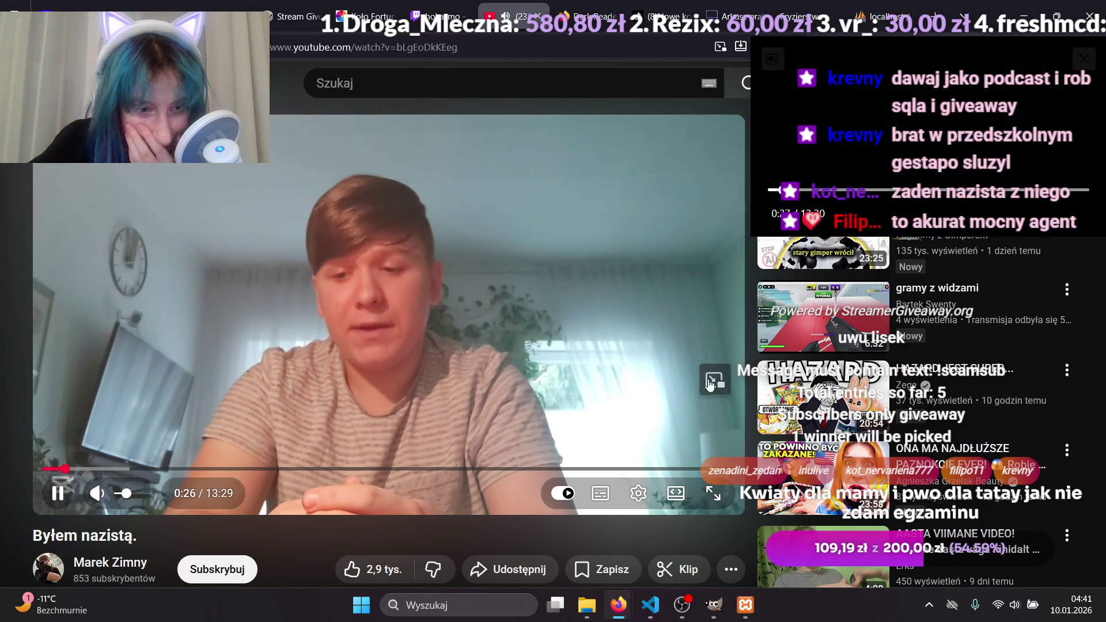
left_click(710, 377)
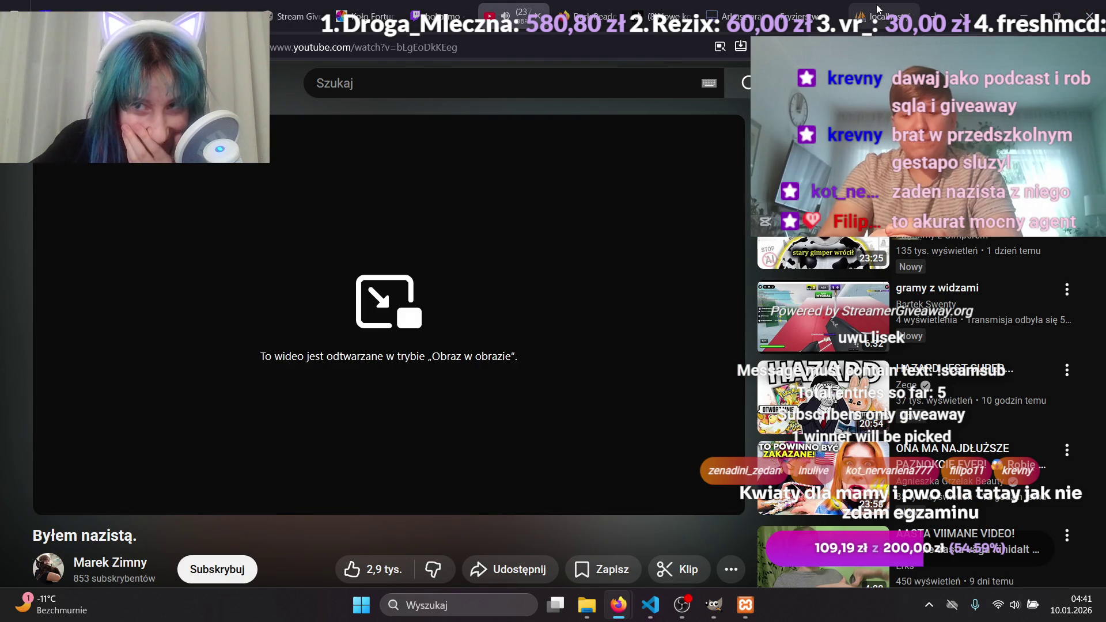
Return to the phpMyAdmin SQL page and move the floating video to the bottom-left corner.
left_click(878, 8)
mouse_move(917, 111)
left_mouse_down()
mouse_move(904, 145)
mouse_move(236, 419)
mouse_move(198, 462)
left_mouse_up()
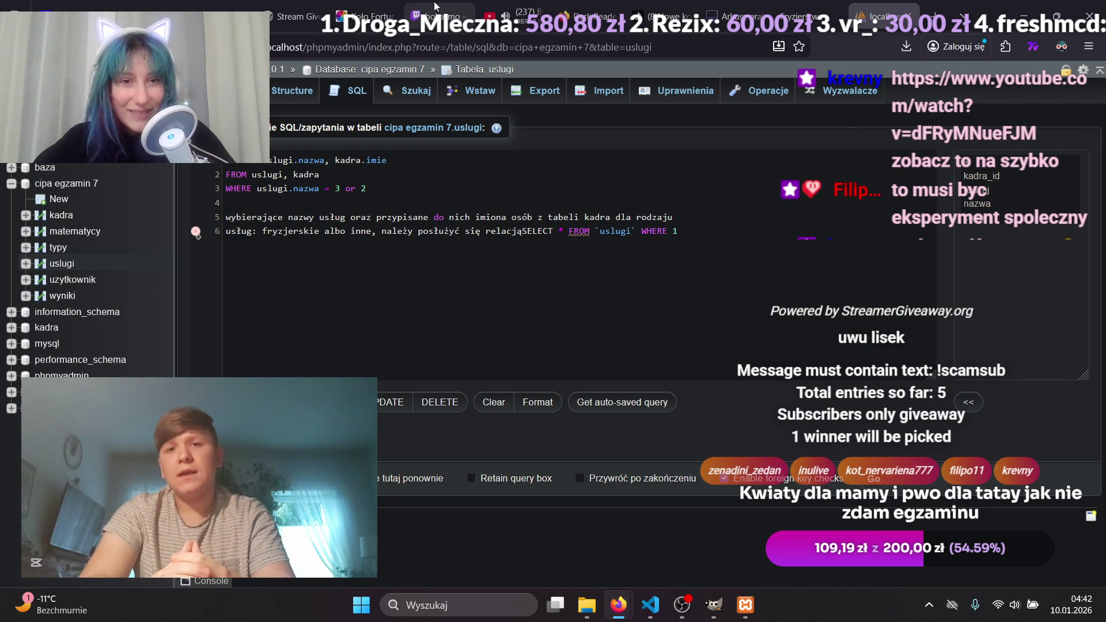
left_click(453, 10)
Open 'Gram we Fnaf!' from chat, play it at reduced volume, and skip to about 2:10.
left_click(984, 496)
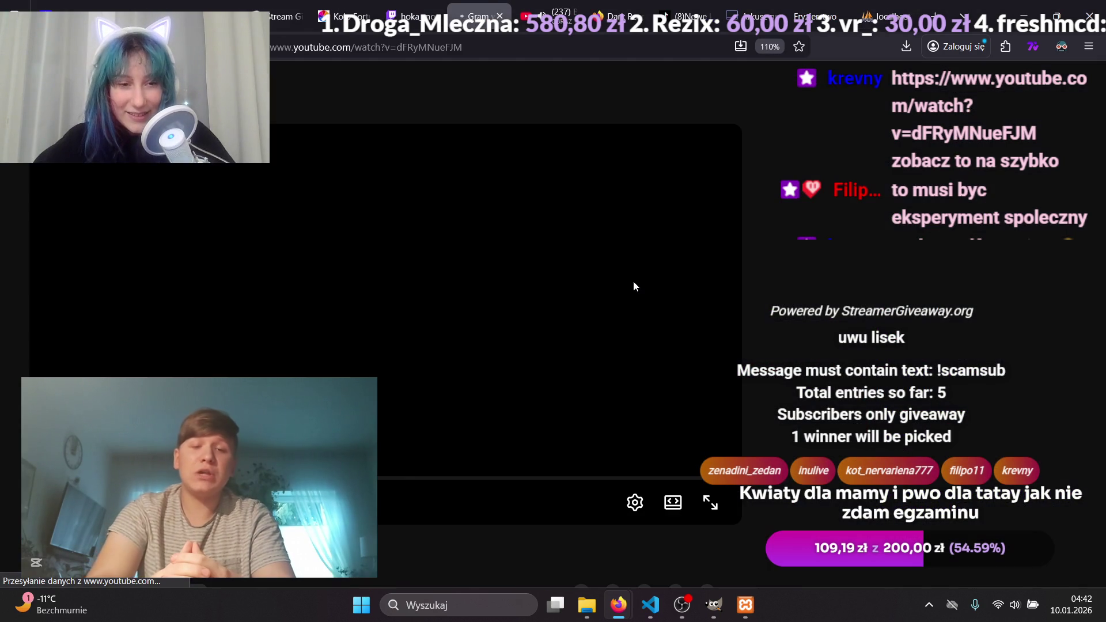
mouse_move(205, 471)
left_mouse_down()
mouse_move(757, 325)
mouse_move(903, 254)
left_mouse_up()
key("space")
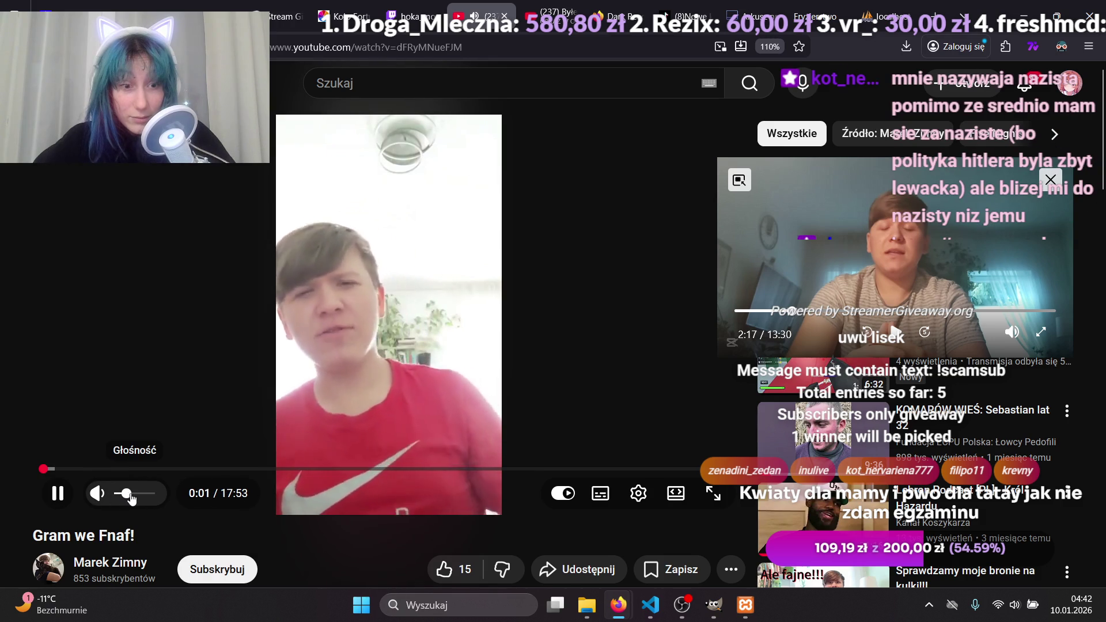
left_click_drag(138, 498, 132, 501)
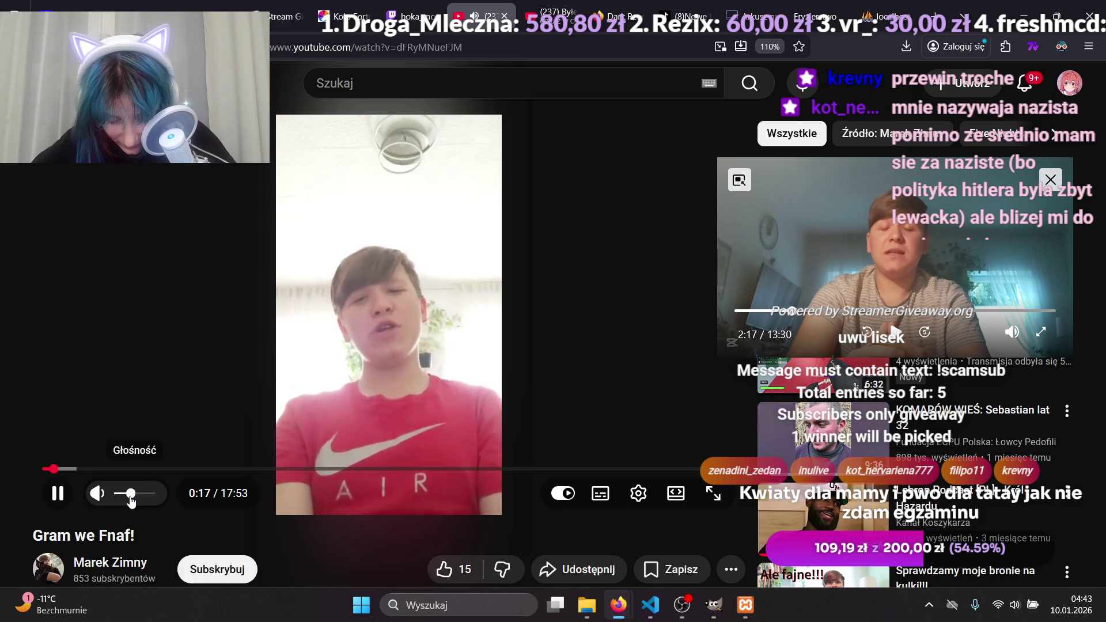
left_click_drag(131, 502, 121, 503)
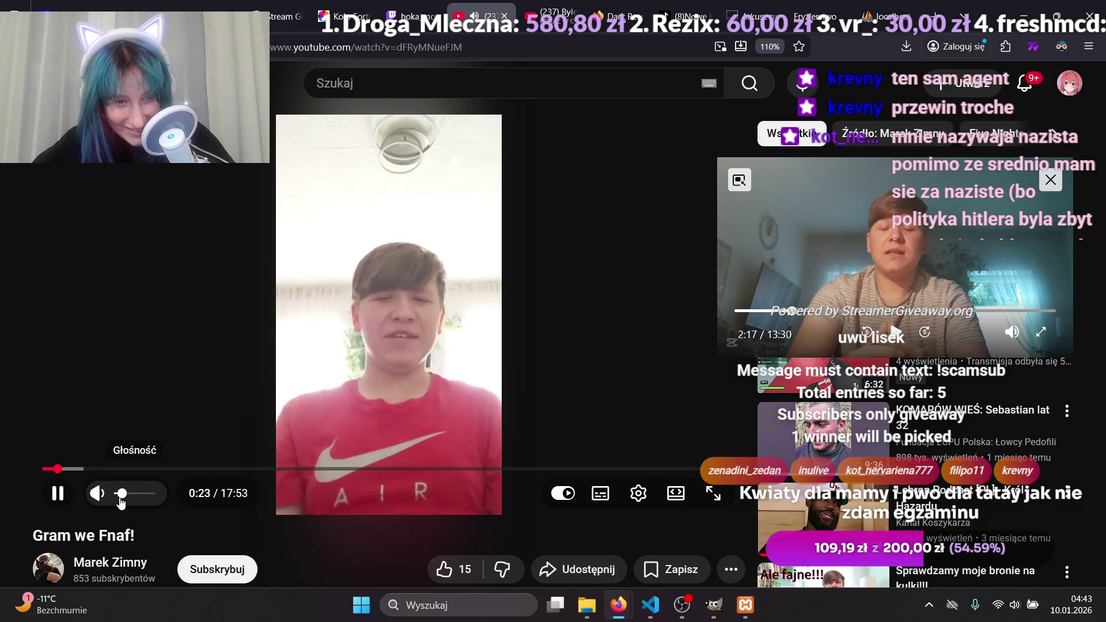
left_click_drag(76, 469, 135, 472)
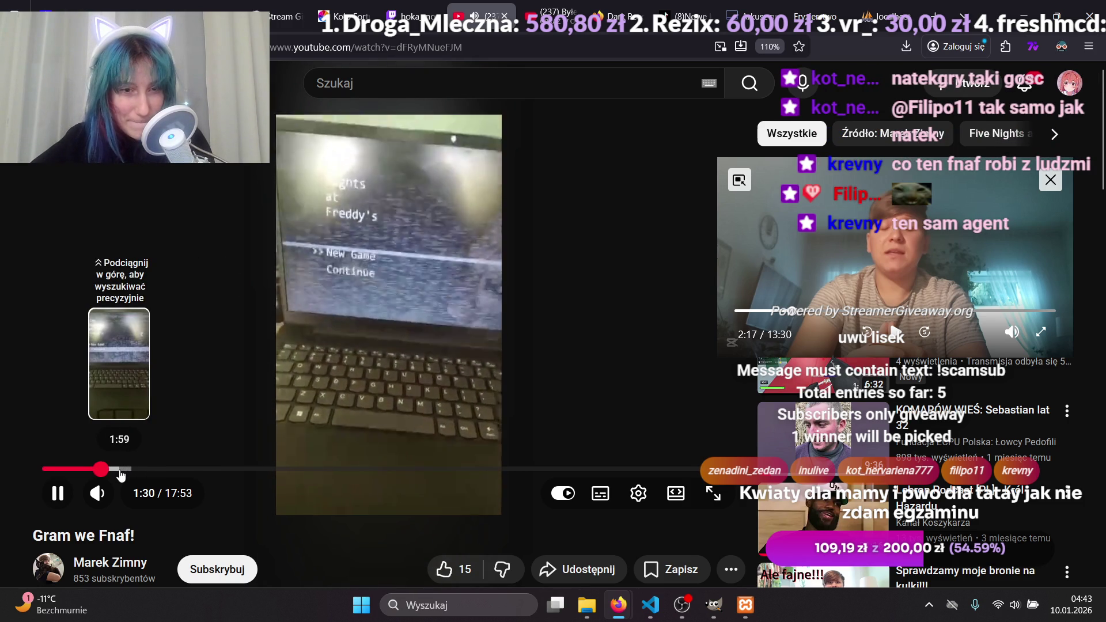
left_click(128, 470)
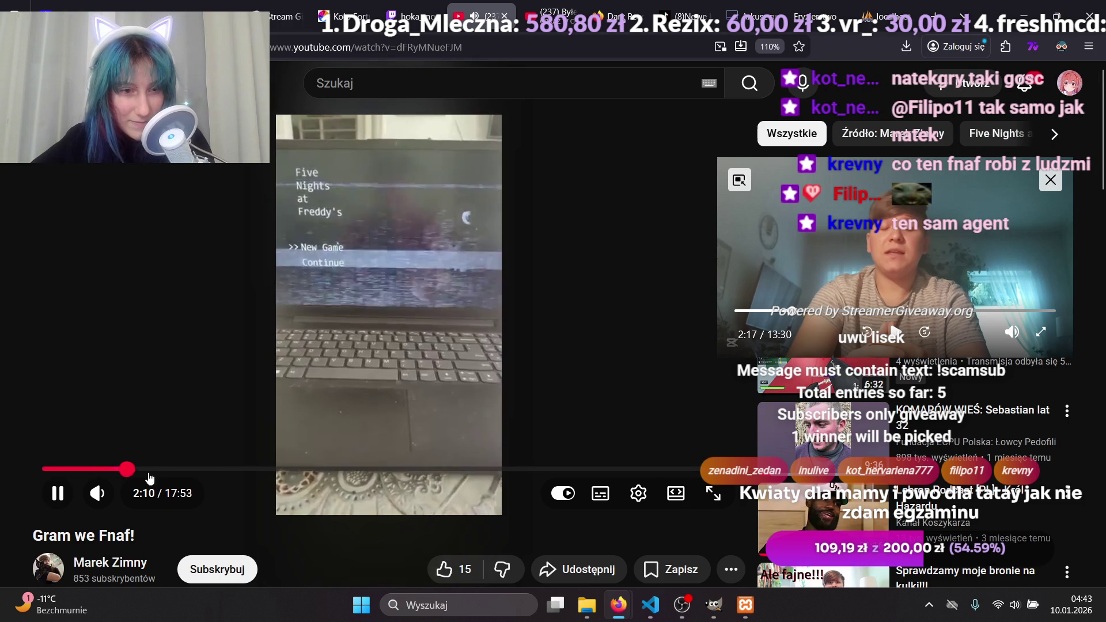
Skip through the Gram we Fnaf! video from about 3:35 to 16:52.
left_click(183, 470)
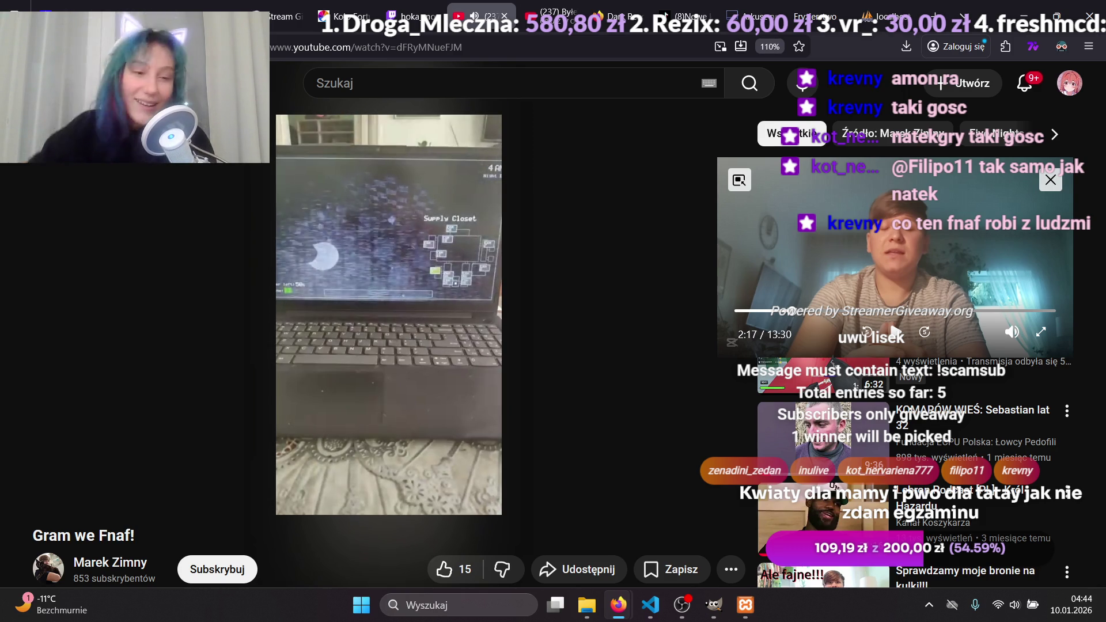
mouse_move(405, 377)
mouse_move(431, 468)
left_mouse_down()
mouse_move(316, 469)
mouse_move(404, 469)
left_mouse_up()
mouse_move(487, 470)
left_mouse_down()
mouse_move(542, 470)
mouse_move(529, 472)
left_mouse_up()
left_click(569, 469)
left_click_drag(599, 475, 634, 474)
left_click(653, 469)
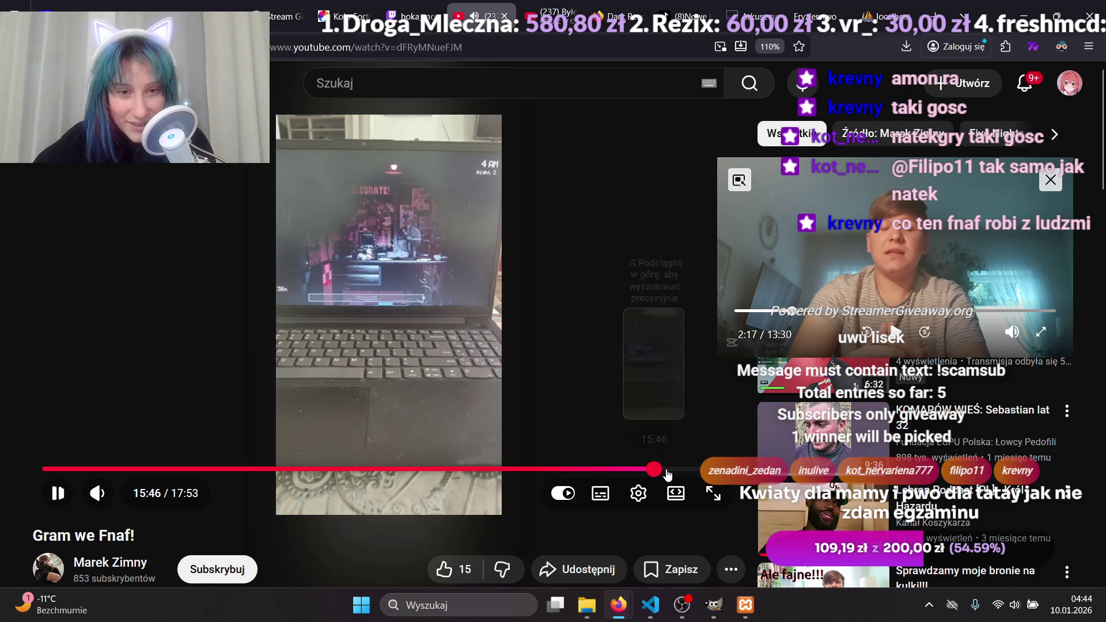
left_click(678, 470)
left_click_drag(681, 472, 705, 471)
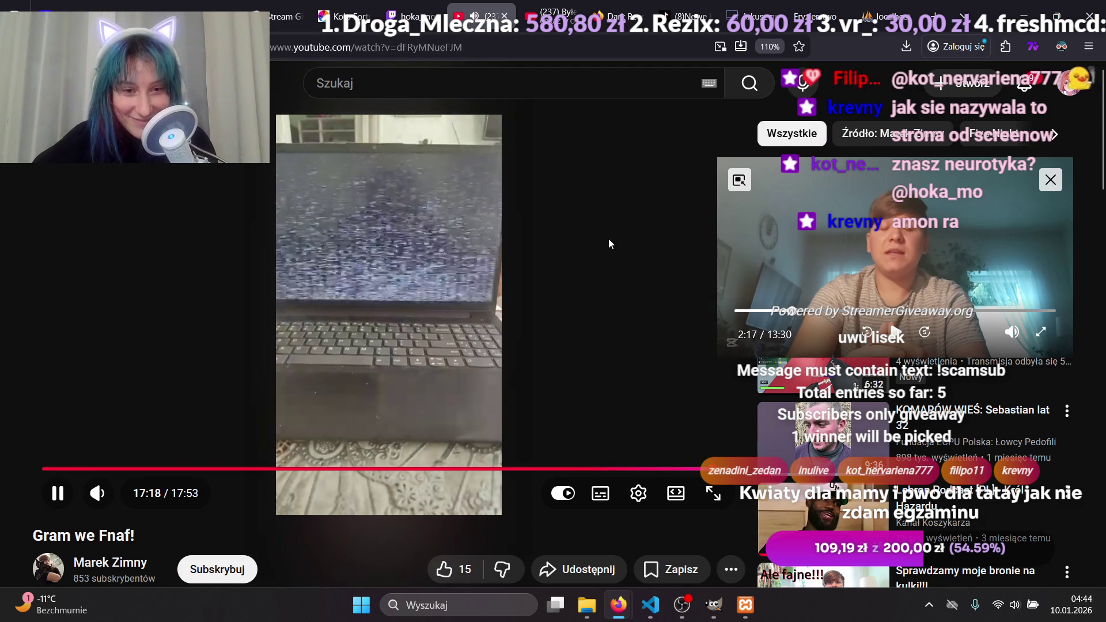
Pause Gram we Fnaf! near its end, close it, resume the floating Byłem nazistą. video, and return to phpMyAdmin.
left_click(627, 247)
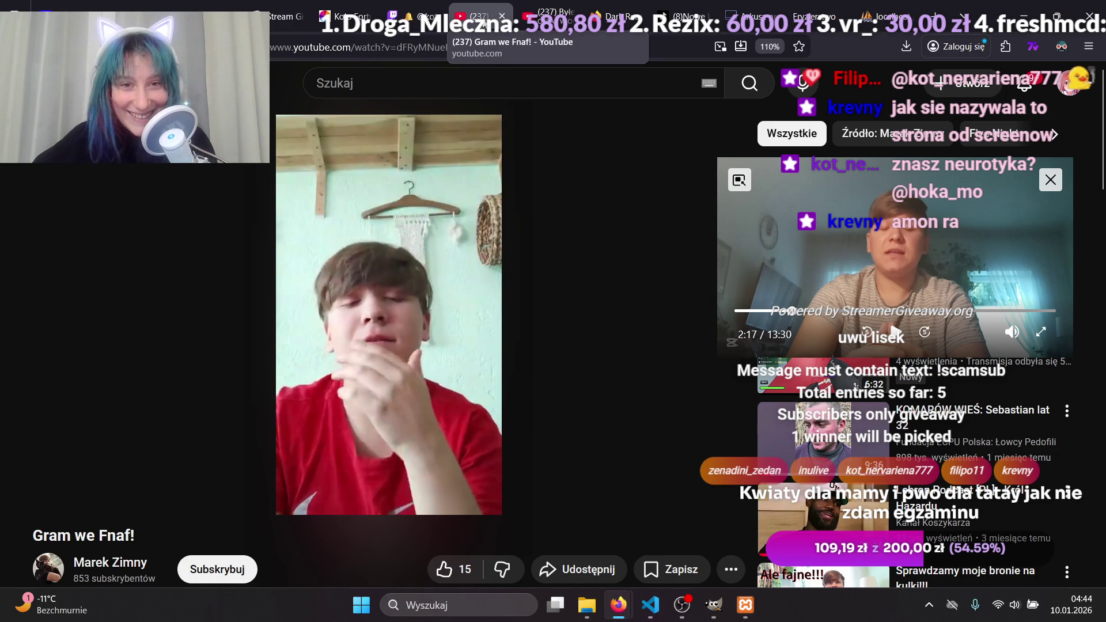
left_click(501, 15)
left_click(483, 16)
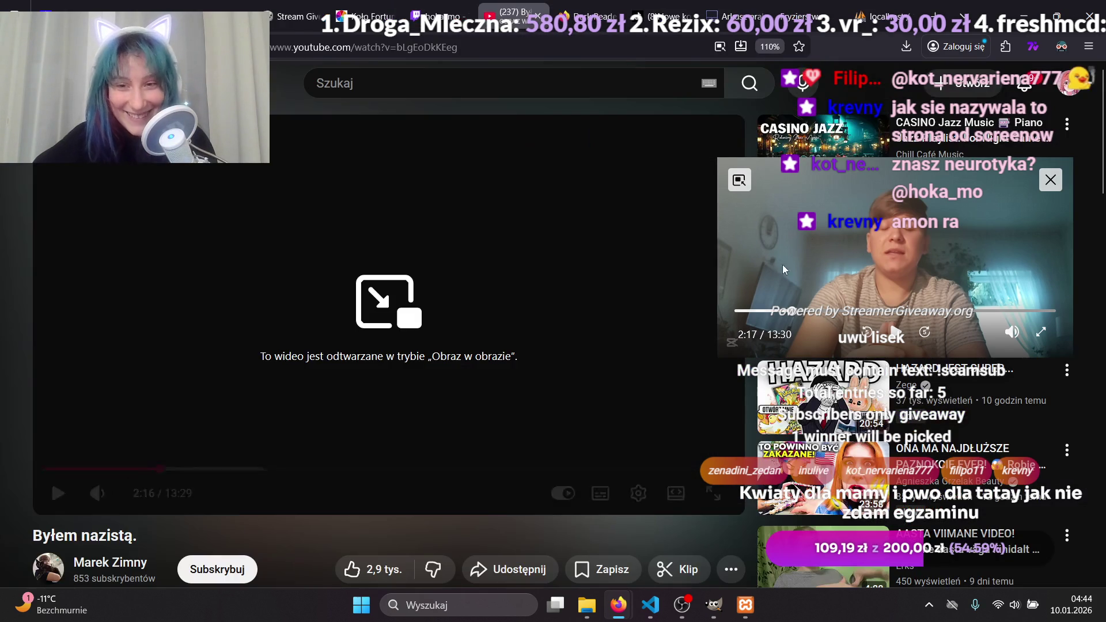
left_click(909, 358)
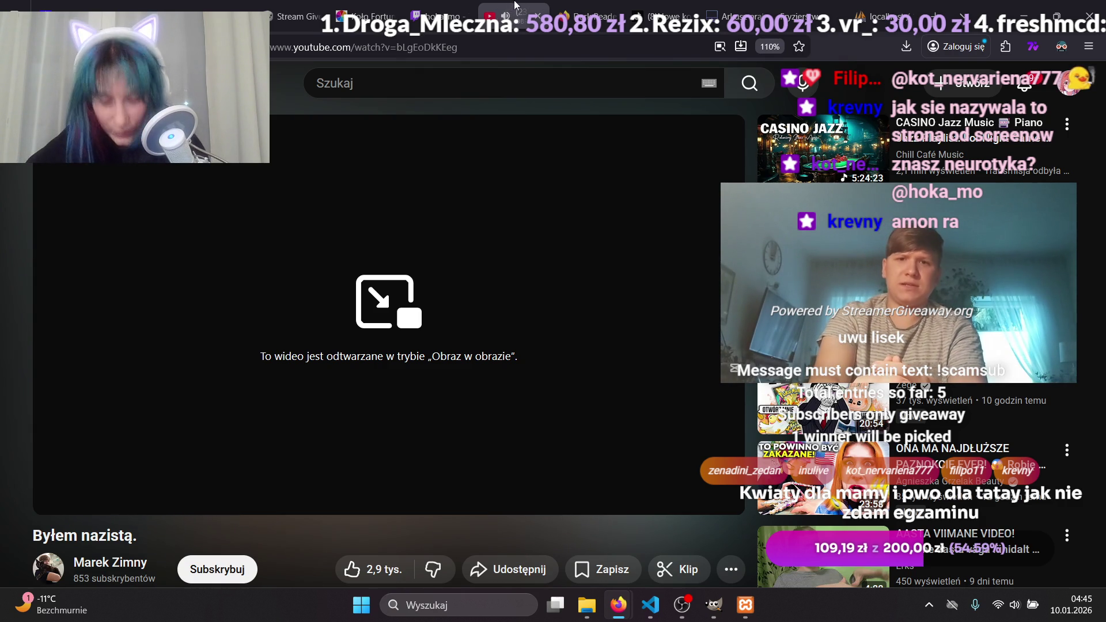
left_click(868, 6)
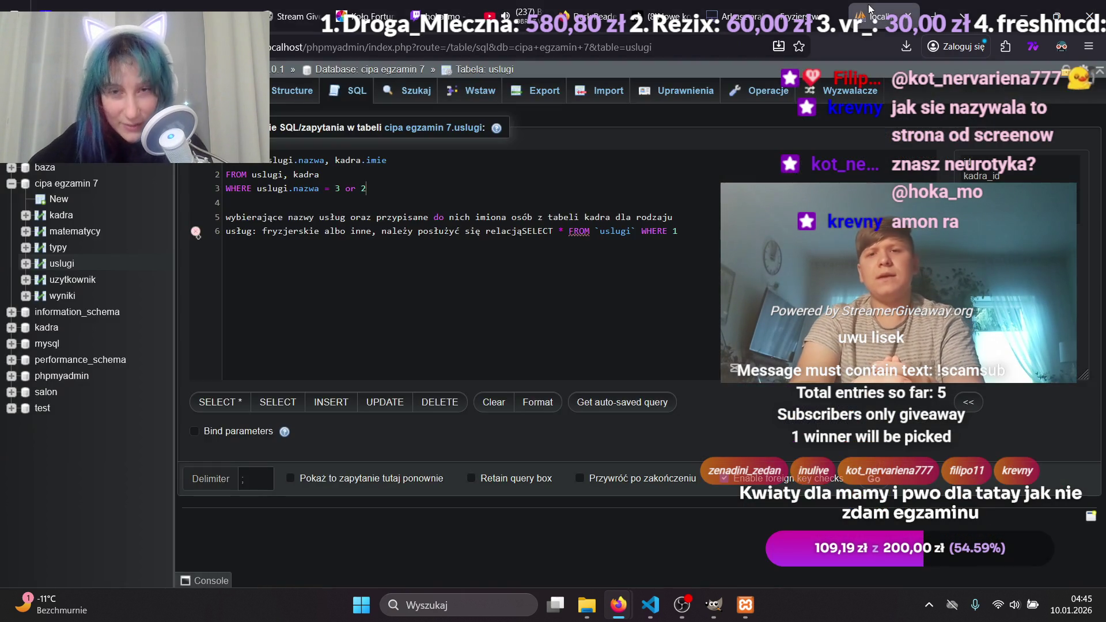
Shrink the floating video and drag it down and right, clear of the SQL query.
left_click_drag(869, 242, 866, 303)
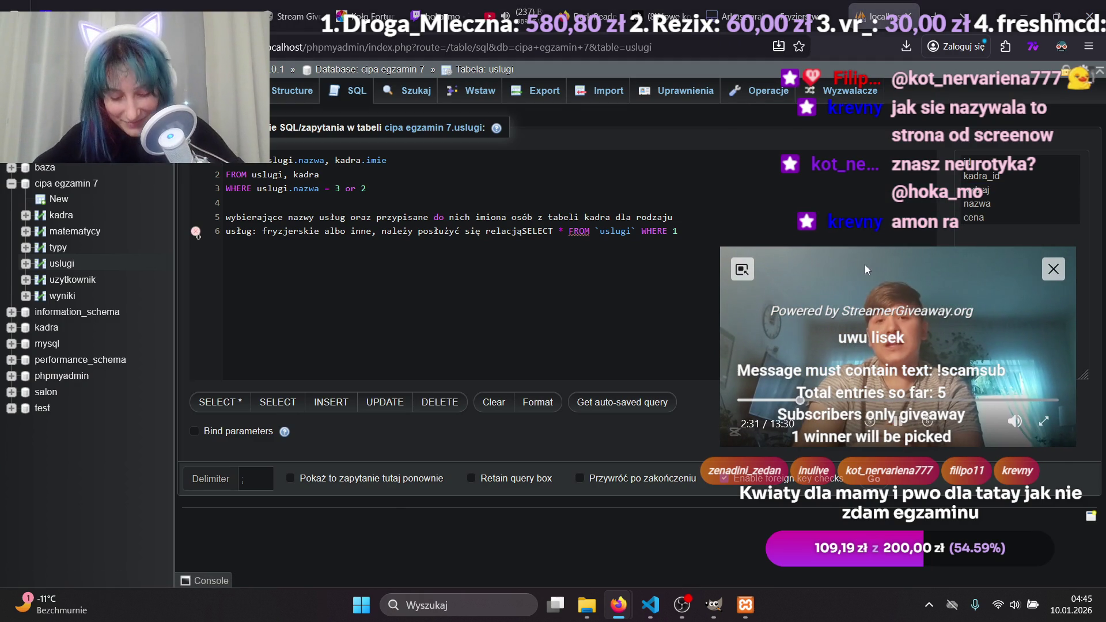
left_click_drag(720, 253, 764, 297)
left_click_drag(852, 341, 867, 410)
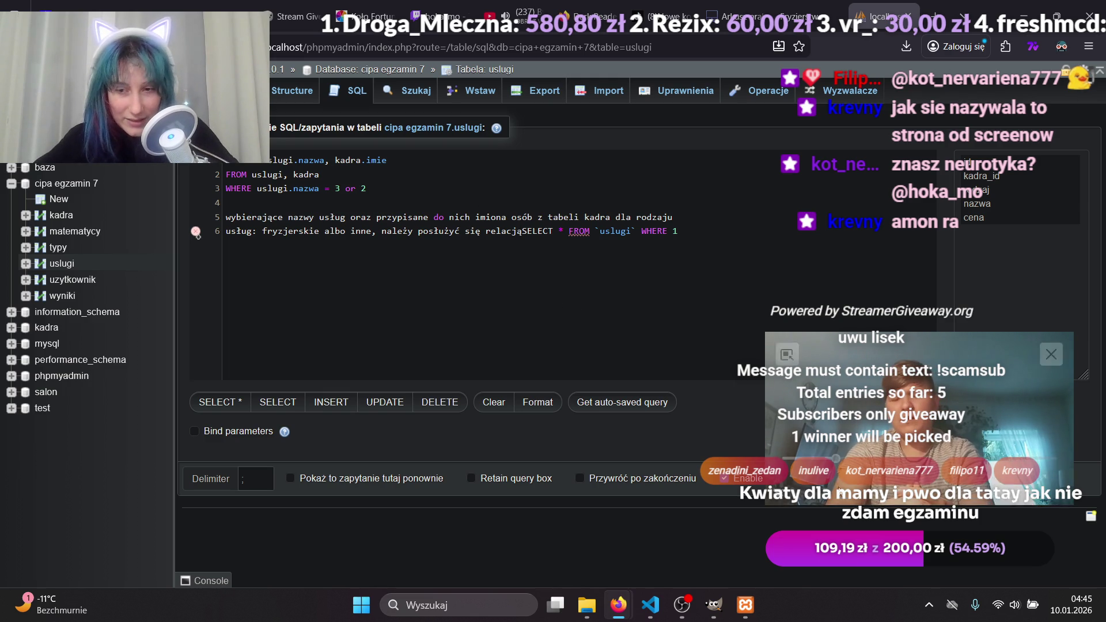
mouse_move(890, 492)
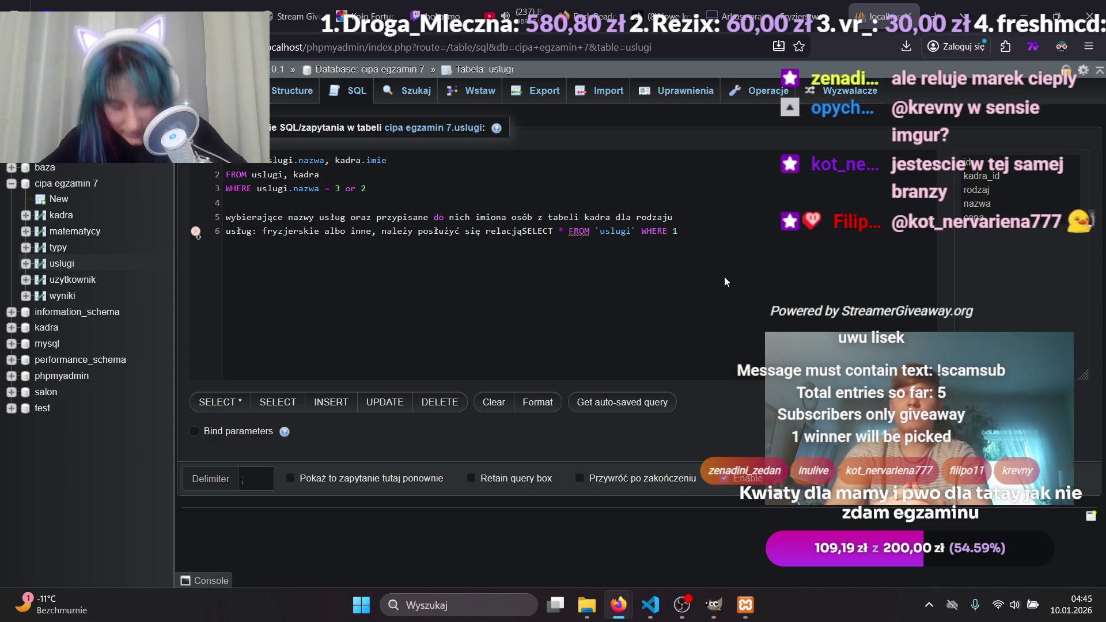
left_click_drag(977, 387, 976, 421)
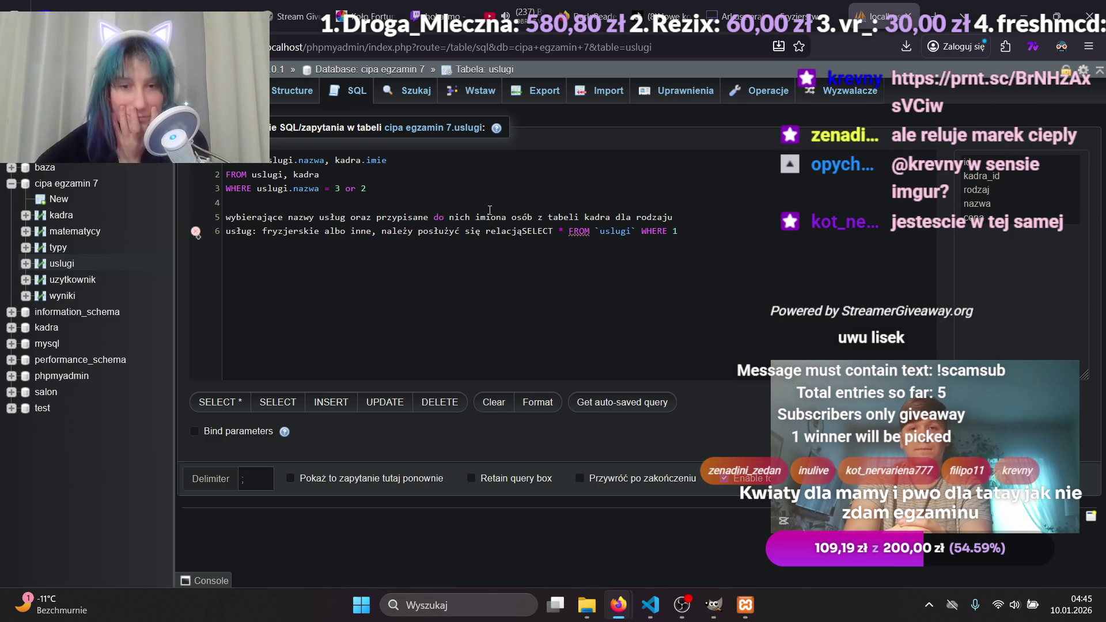
left_click(432, 218)
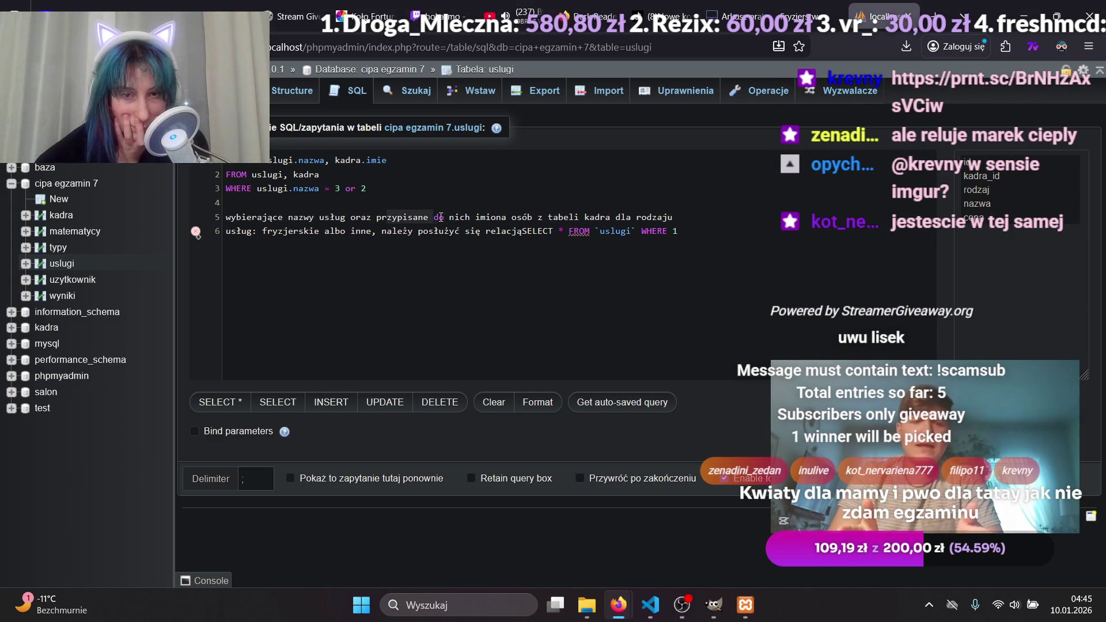
left_click_drag(507, 219, 426, 217)
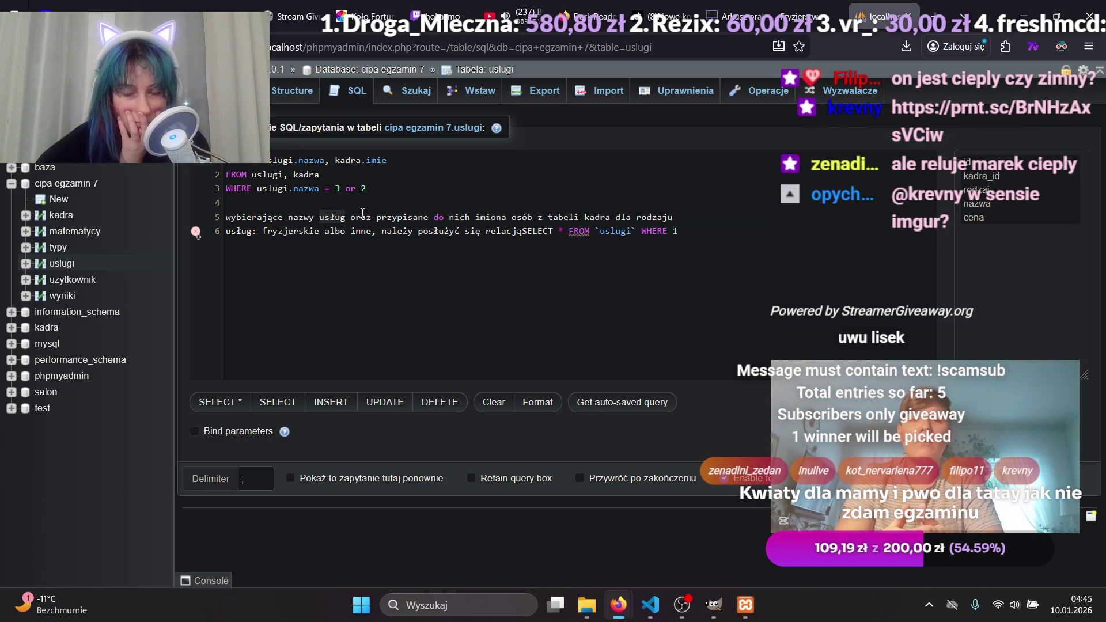
left_click_drag(396, 217, 471, 211)
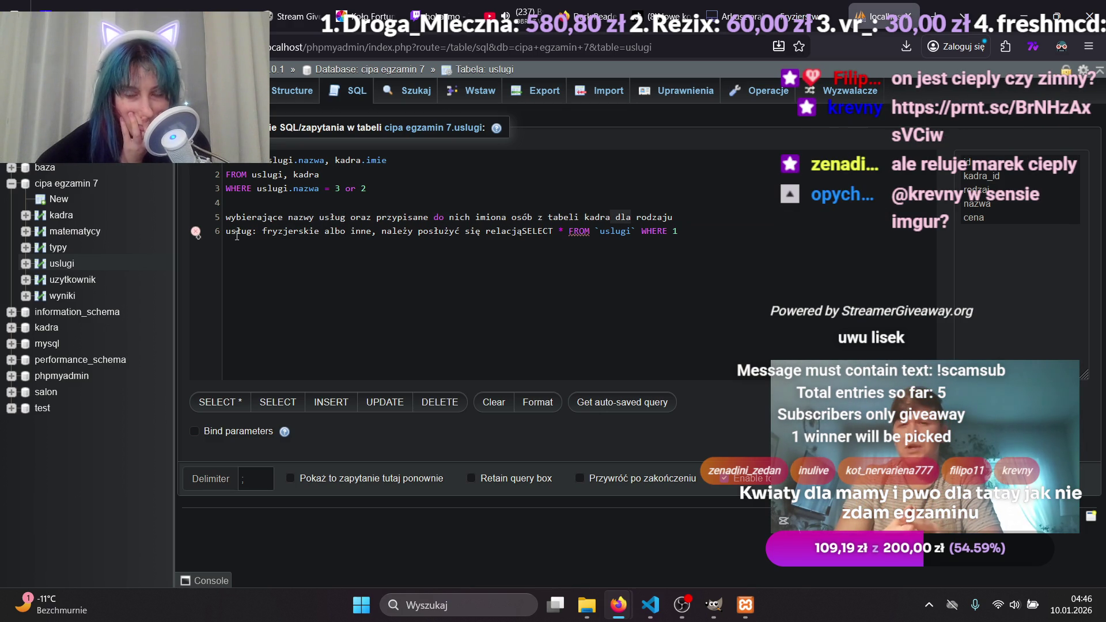
left_click_drag(338, 226, 391, 238)
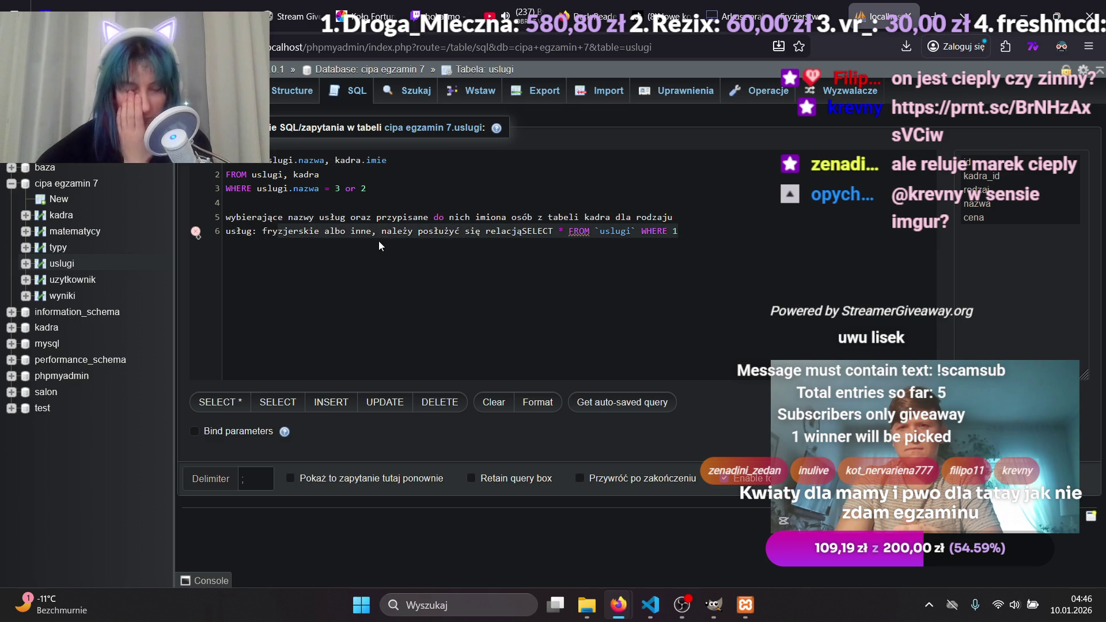
left_click(409, 233)
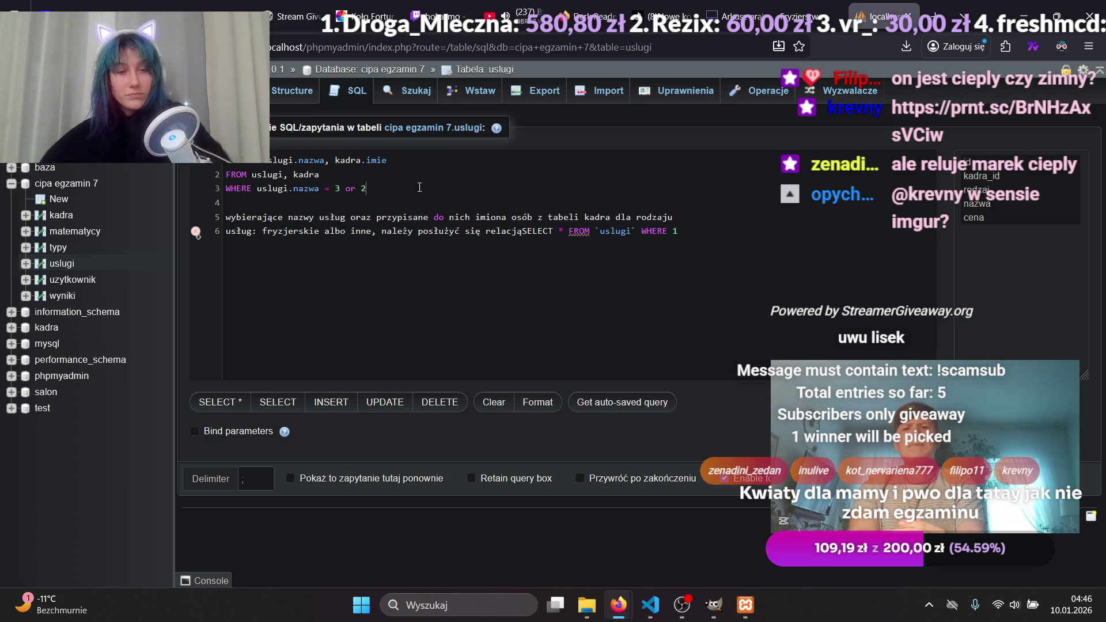
Enter 'uslugi.kadra_id =' on line 3, checking the table diagram in the exam task.
type(" uslugi")
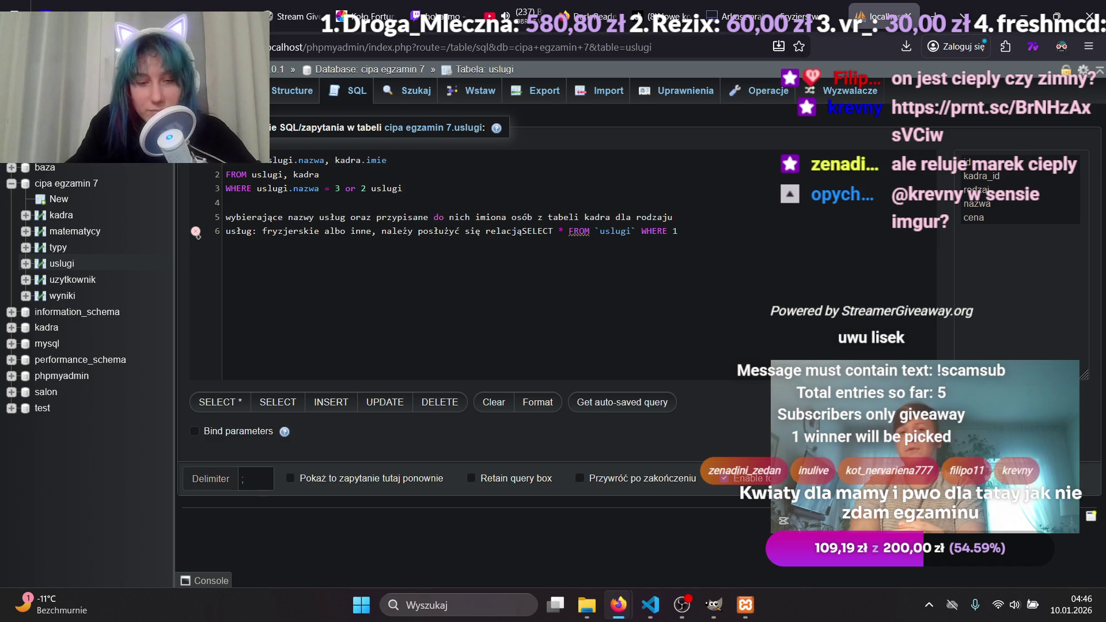
type(".")
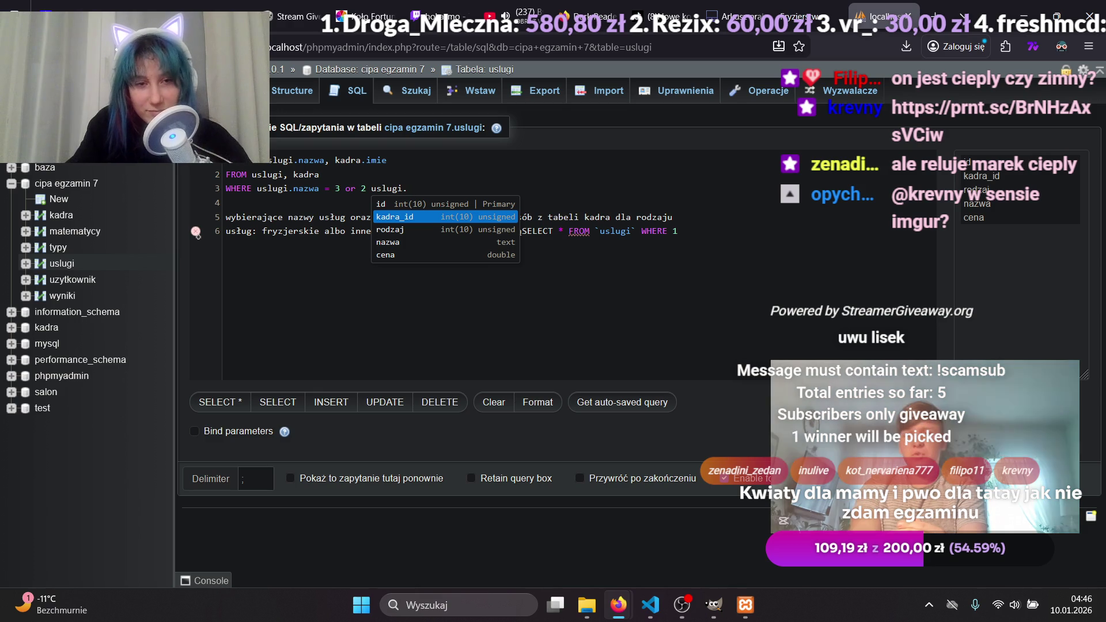
key("Return")
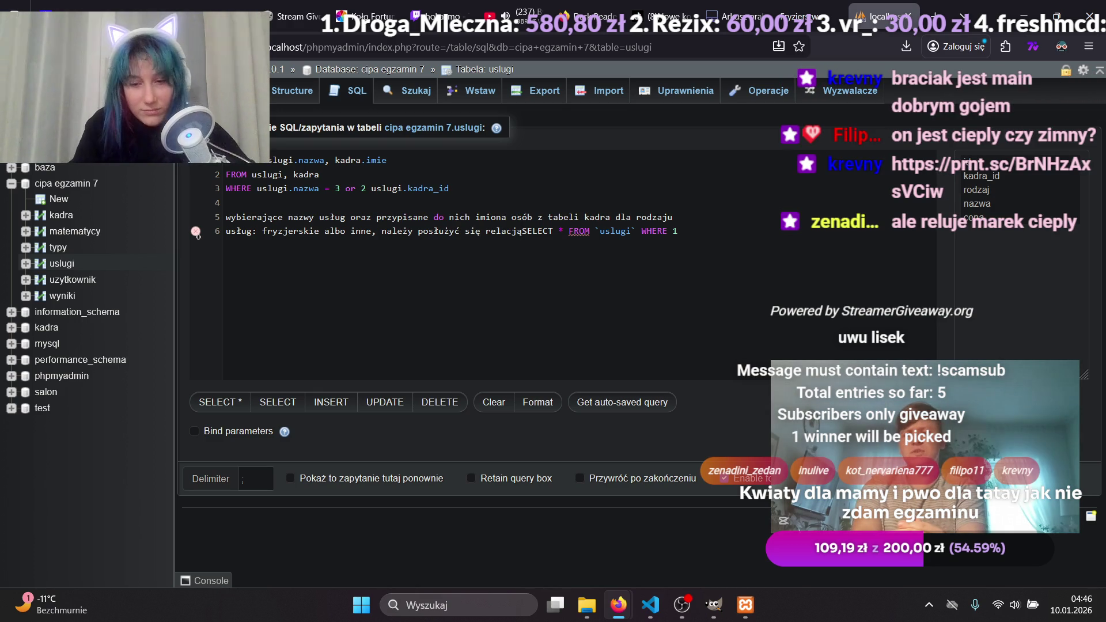
type("=")
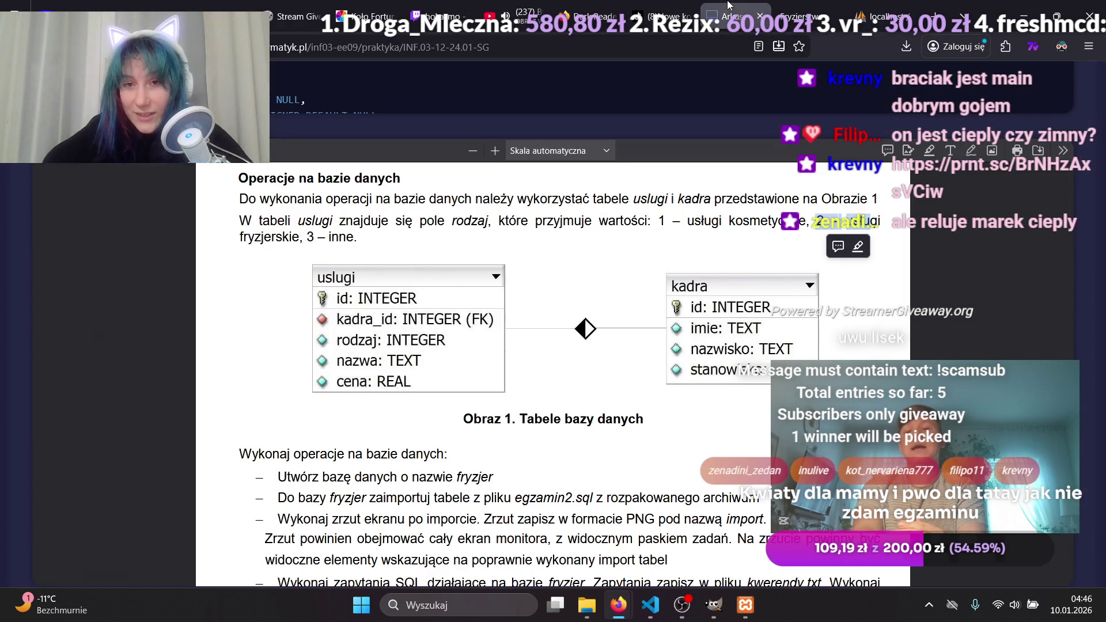
left_click(723, 13)
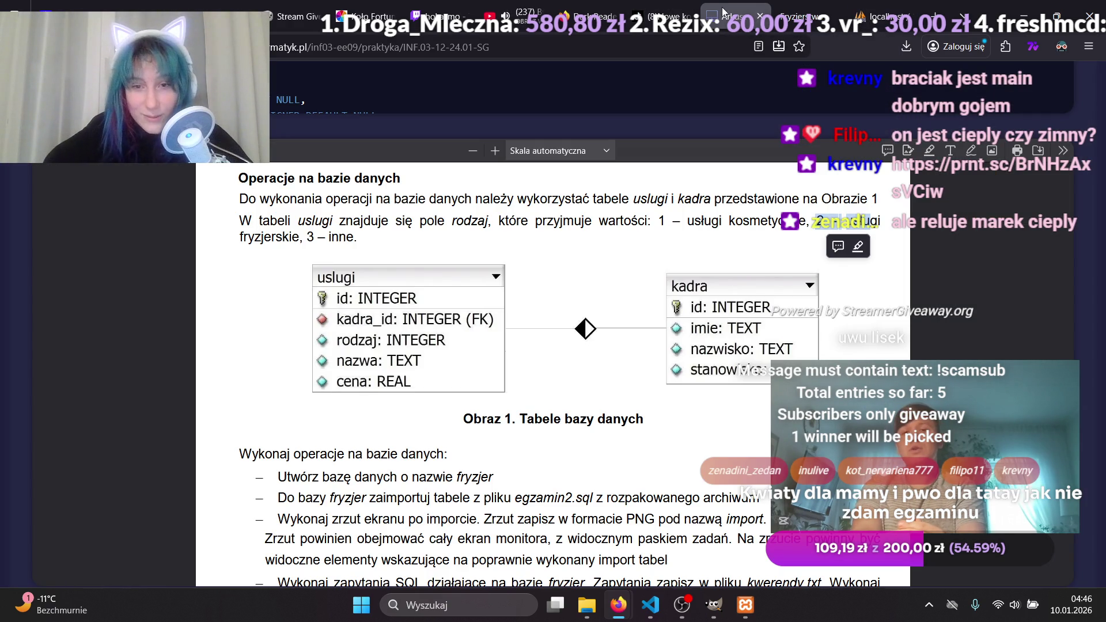
left_click(881, 16)
Fix the mistyped table name so the condition ends with kadra.id, then select the stray text after line 6.
type("kardra_id = kard")
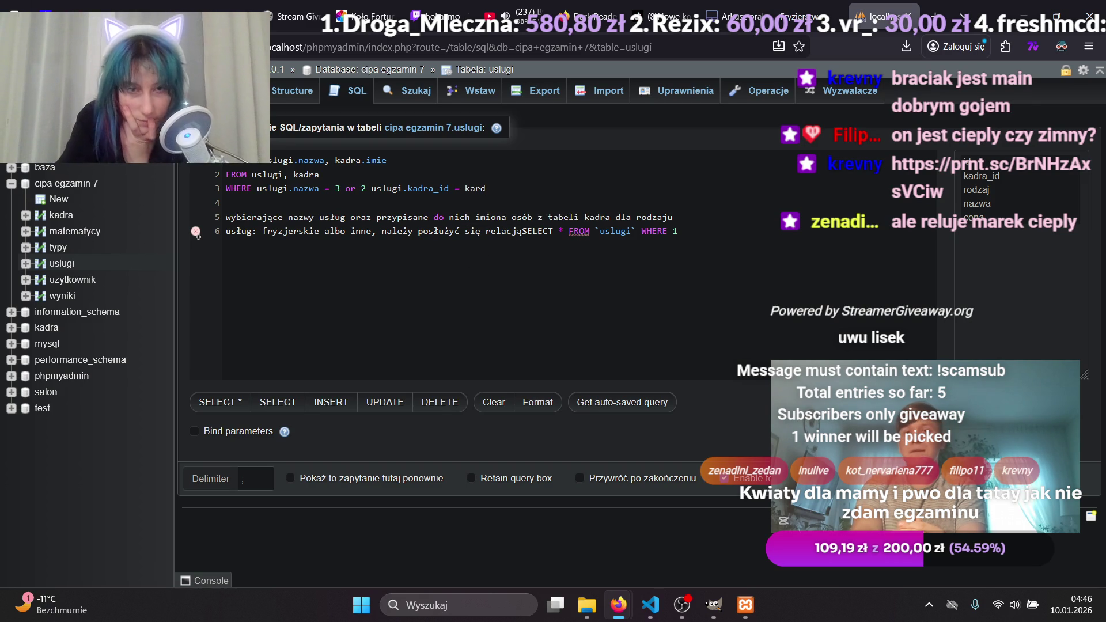
type("a")
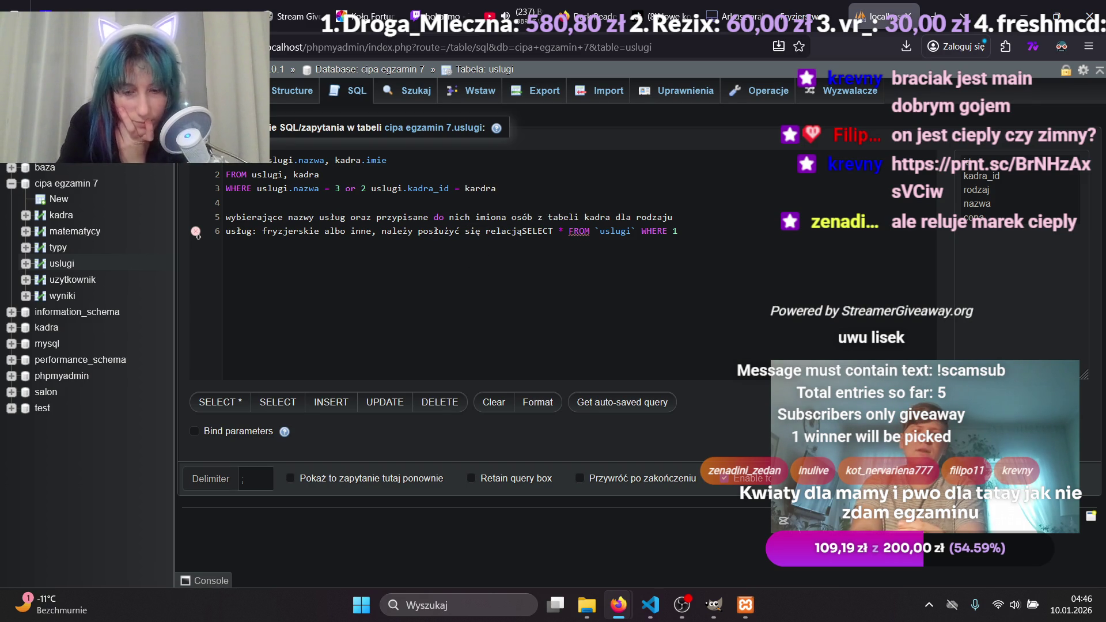
key("BackSpace")
key("BackSpace")
key("BackSpace")
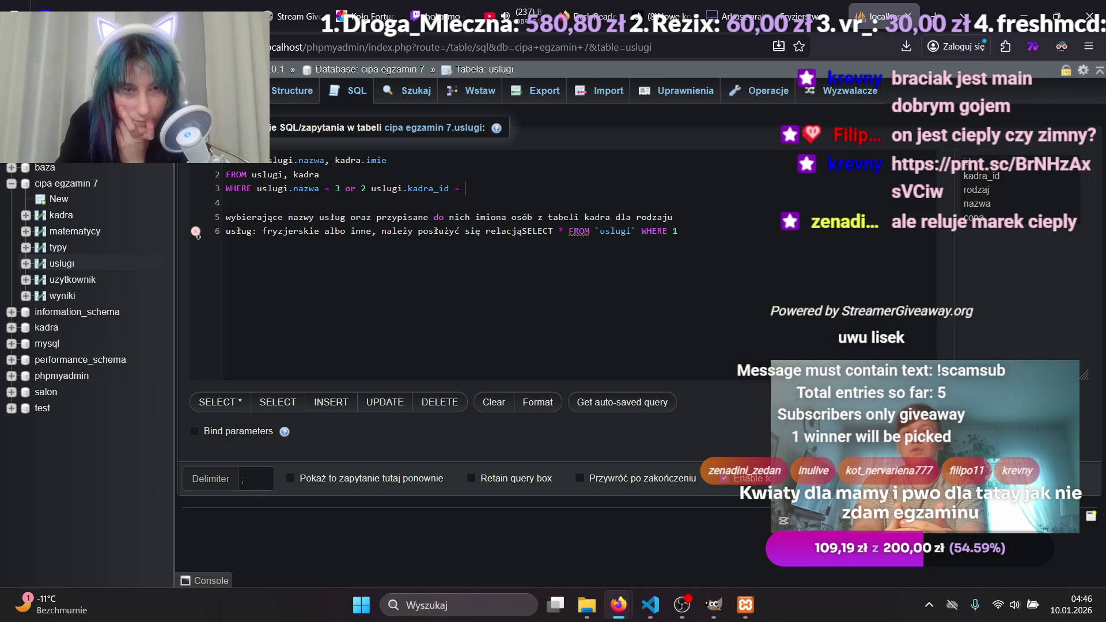
type("ka")
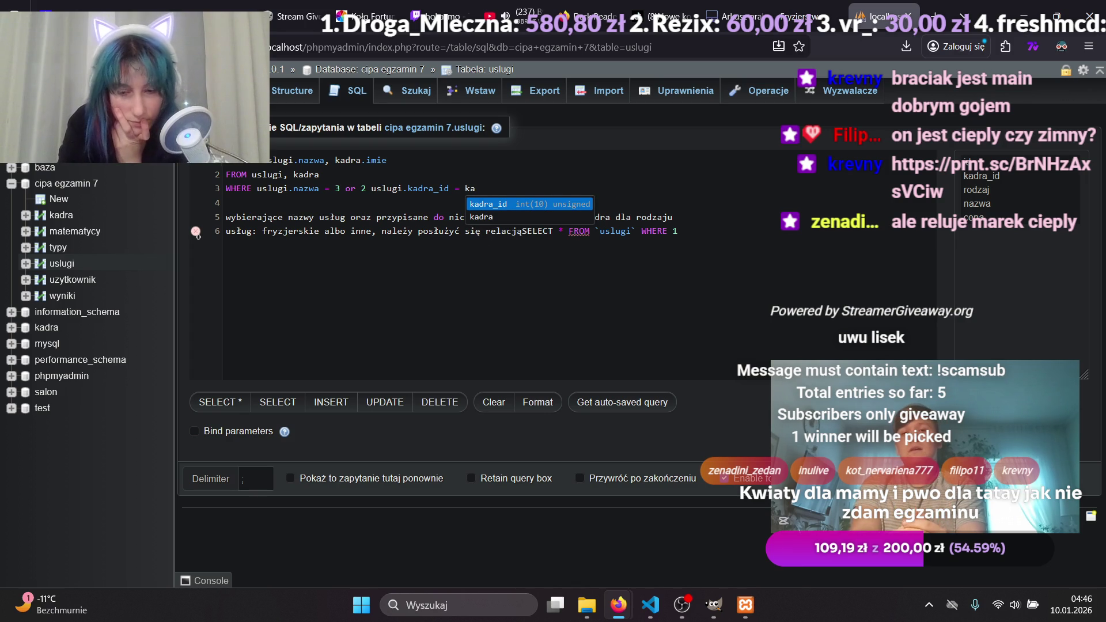
key("Down")
key("Return")
type(".")
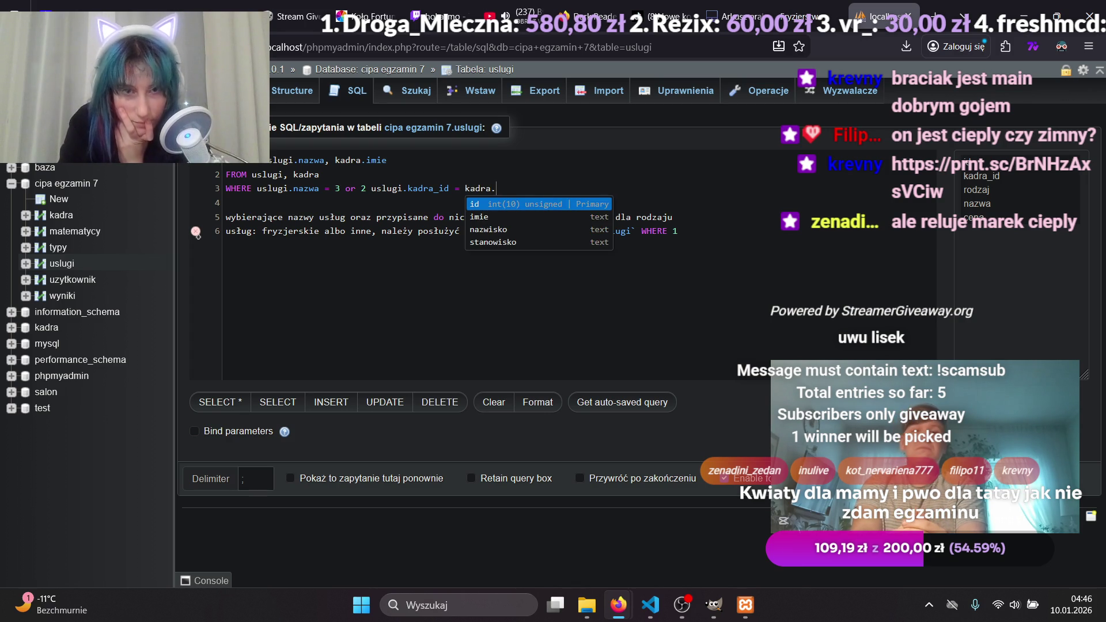
key("Return")
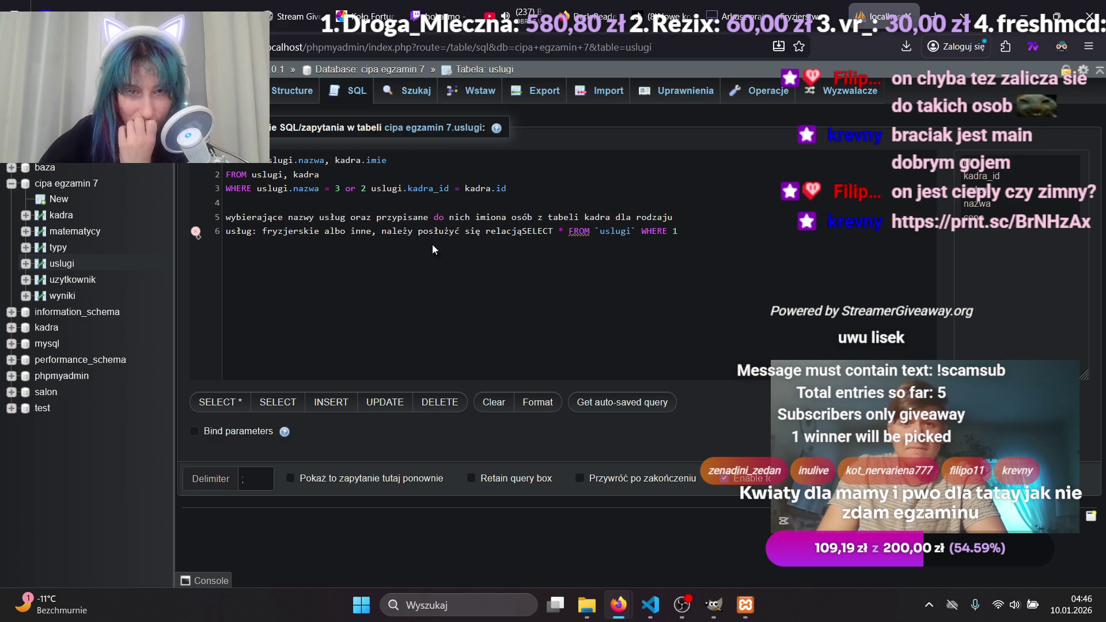
key("ctrl+shift+Left")
key("ctrl+shift+Left")
key("ctrl+shift+Left")
left_click(504, 217)
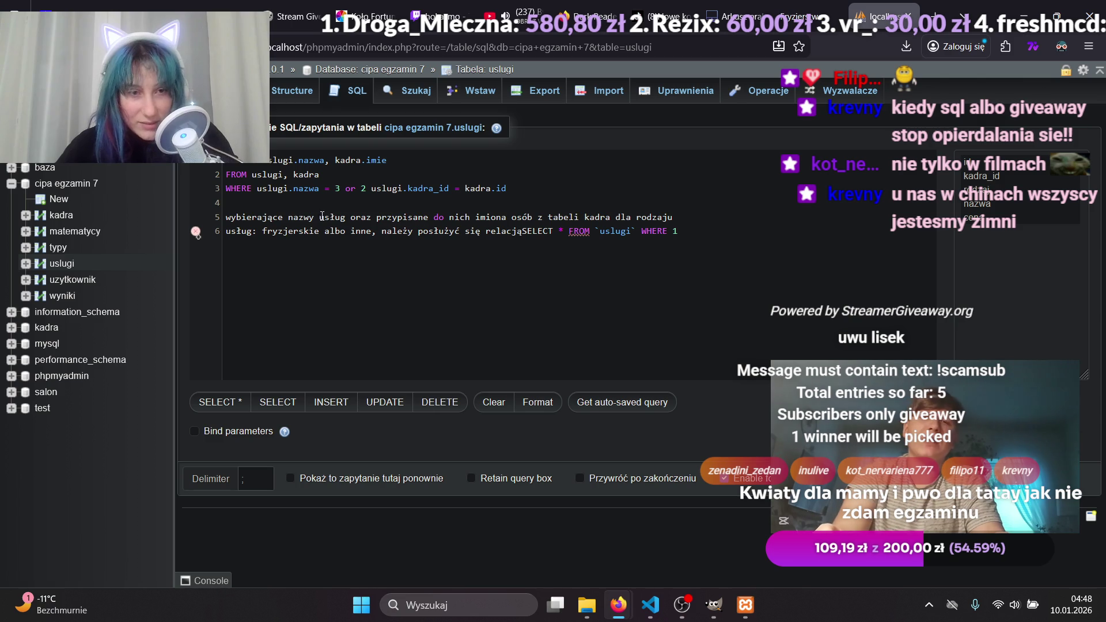
left_click(476, 217)
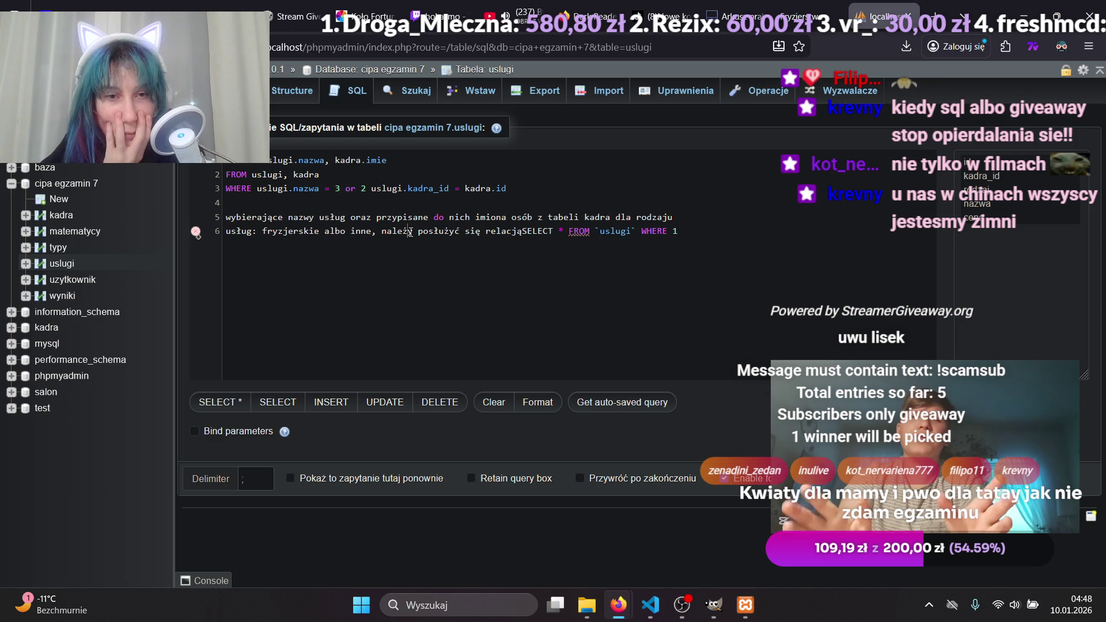
left_click_drag(683, 231, 281, 196)
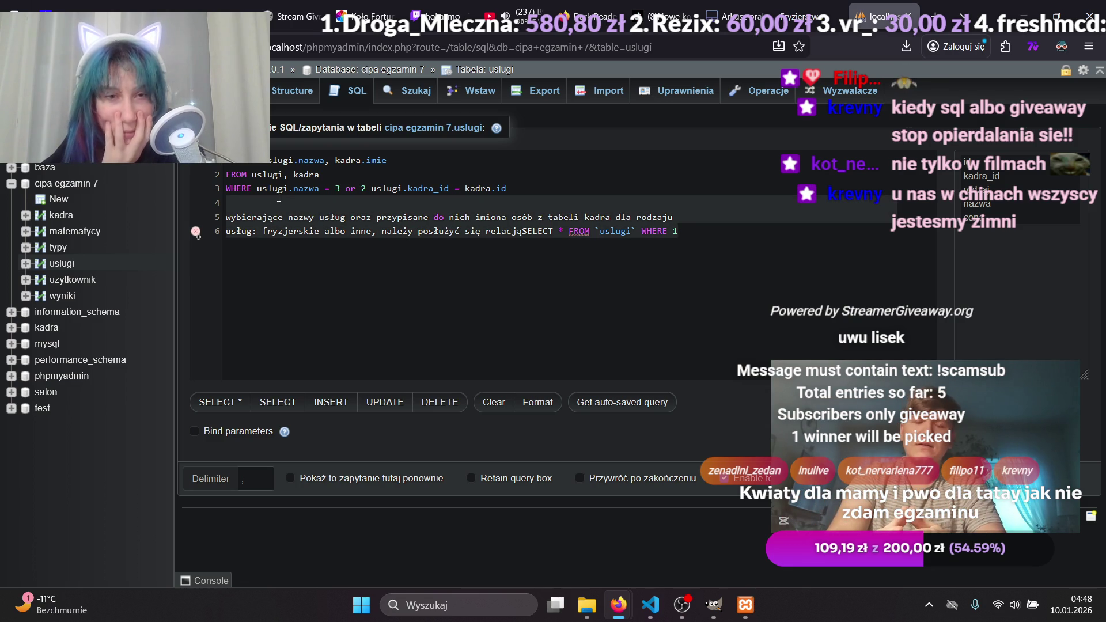
Delete the task description lines and run the query, which returns a #1064 syntax error.
key("BackSpace")
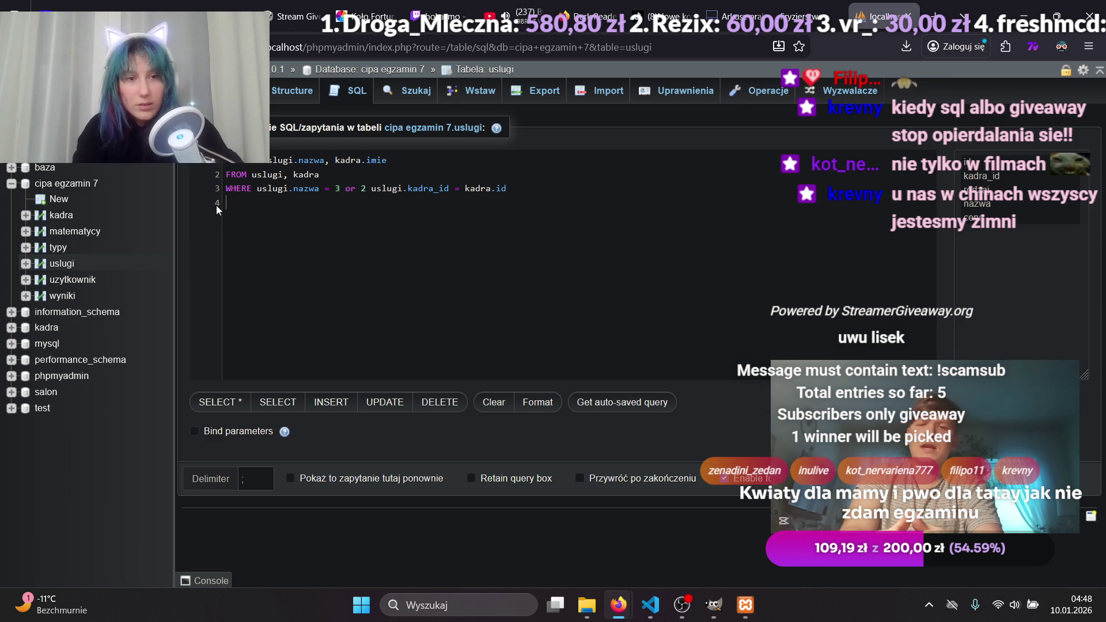
key("ctrl+Return")
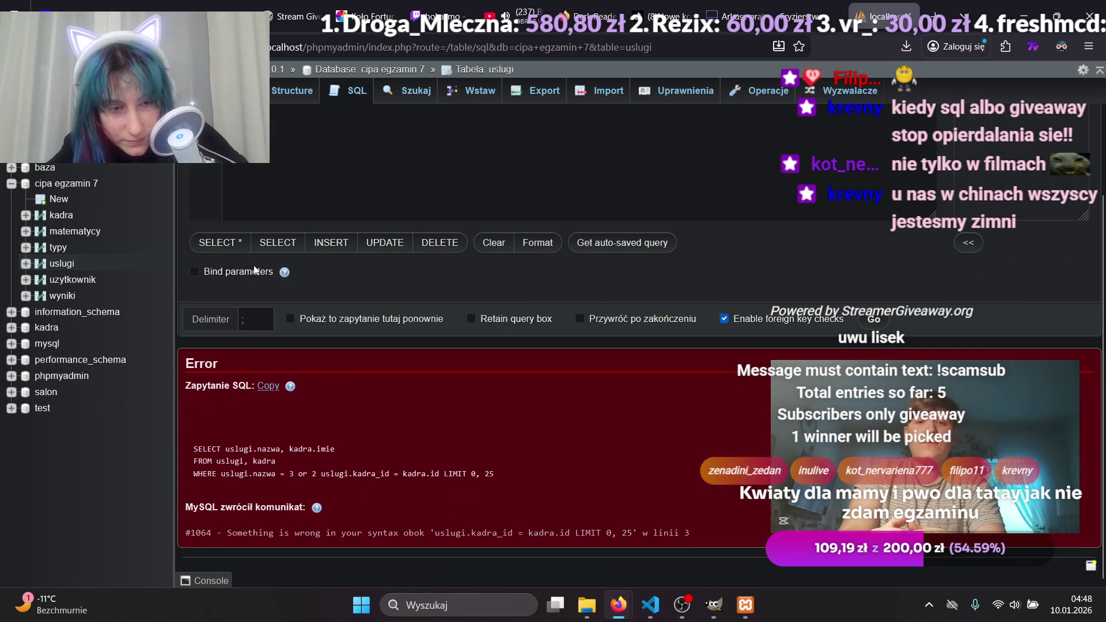
scroll(257, 365, "up", 3)
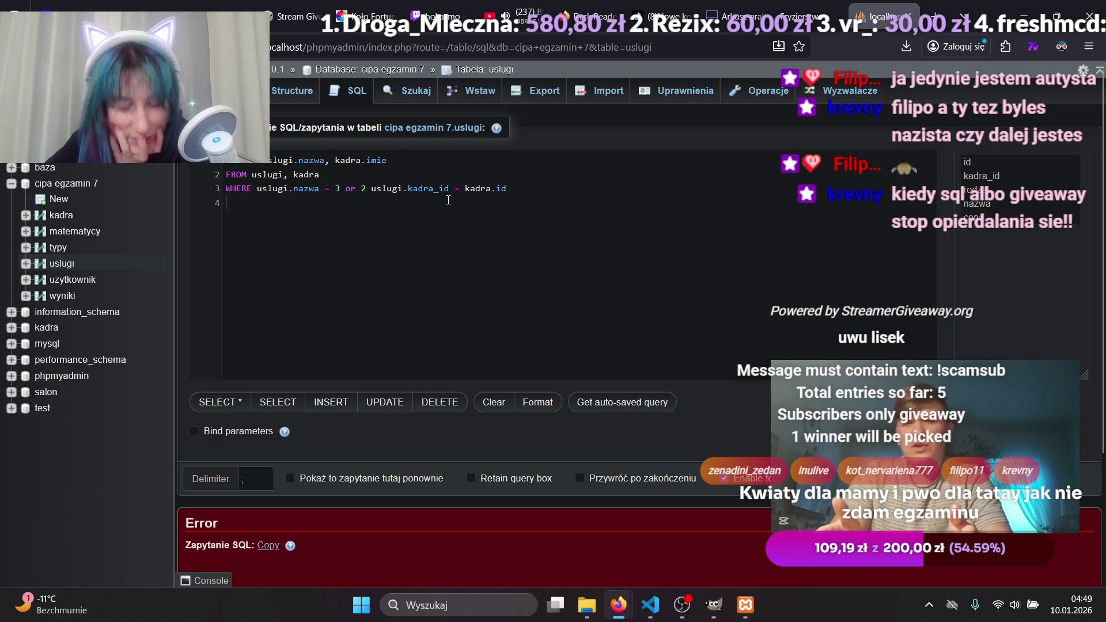
mouse_move(894, 425)
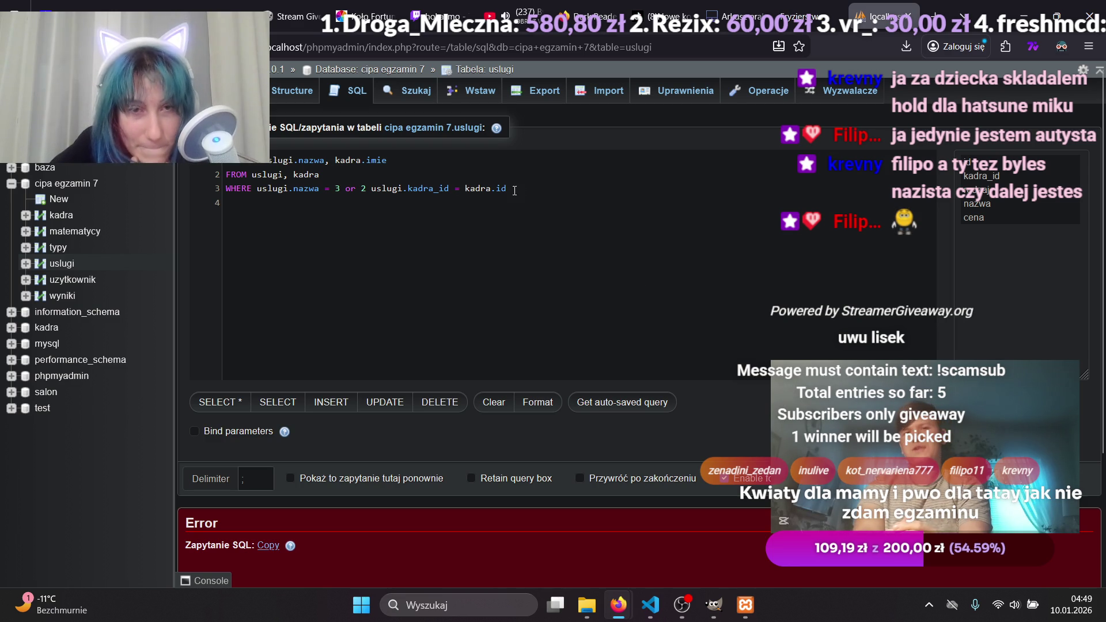
left_click(372, 189)
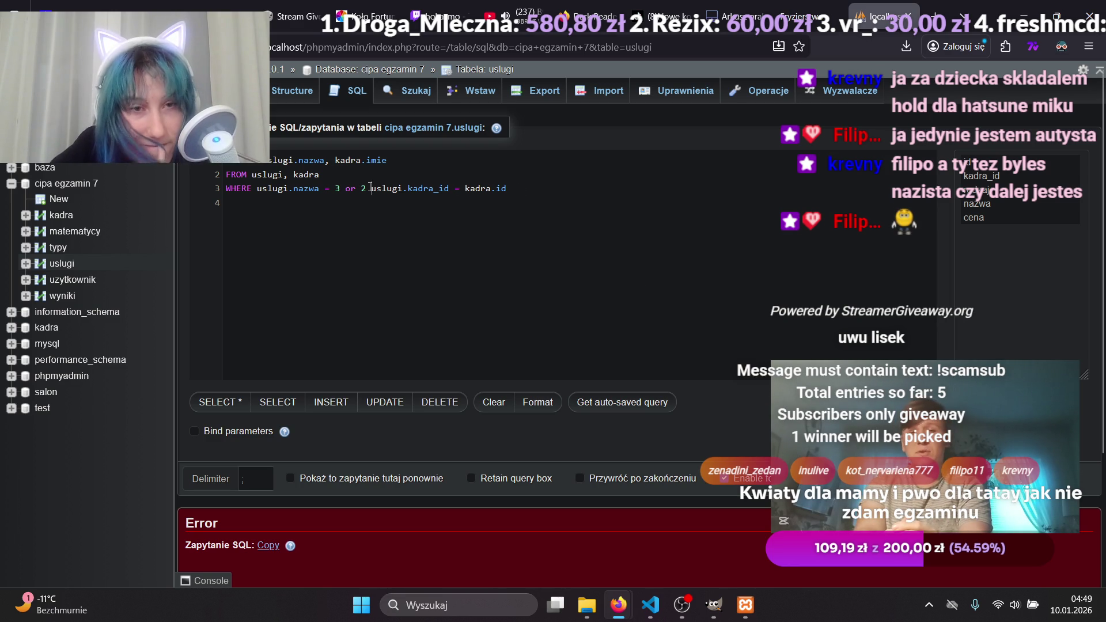
Insert 'and' between the two WHERE conditions, run the query, and select its text.
type("and")
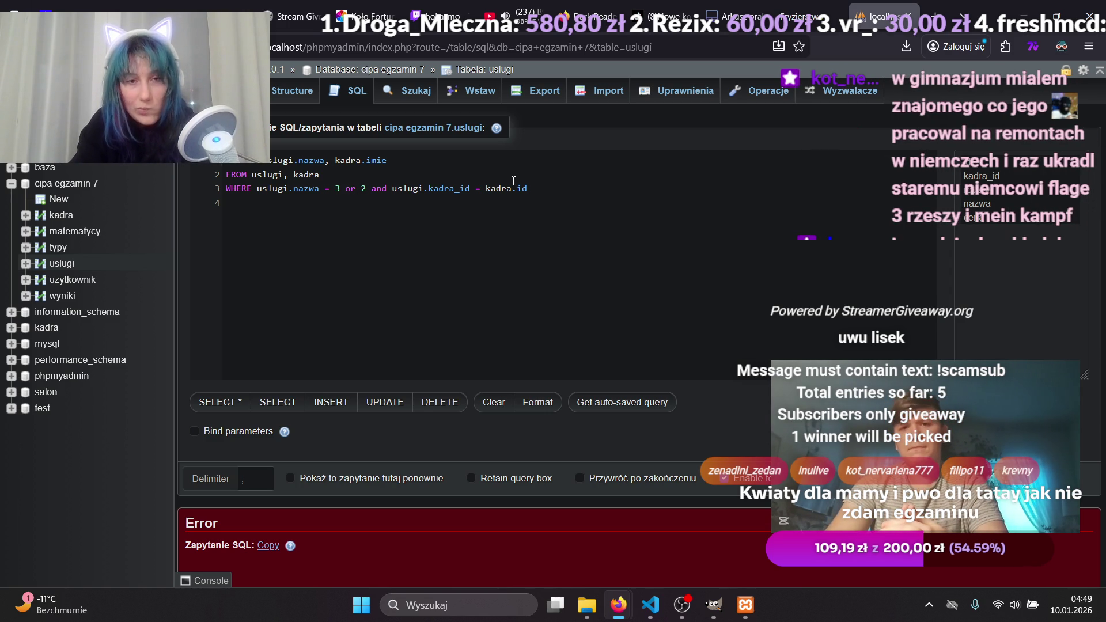
key("ctrl+Return")
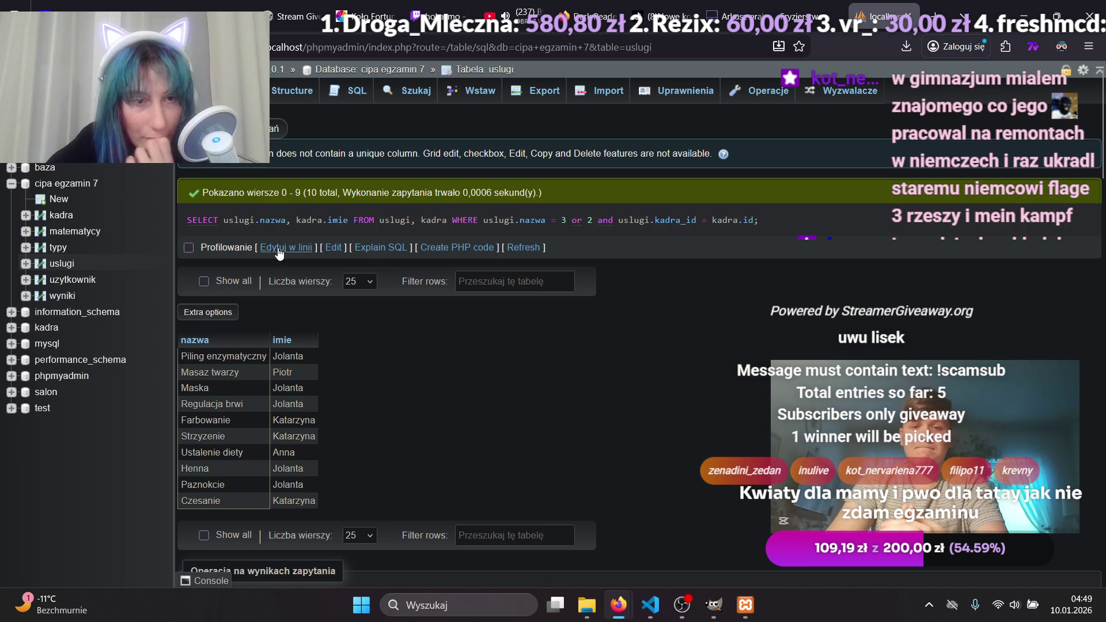
left_click_drag(676, 225, 185, 222)
key("ctrl+c")
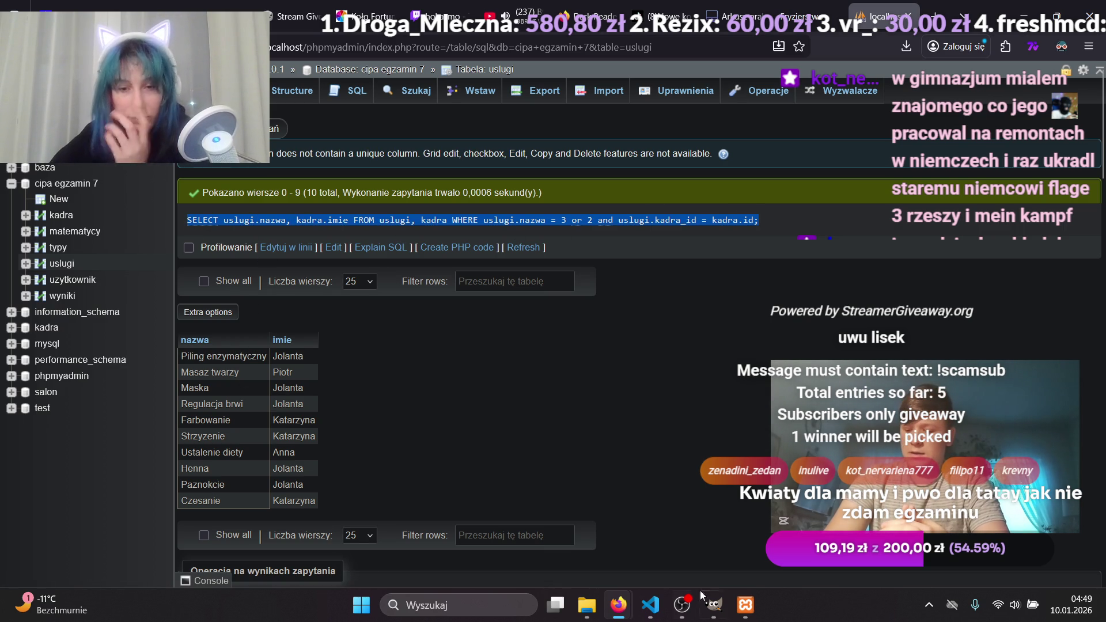
Bring kwerendy.txt in Visual Studio Code to the front.
mouse_move(596, 603)
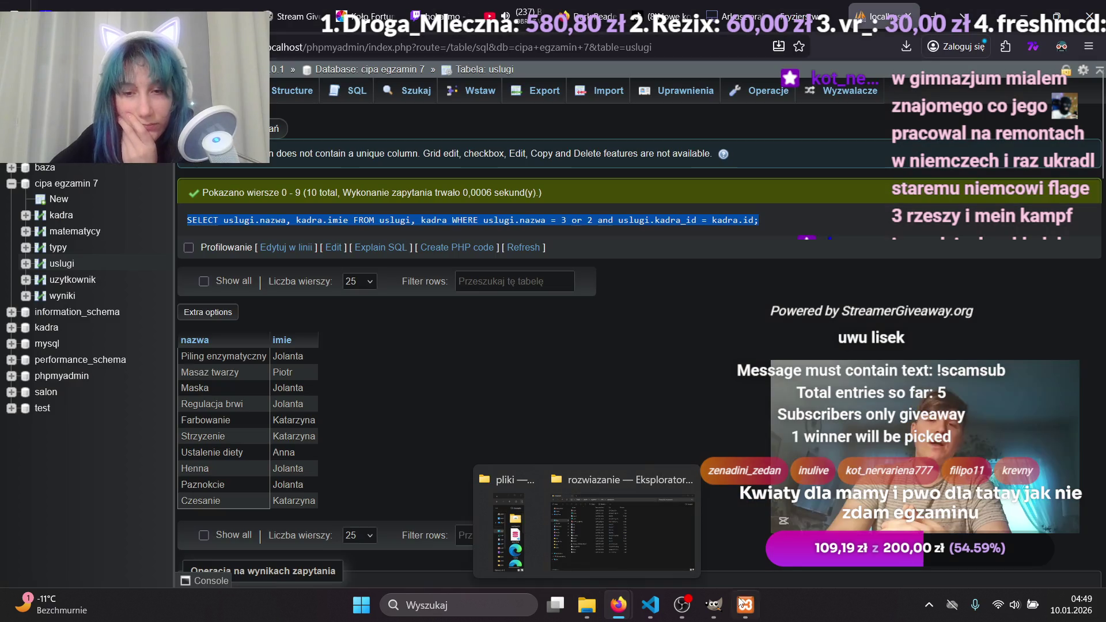
mouse_move(694, 612)
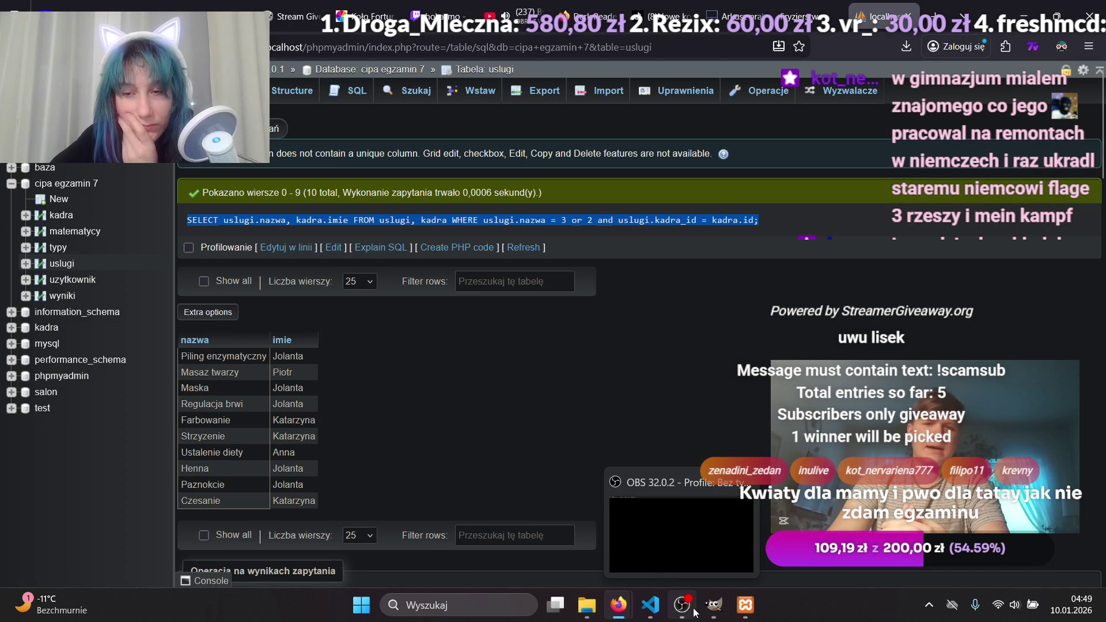
mouse_move(704, 561)
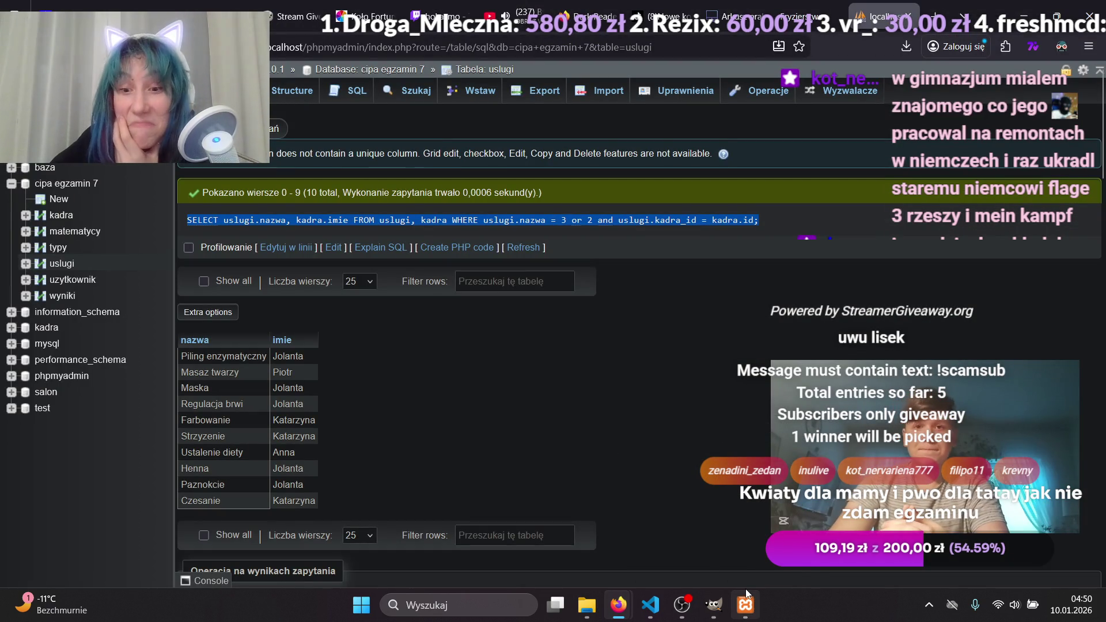
mouse_move(747, 593)
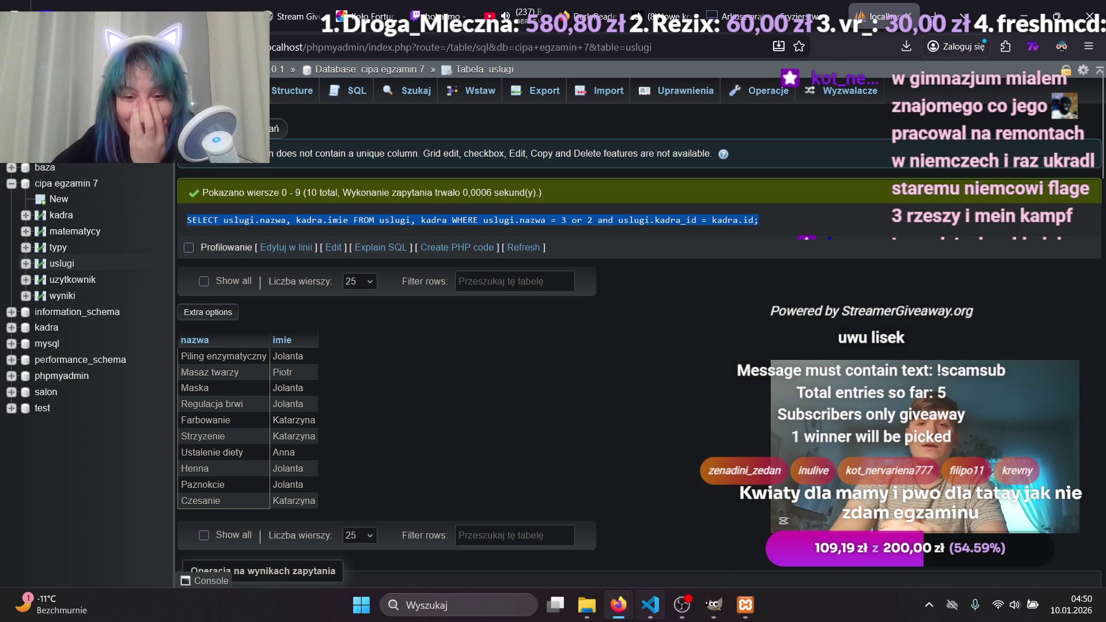
mouse_move(653, 617)
left_click(658, 533)
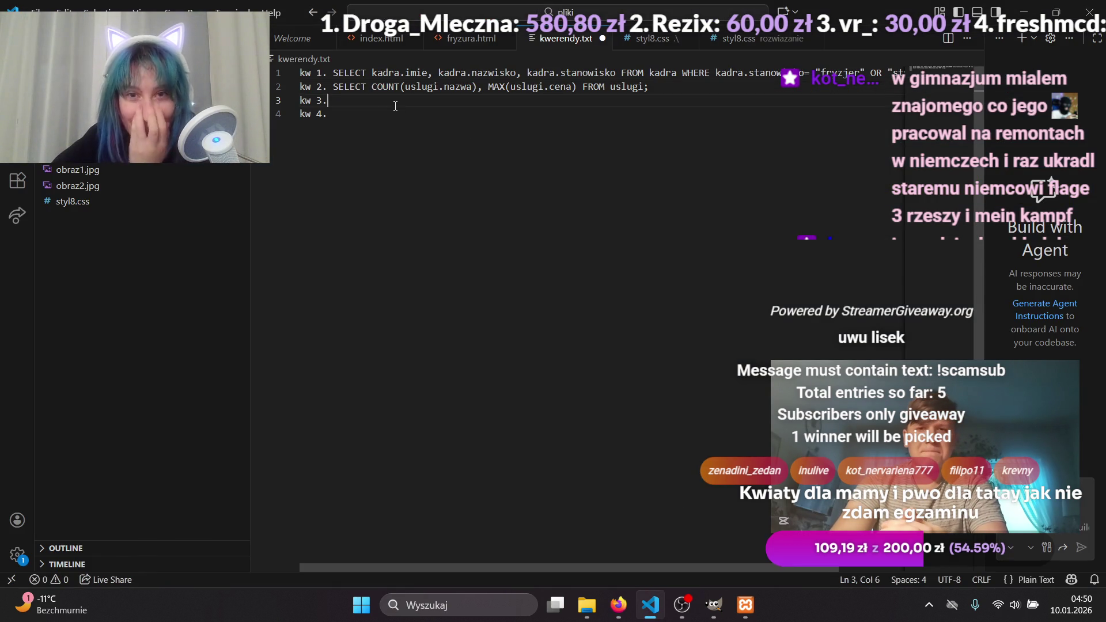
Paste the services-and-first-names query after 'kw 3.' in kwerendy.txt.
key("ctrl+v")
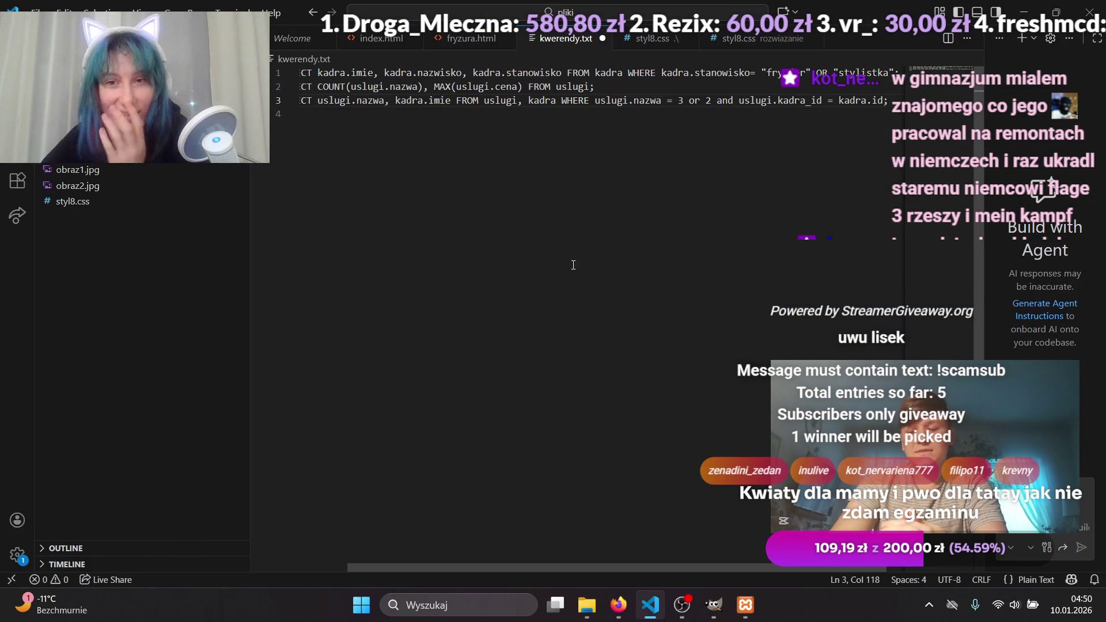
mouse_move(587, 568)
left_mouse_down()
mouse_move(544, 551)
mouse_move(390, 238)
left_mouse_up()
type("kw 4.")
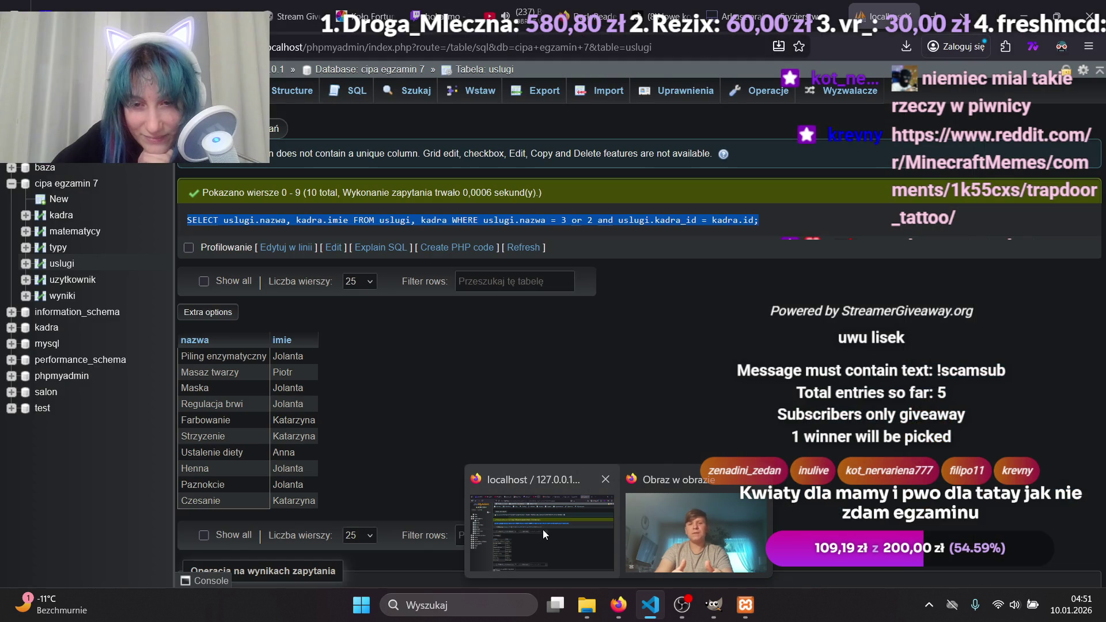
Go to the hoka_mo Twitch stream in Firefox and open the youtu.be link from chat.
left_click(542, 530)
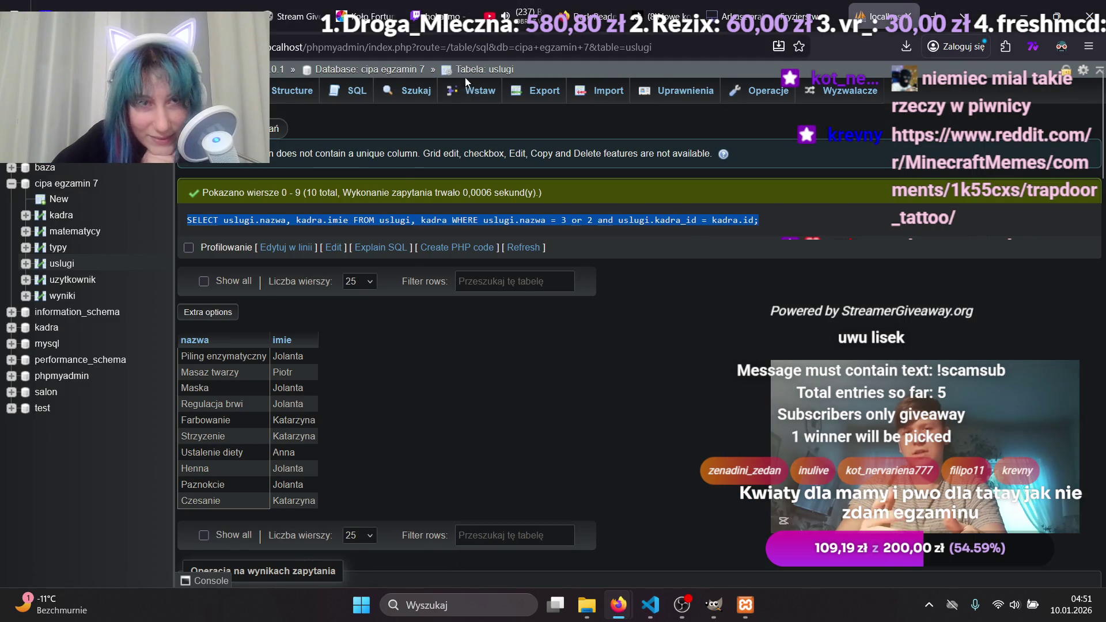
left_click(1062, 371)
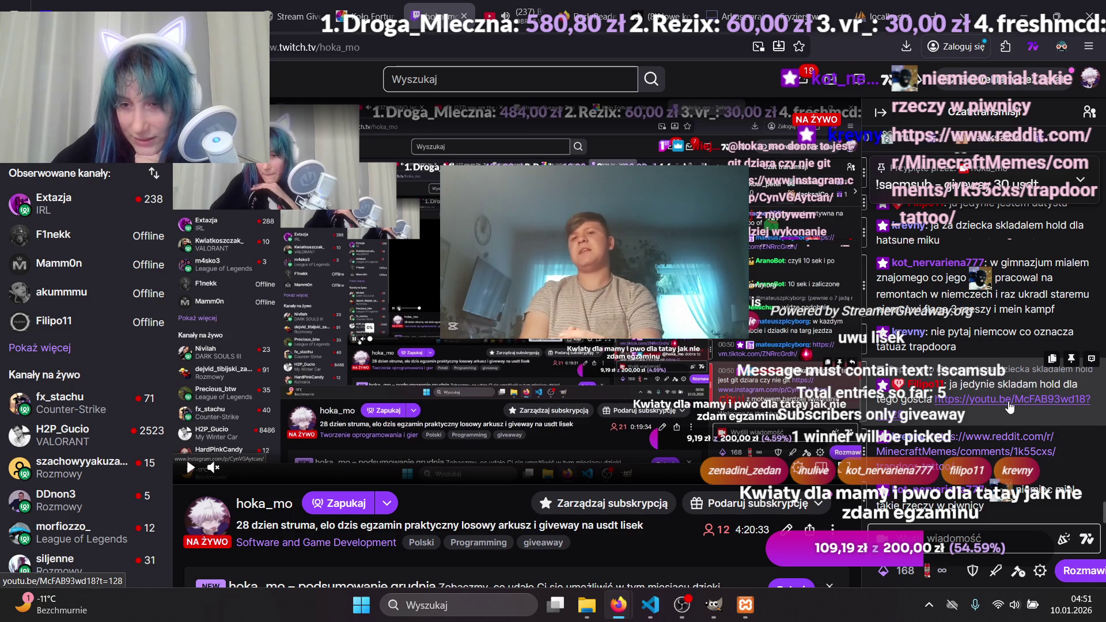
left_click(1023, 409)
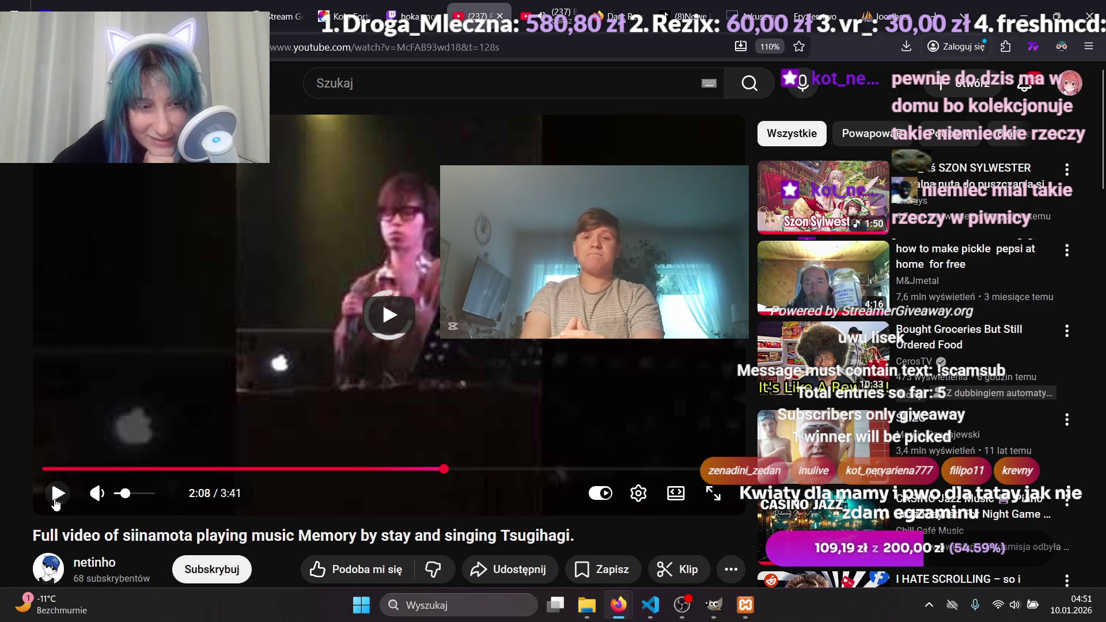
Scrub the linked Memory clip, pause it at 0:56, and go back to the hoka_mo stream.
mouse_move(345, 469)
left_mouse_down()
mouse_move(440, 469)
mouse_move(413, 481)
mouse_move(367, 474)
mouse_move(384, 485)
left_mouse_up()
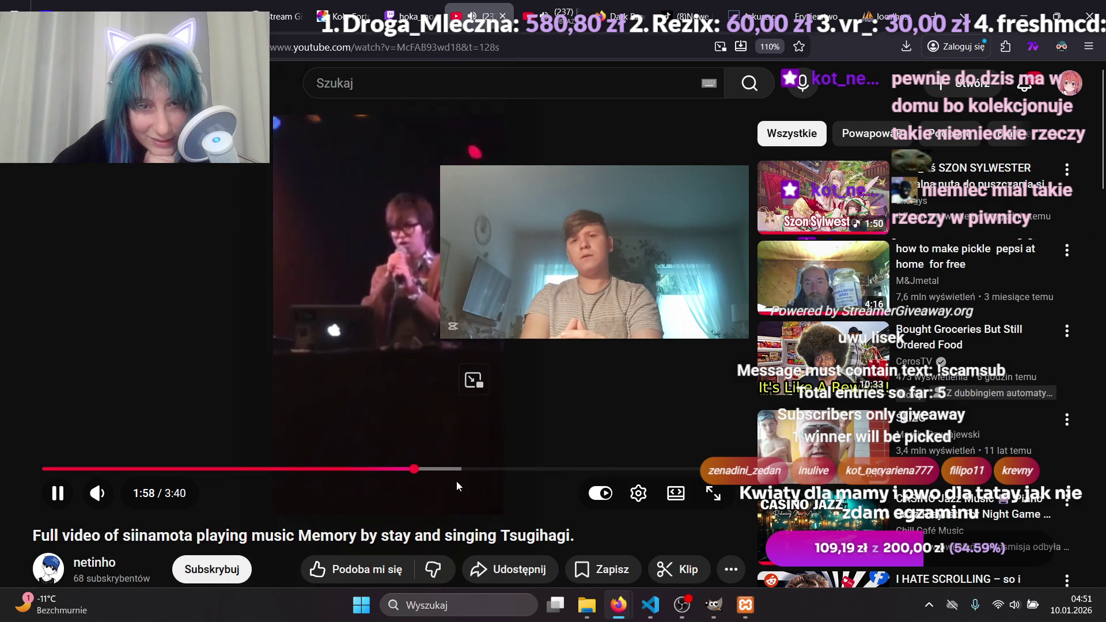
left_click_drag(339, 476, 103, 465)
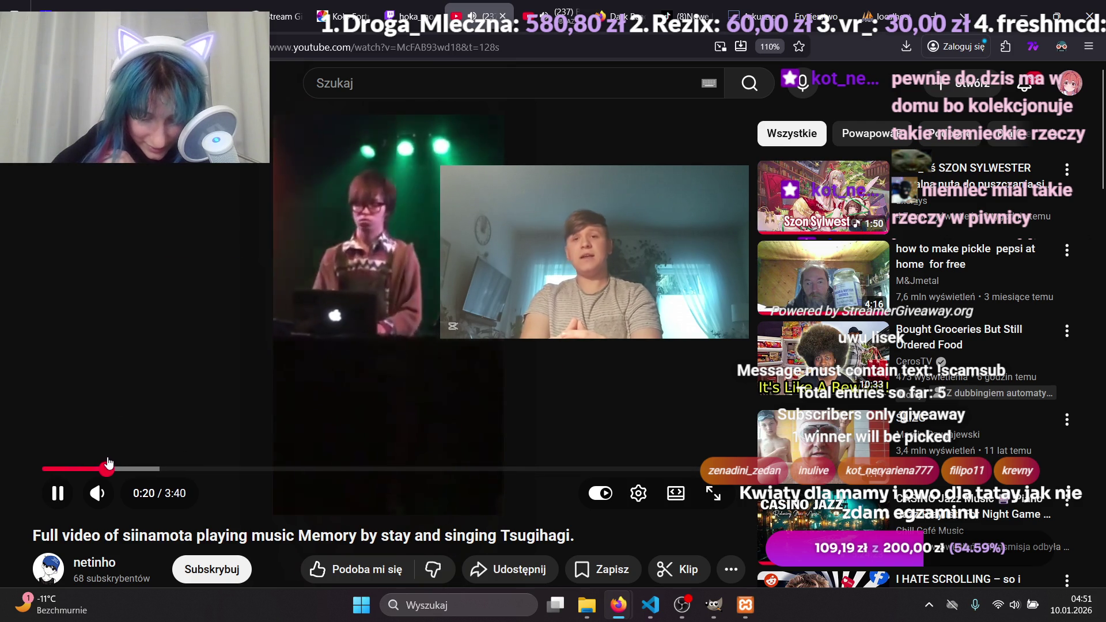
left_click(202, 470)
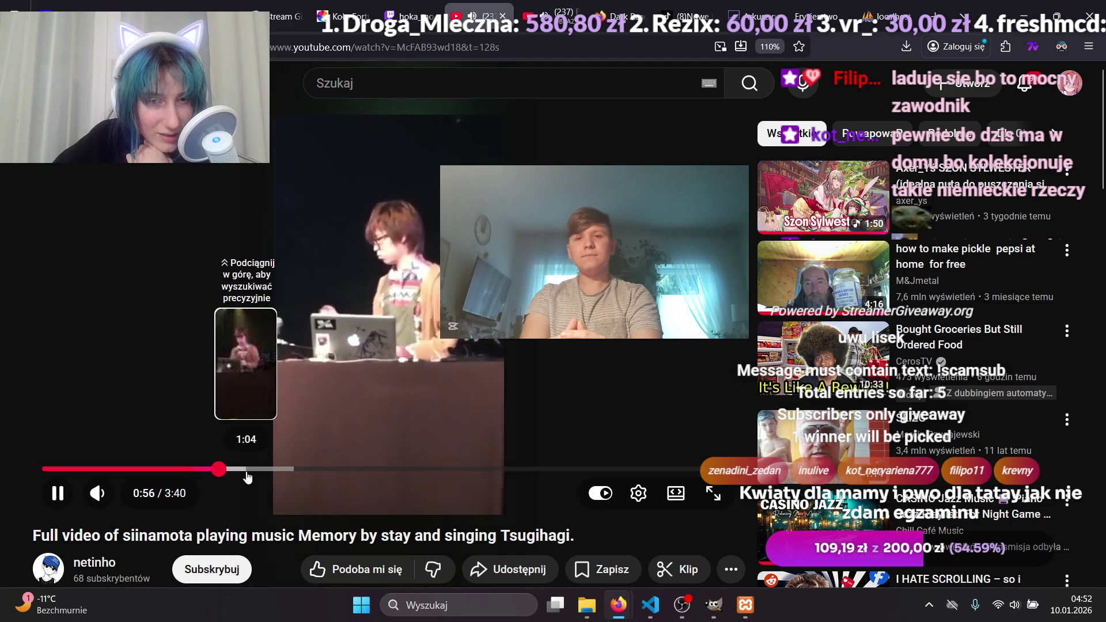
left_click(49, 496)
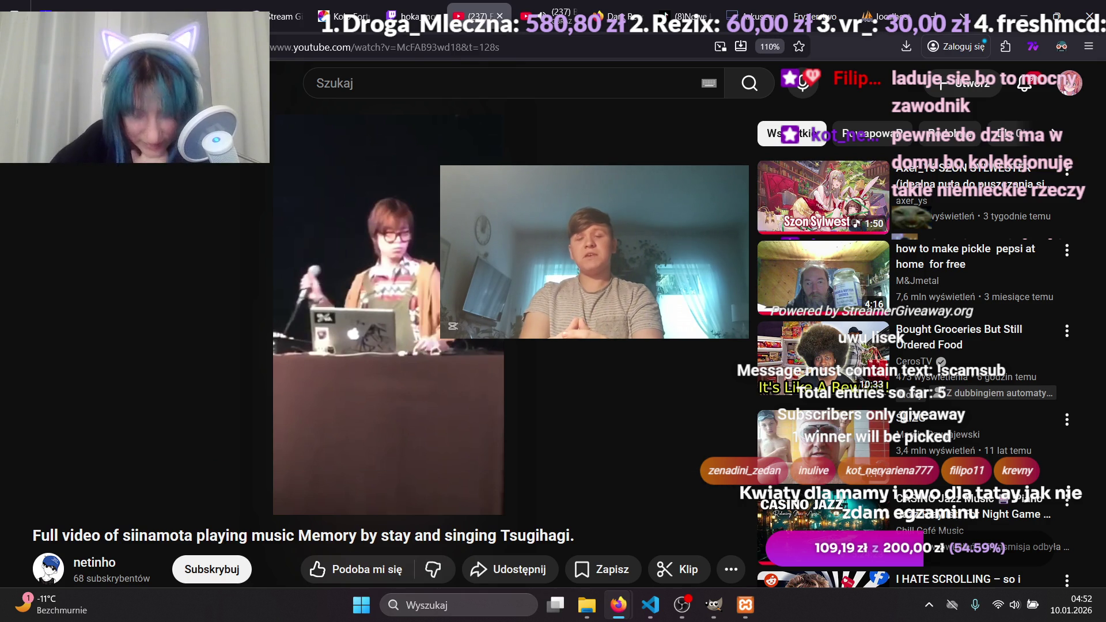
left_click(410, 17)
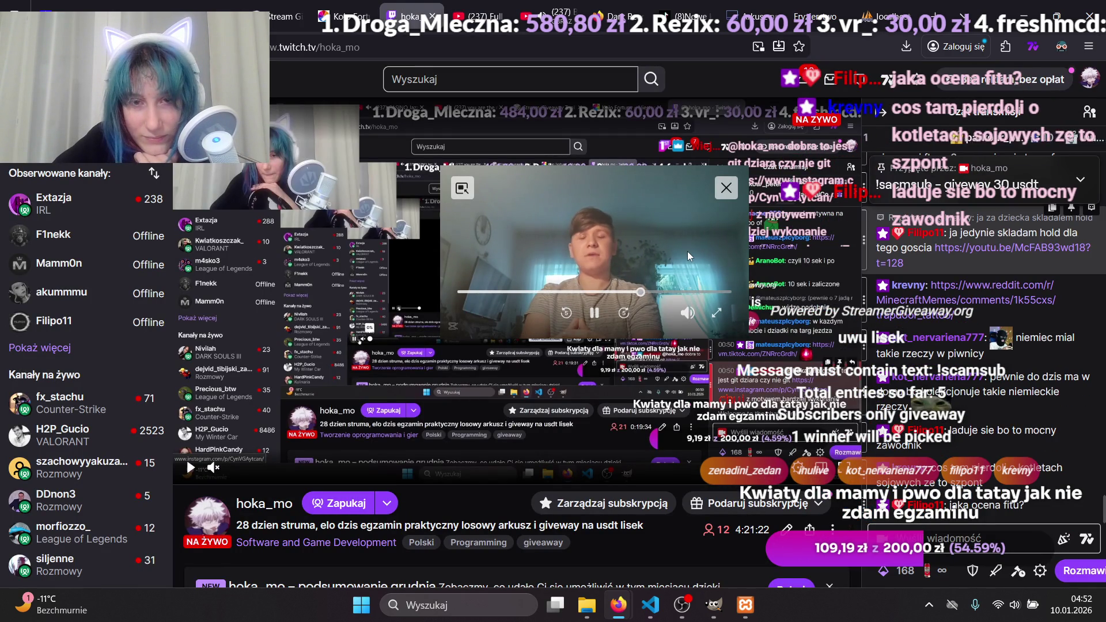
Shrink the floating video, move it to the upper left, and pause the stream.
left_click_drag(747, 337, 578, 247)
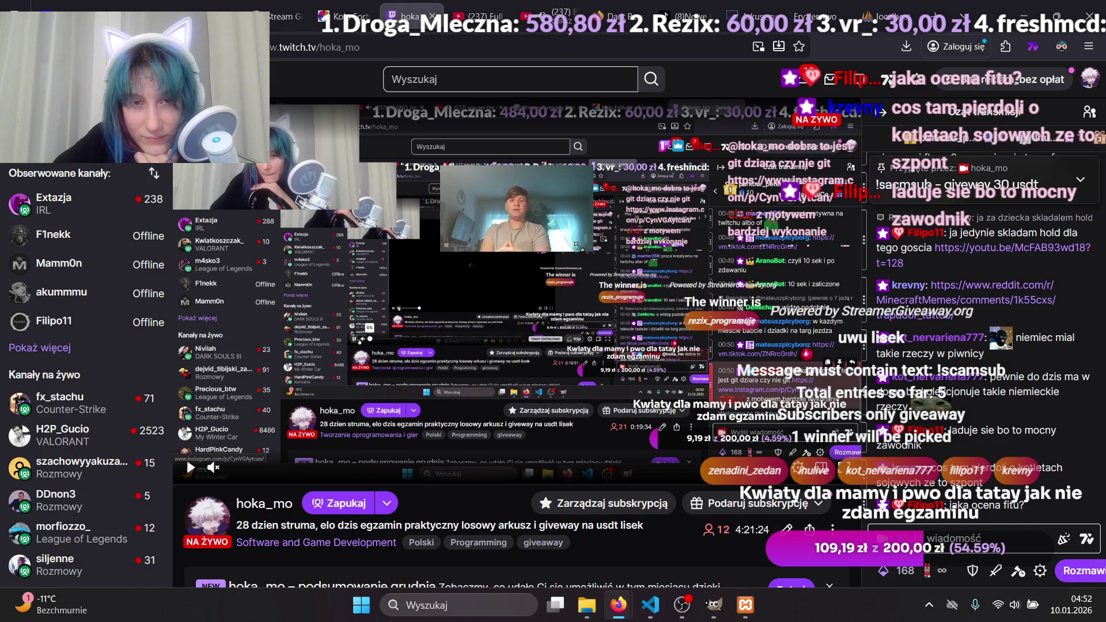
mouse_move(559, 211)
left_mouse_down()
mouse_move(294, 158)
mouse_move(302, 146)
left_mouse_up()
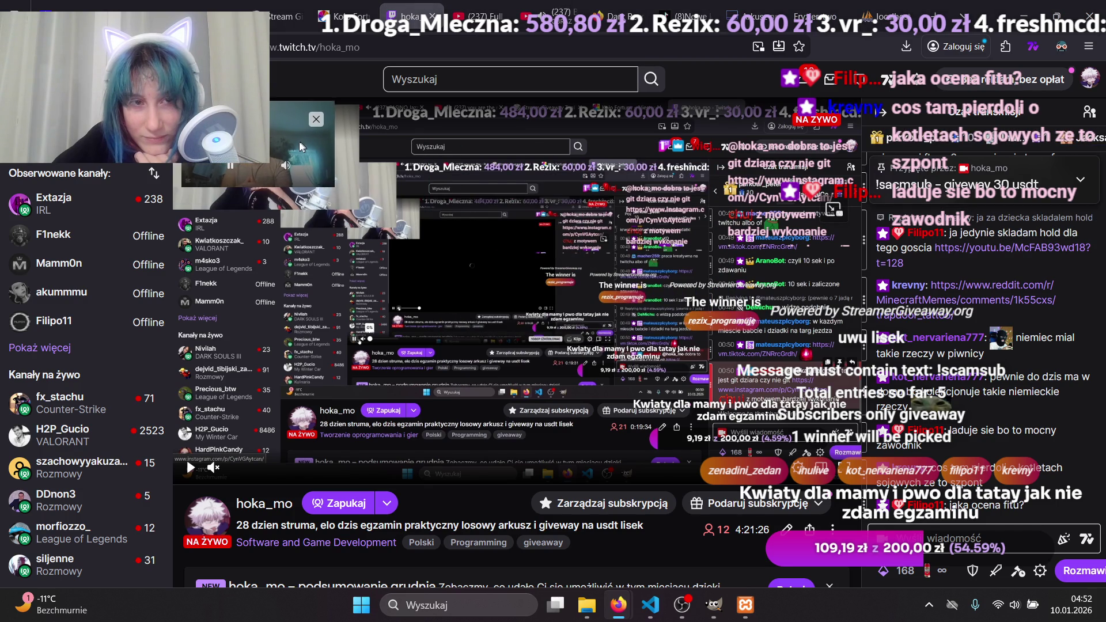
left_click_drag(335, 186, 352, 204)
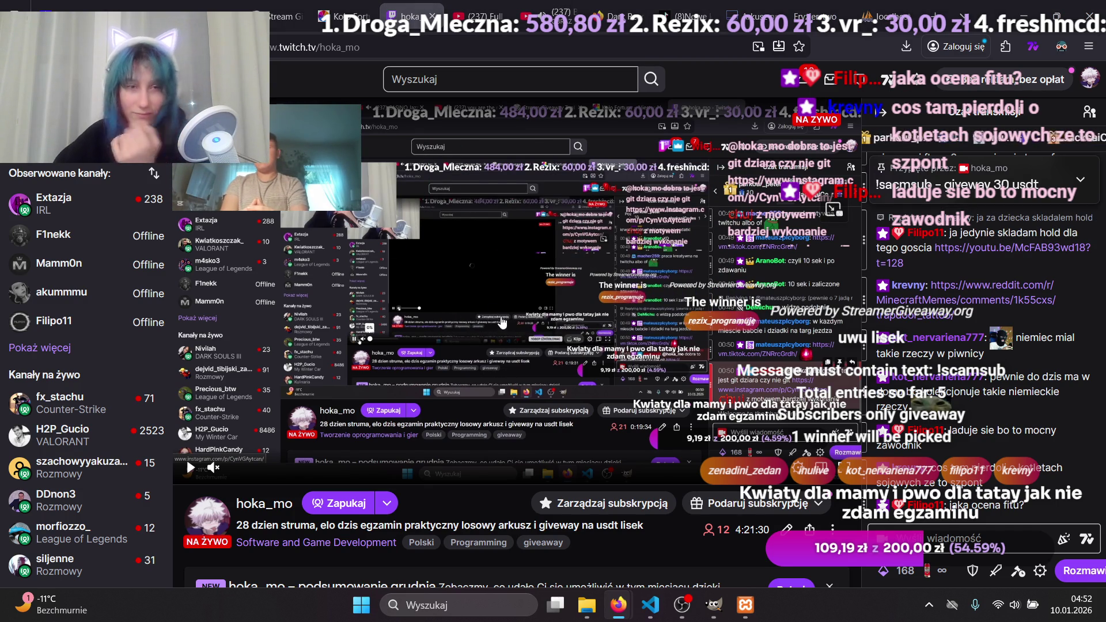
left_click(189, 466)
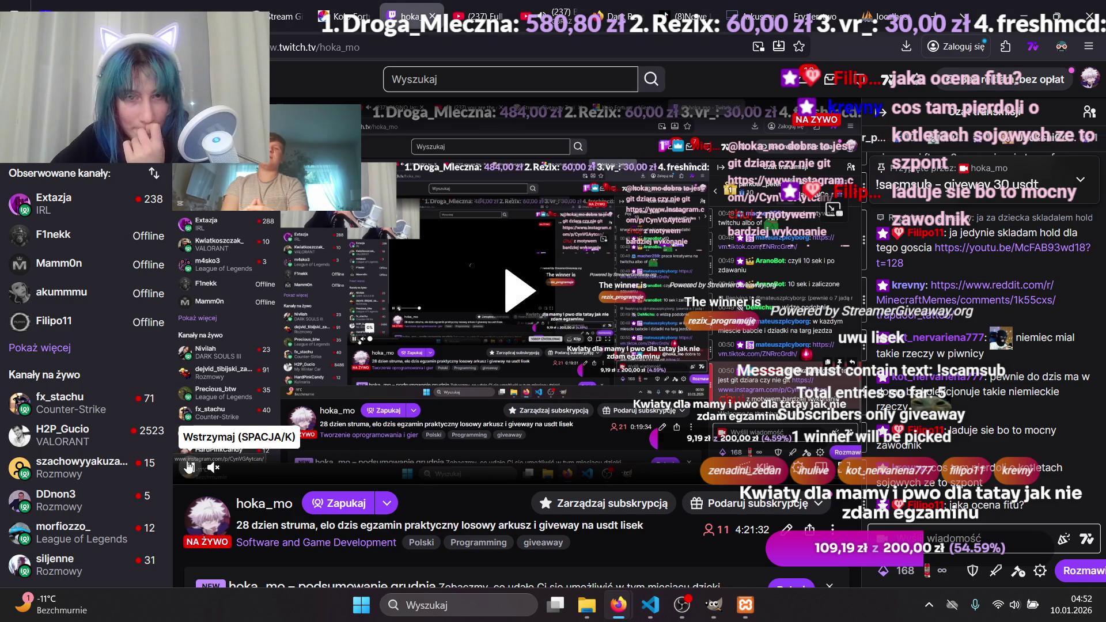
left_click(189, 467)
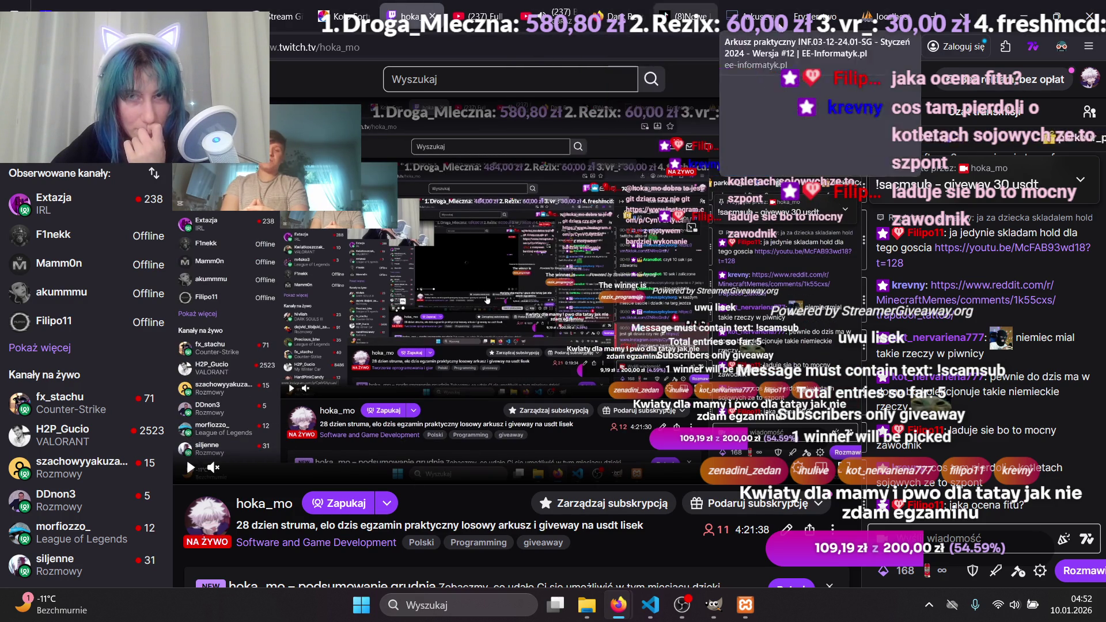
Glance between the phpMyAdmin query results and the stream, leaving the stream paused.
left_click(884, 18)
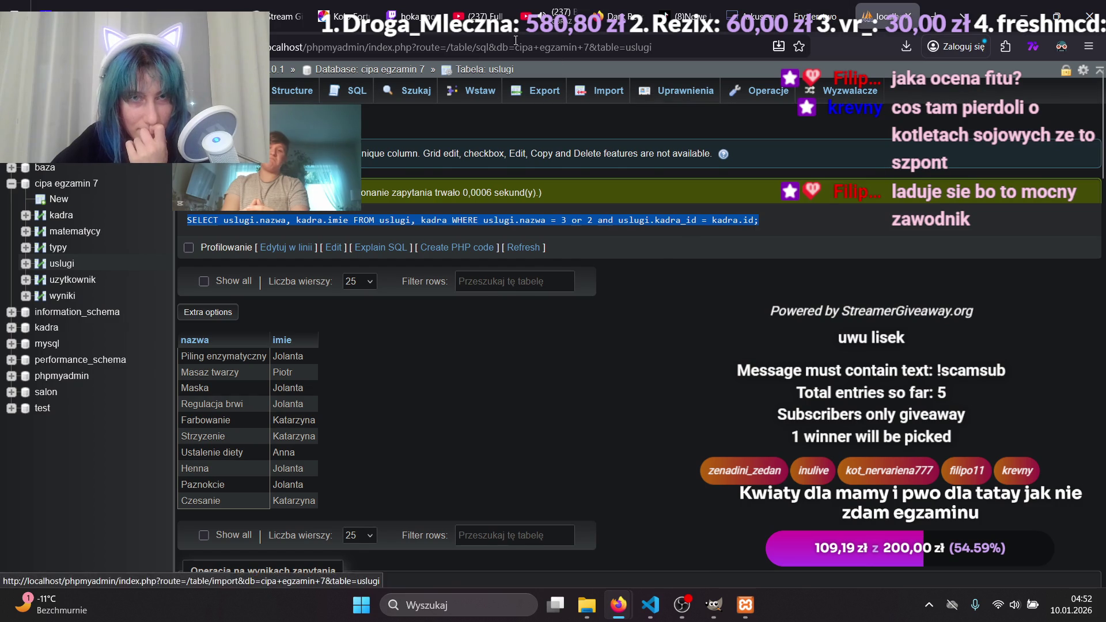
left_click(410, 16)
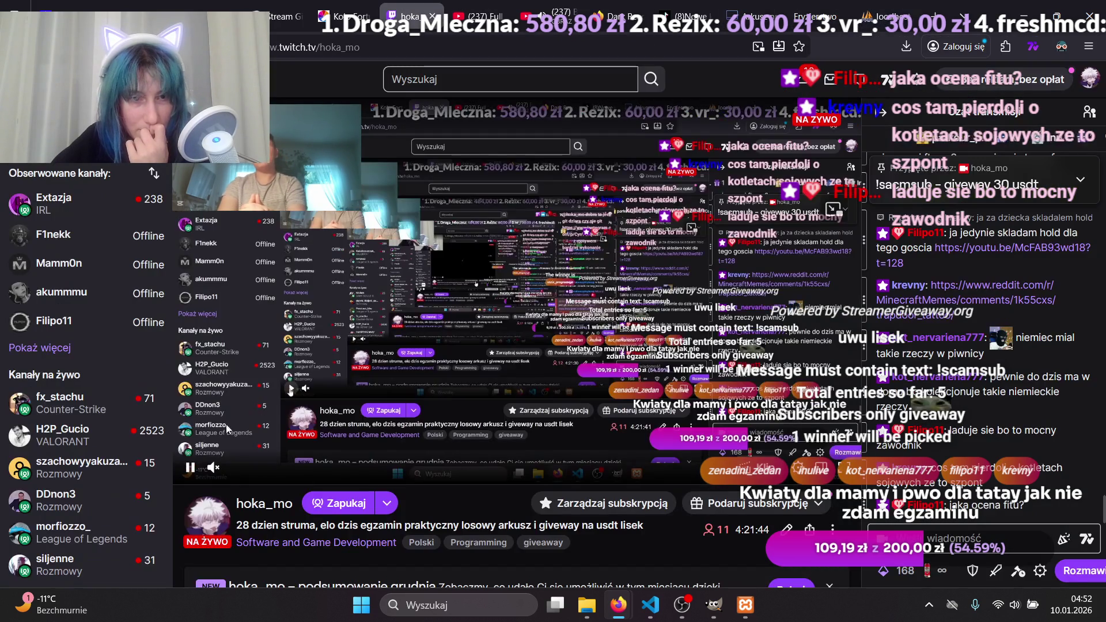
left_click(190, 467)
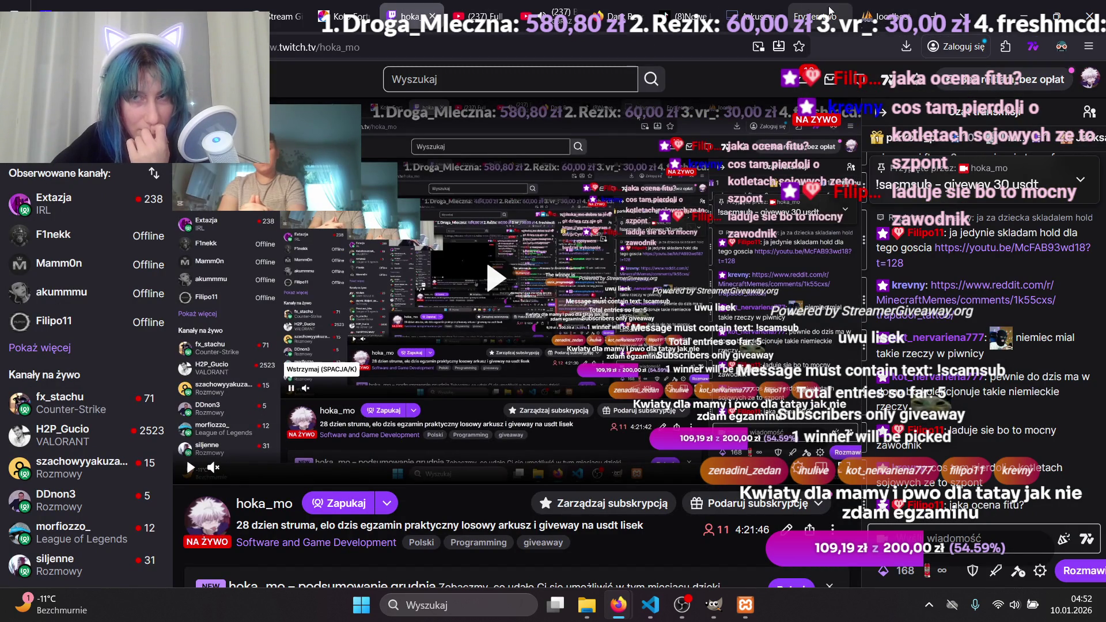
left_click(887, 16)
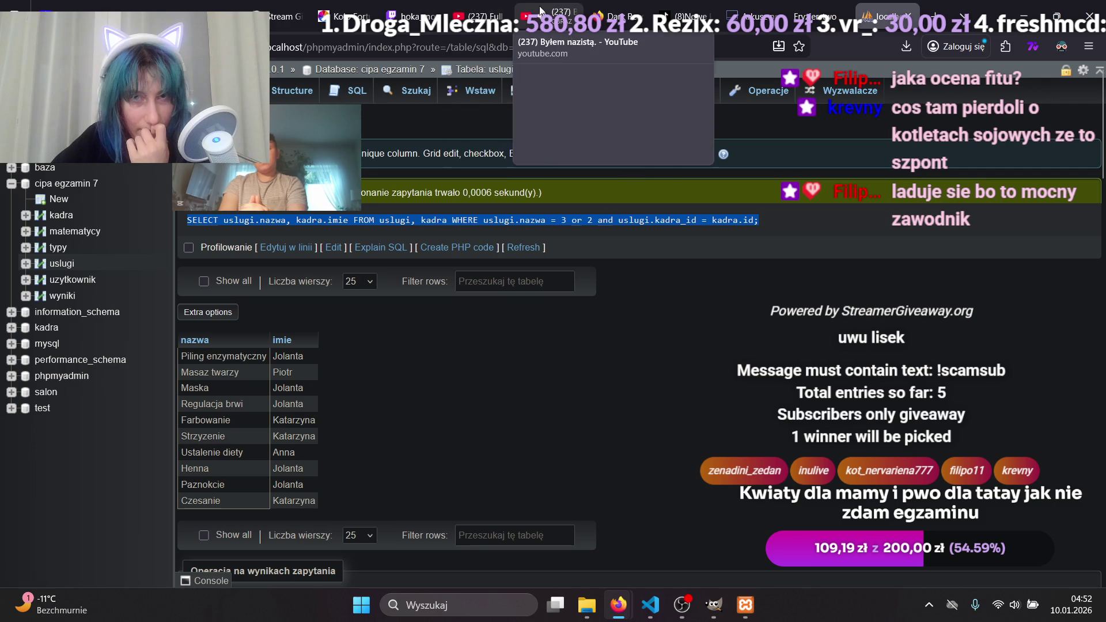
left_click(405, 7)
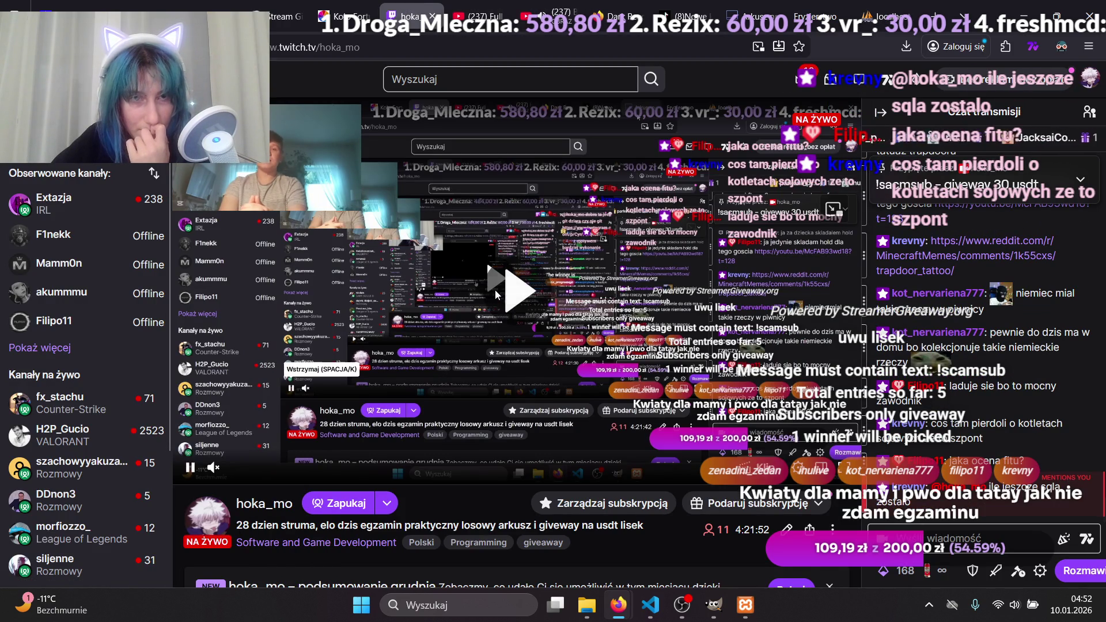
key("ctrl+Tab")
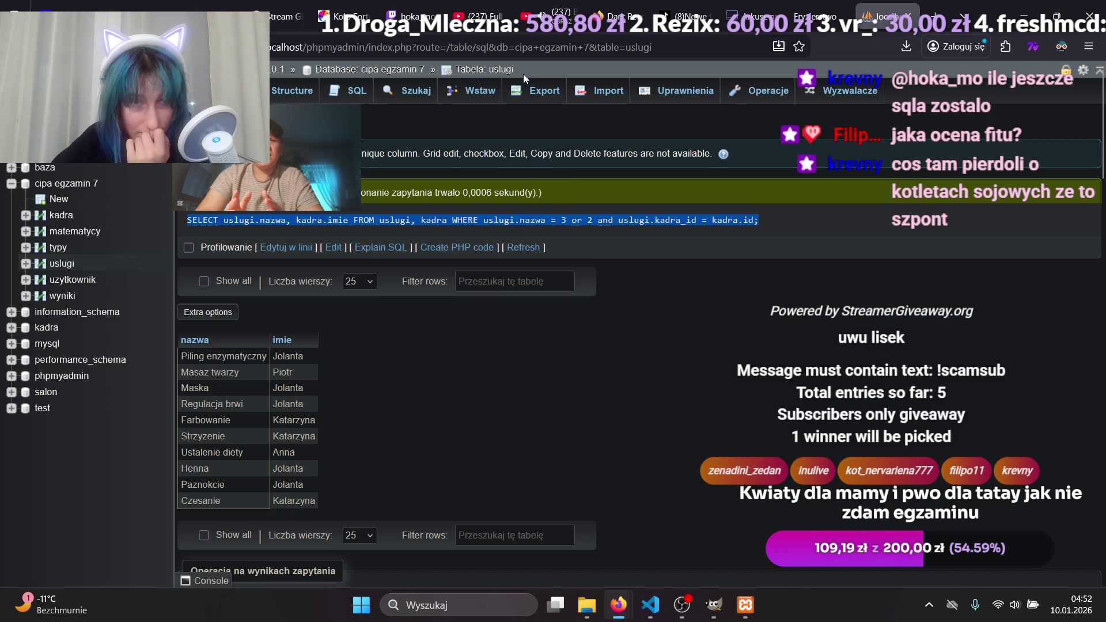
left_click(432, 5)
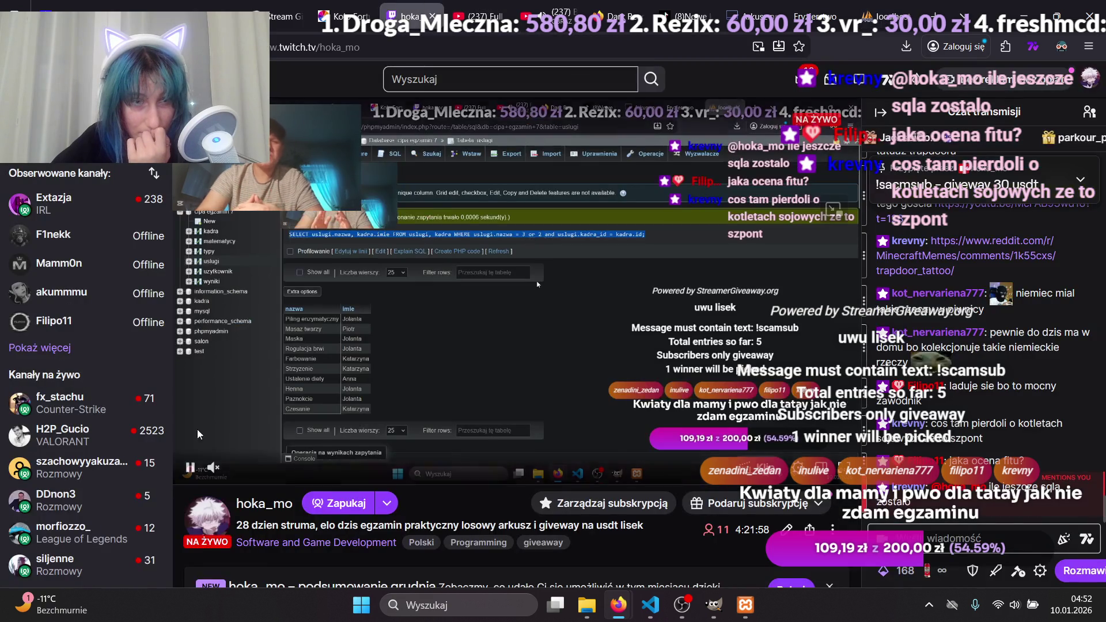
left_click(190, 467)
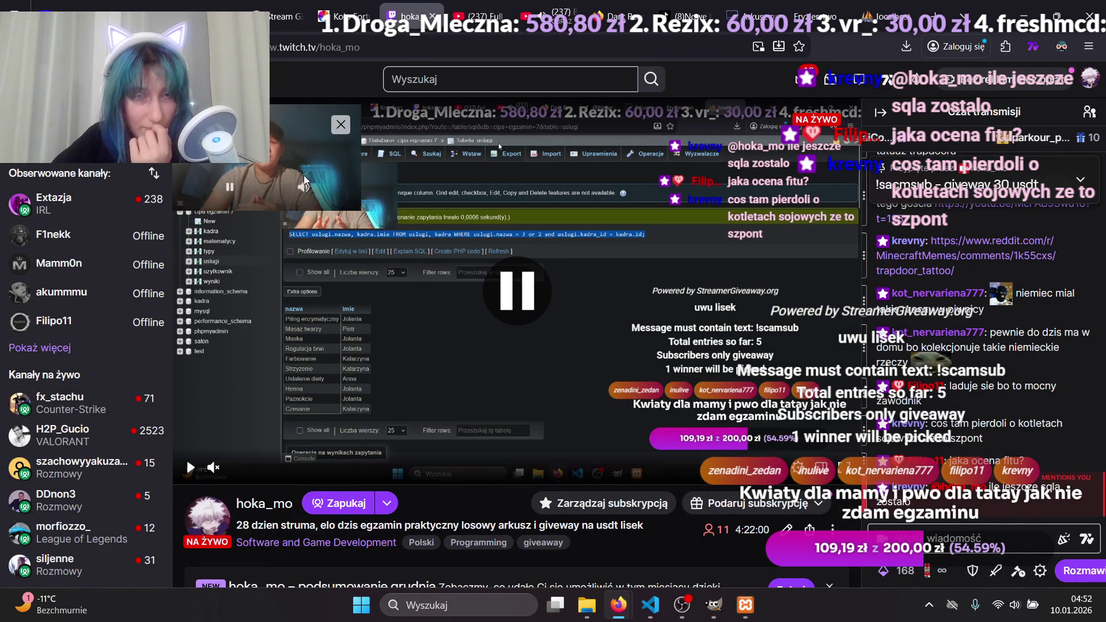
Enlarge the floating video, view and close the chat's Reddit link, then show the exam task sheet.
mouse_move(307, 182)
left_click_drag(355, 210, 373, 232)
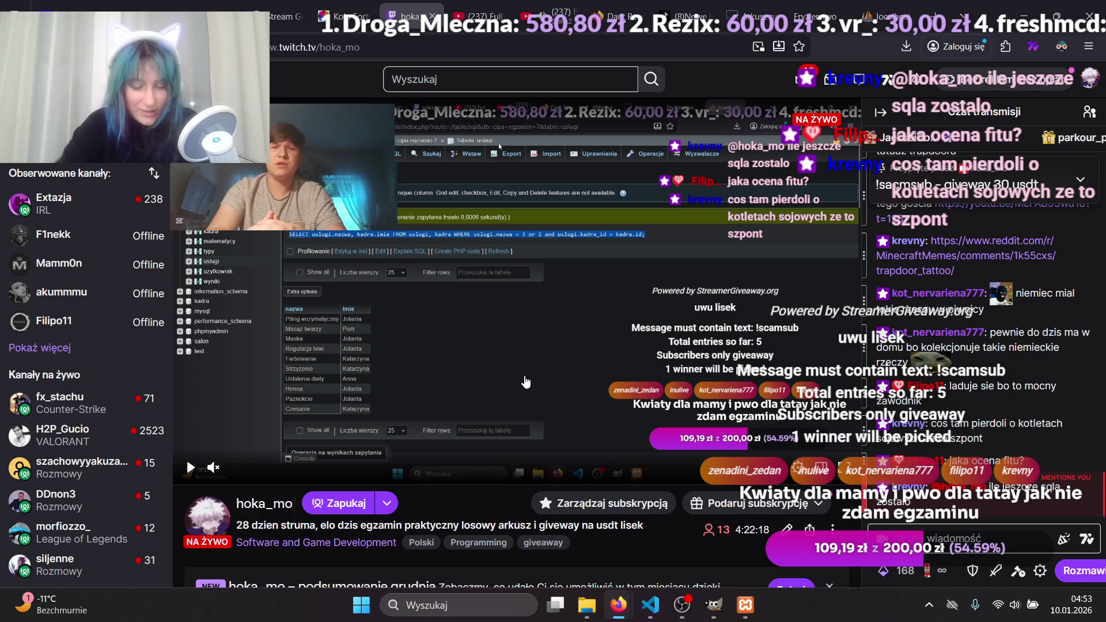
scroll(971, 349, "up", 3)
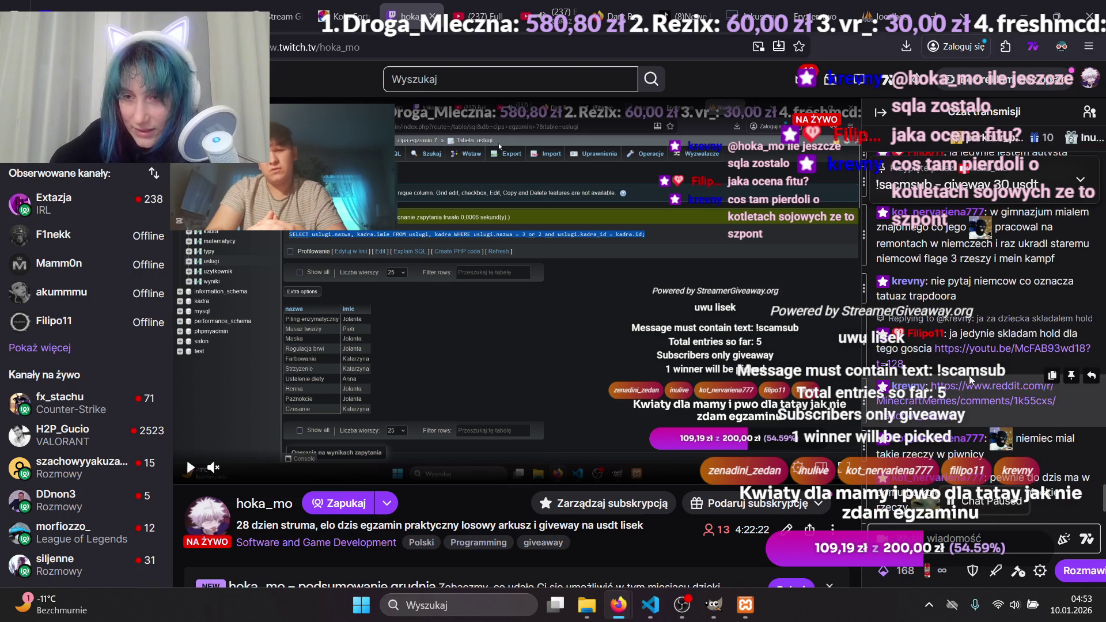
left_click(958, 406)
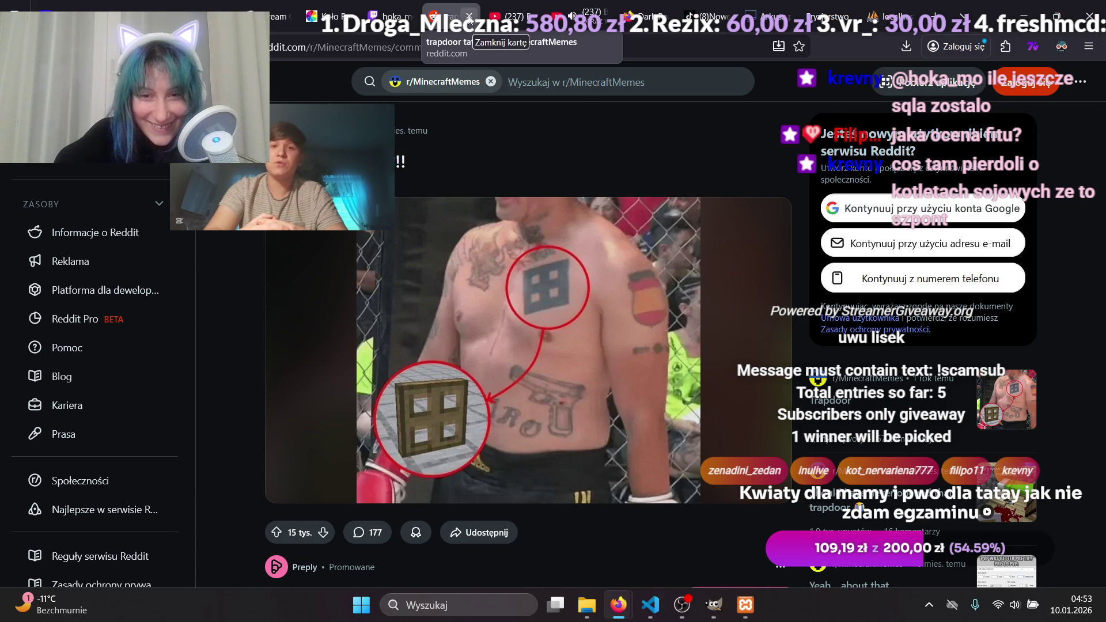
left_click(469, 15)
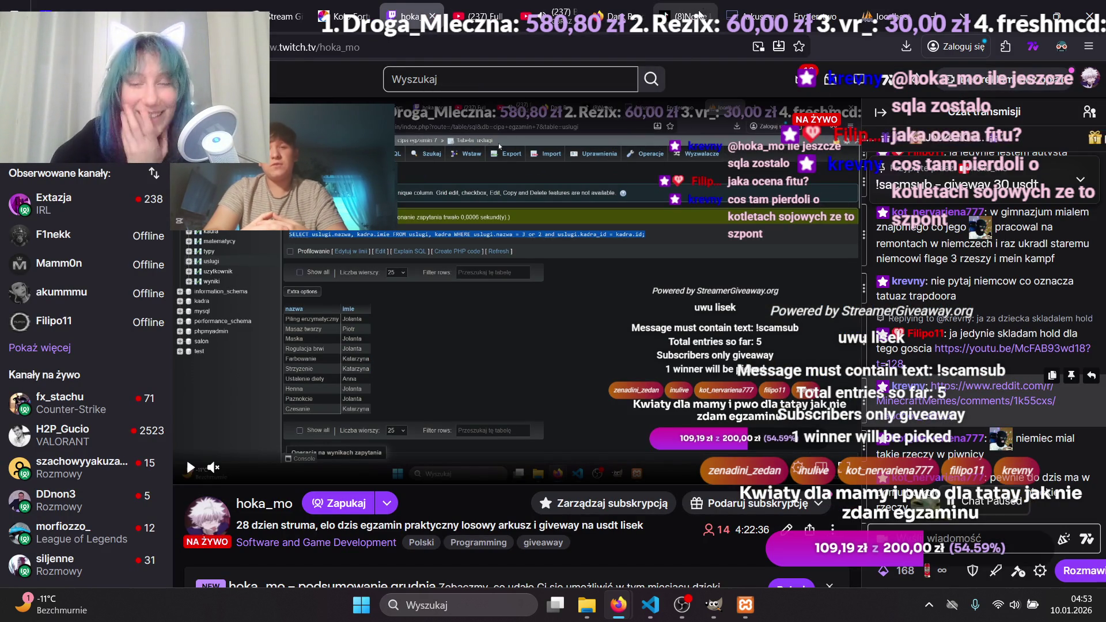
left_click(740, 12)
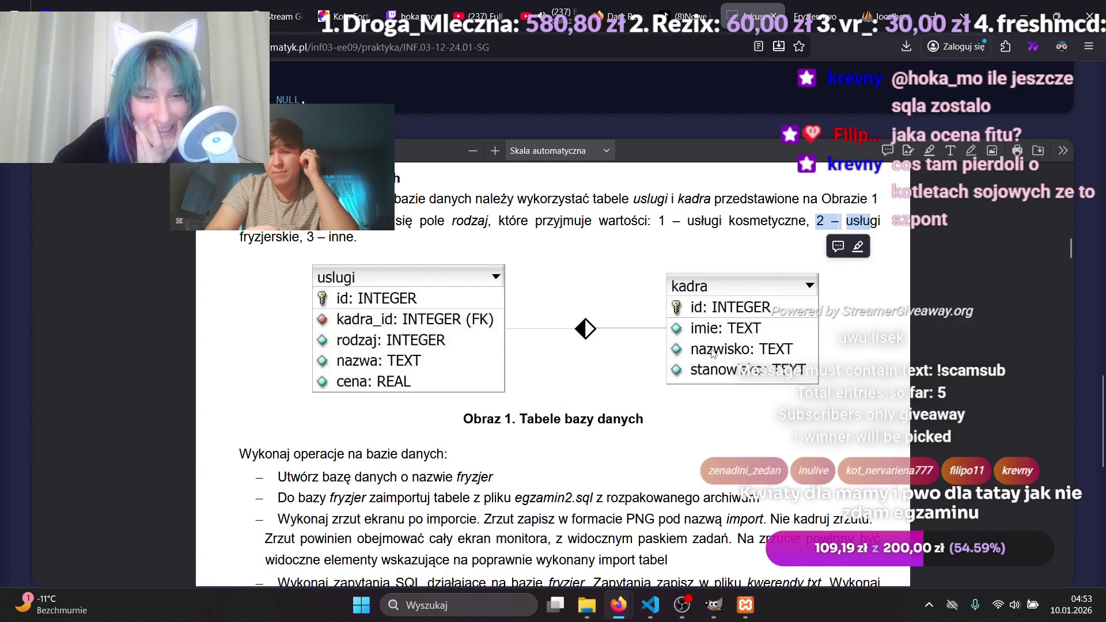
Copy the Zapytanie 4 opinia-column task, then return to phpMyAdmin and move the video upper right.
scroll(712, 350, "down", 4)
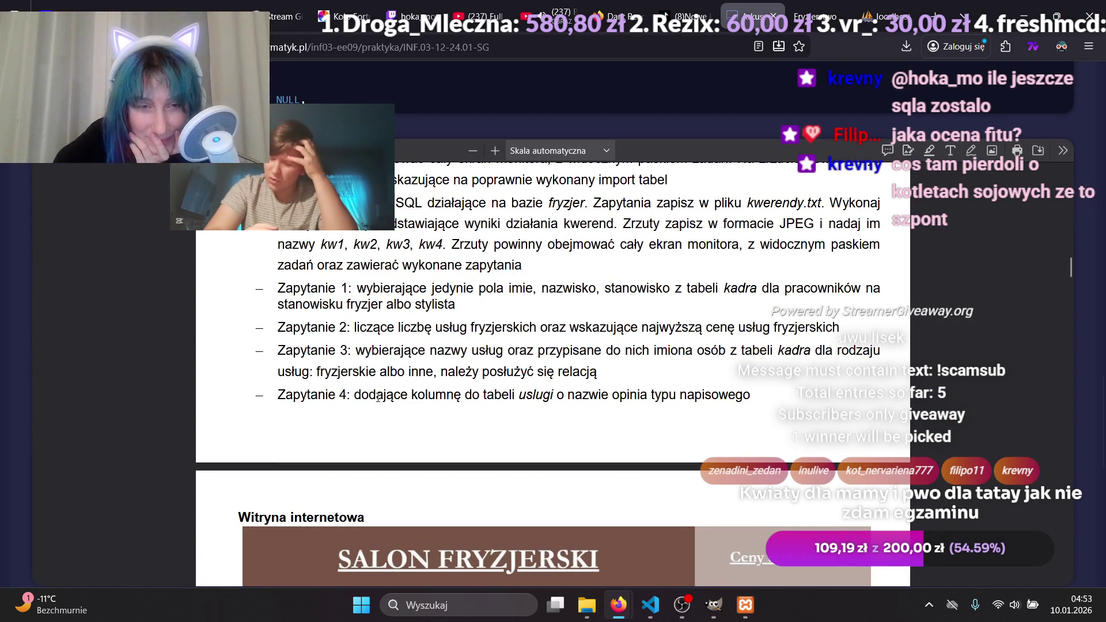
left_click_drag(355, 395, 751, 398)
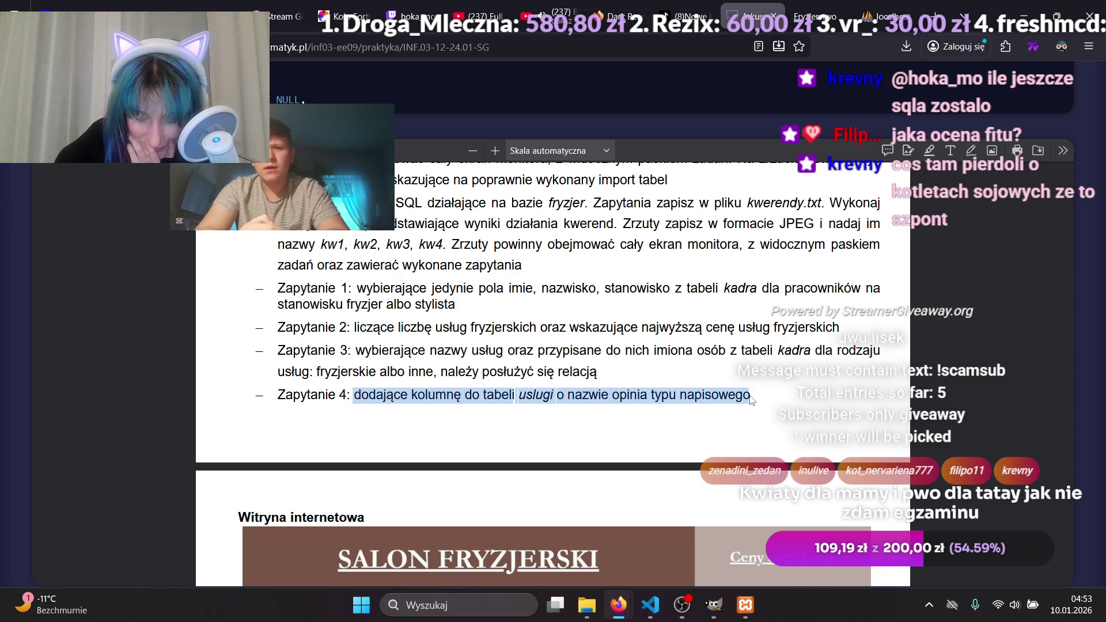
left_click_drag(751, 399, 750, 400)
key("ctrl+c")
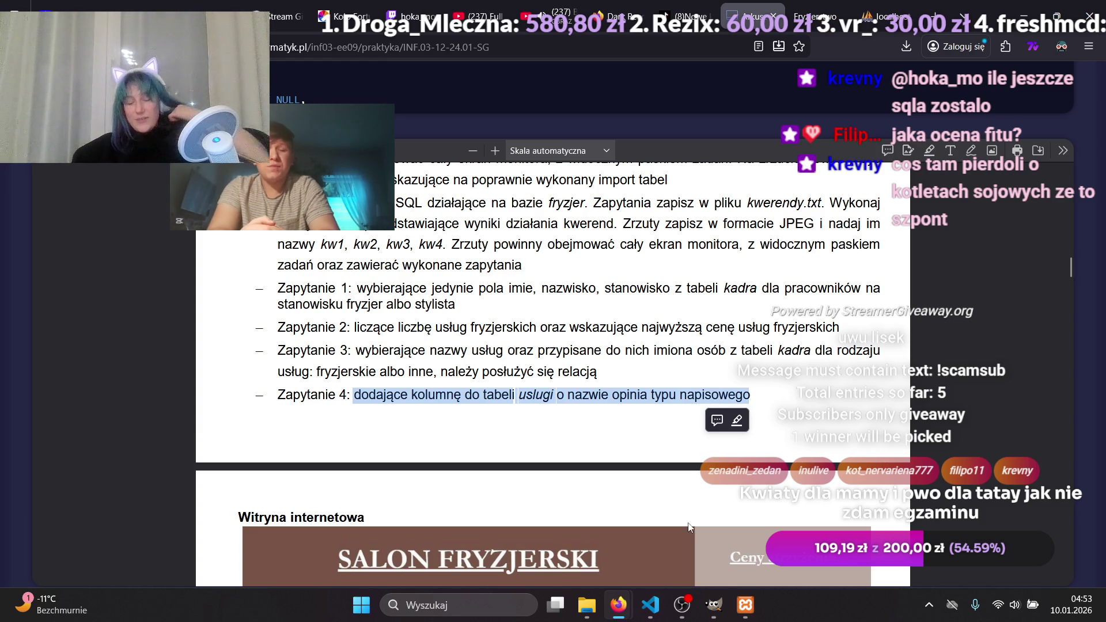
mouse_move(618, 604)
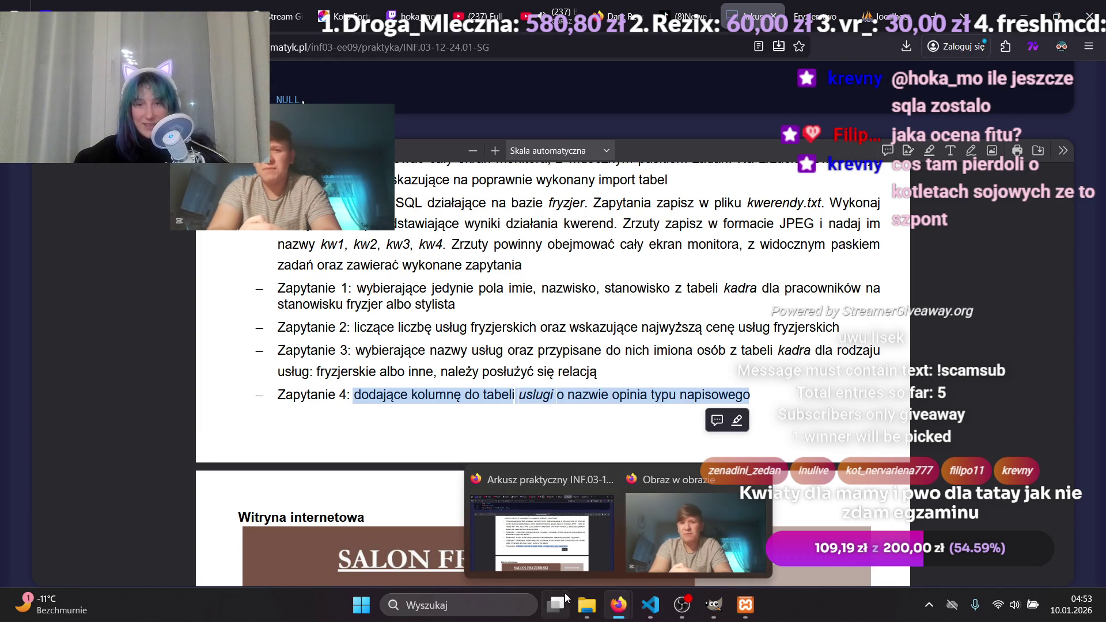
mouse_move(566, 598)
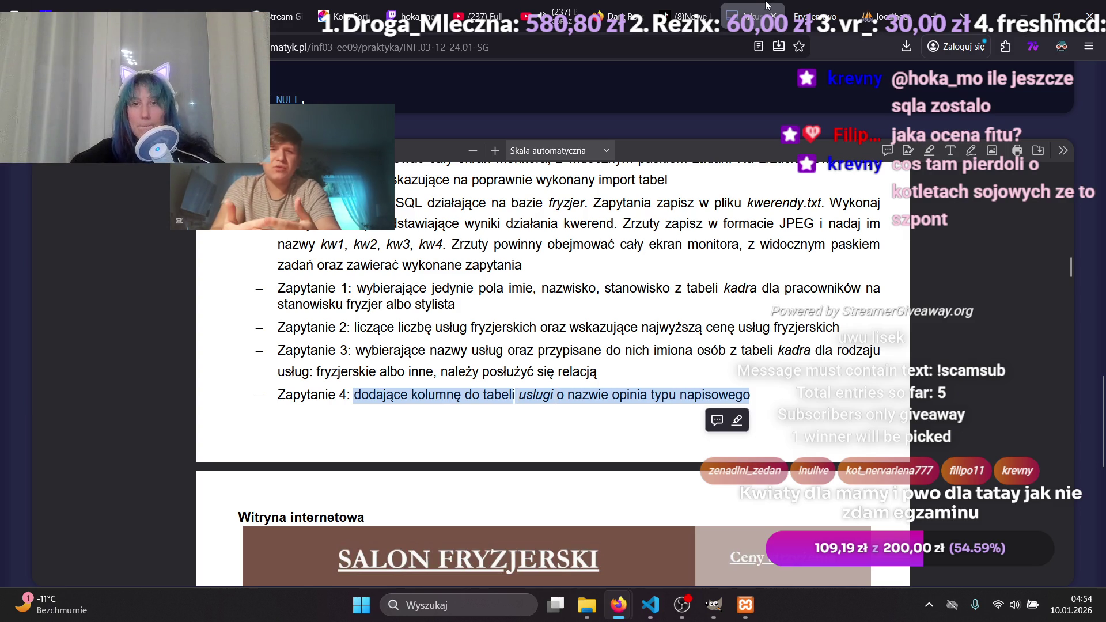
left_click(852, 21)
mouse_move(330, 144)
left_mouse_down()
mouse_move(374, 250)
mouse_move(458, 313)
mouse_move(842, 122)
mouse_move(963, 135)
left_mouse_up()
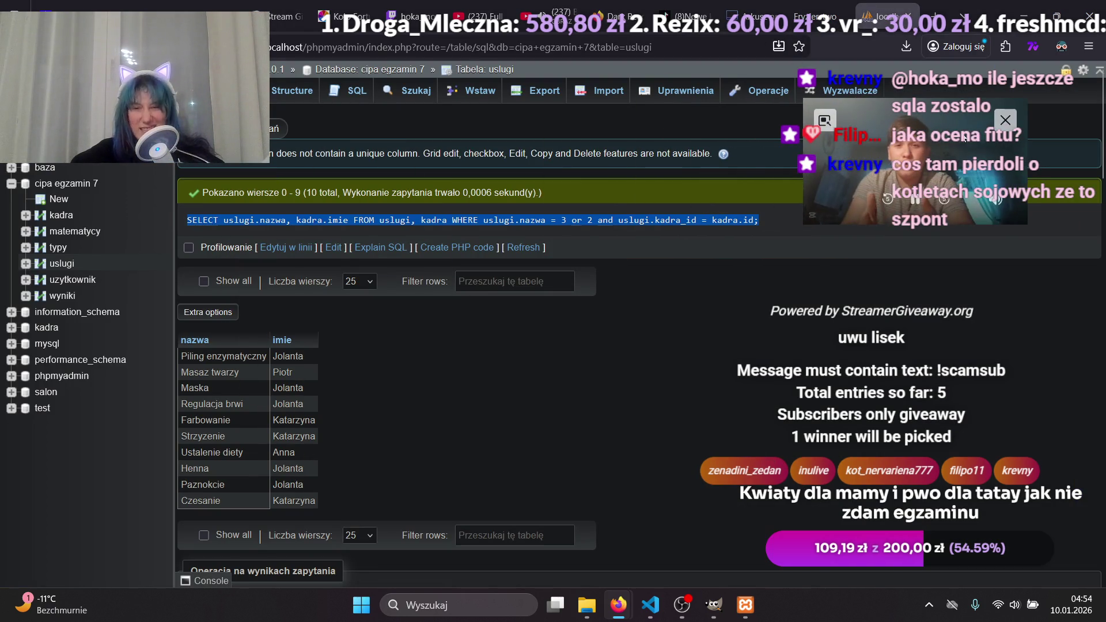
Replace the existing SQL query with the copied opinia task note from kwerendy.txt and put the caret on line 1.
mouse_move(804, 224)
left_mouse_down()
mouse_move(772, 238)
mouse_move(841, 185)
left_mouse_up()
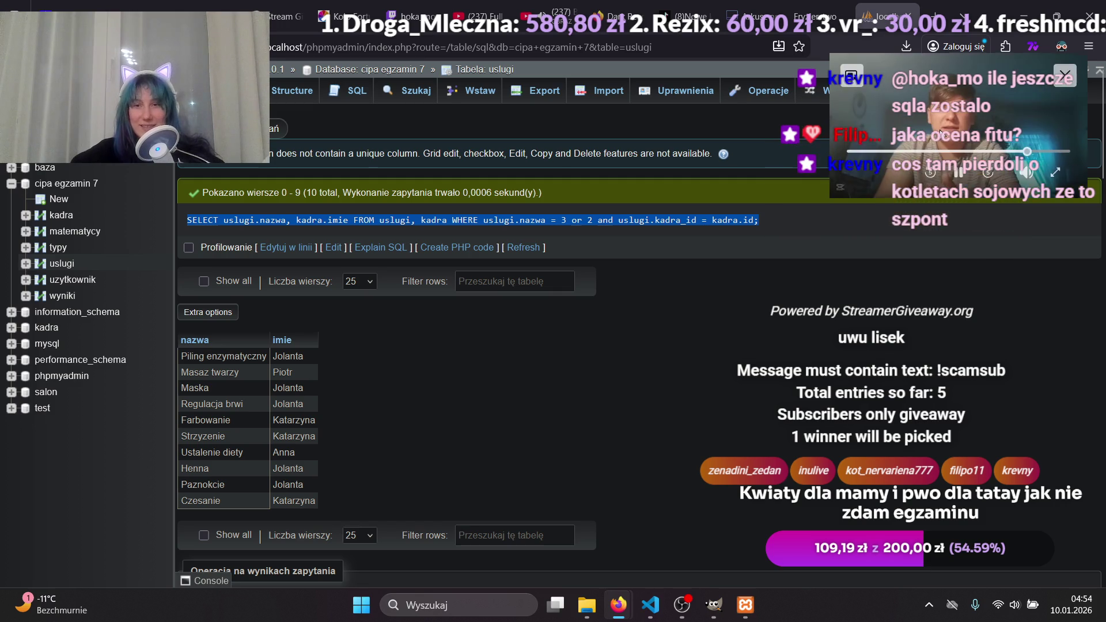
left_click(334, 247)
key("ctrl+a")
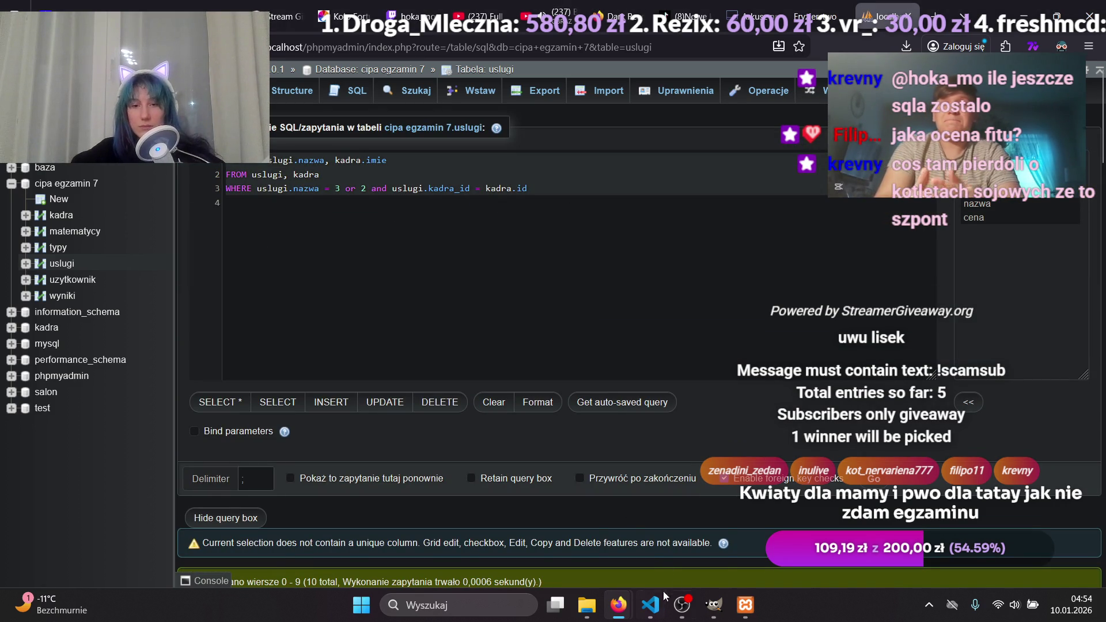
left_click(650, 605)
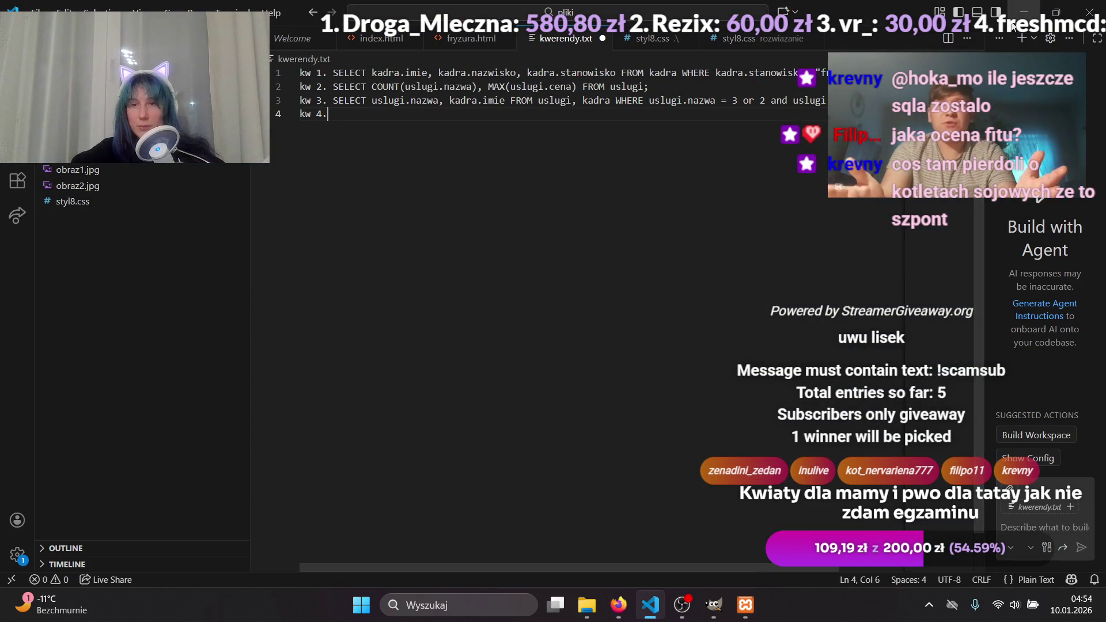
key("alt+Tab")
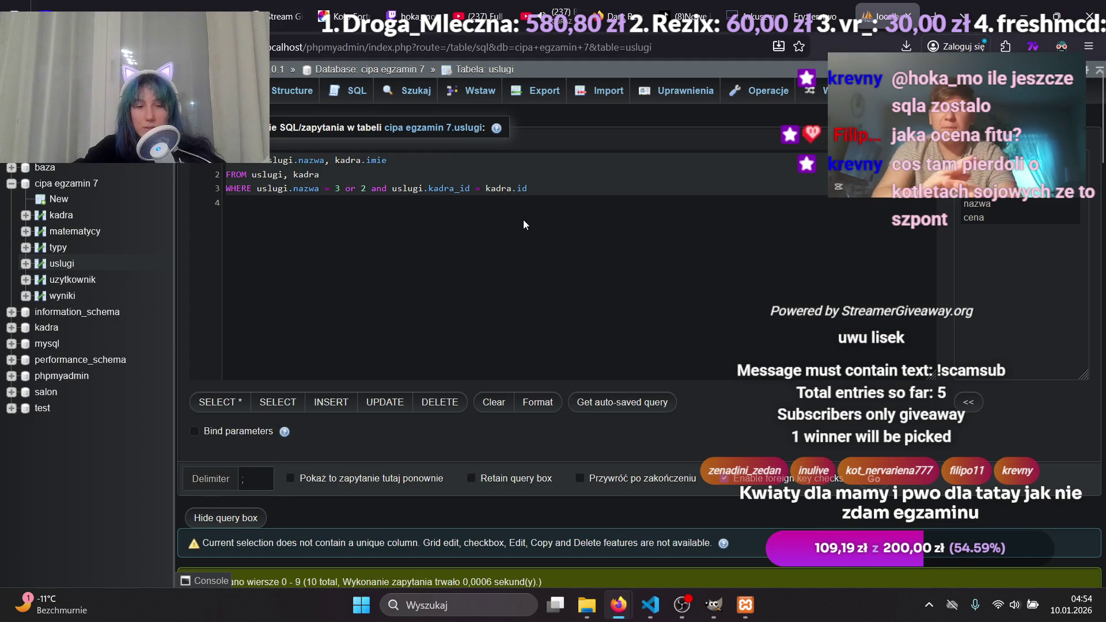
key("ctrl+v")
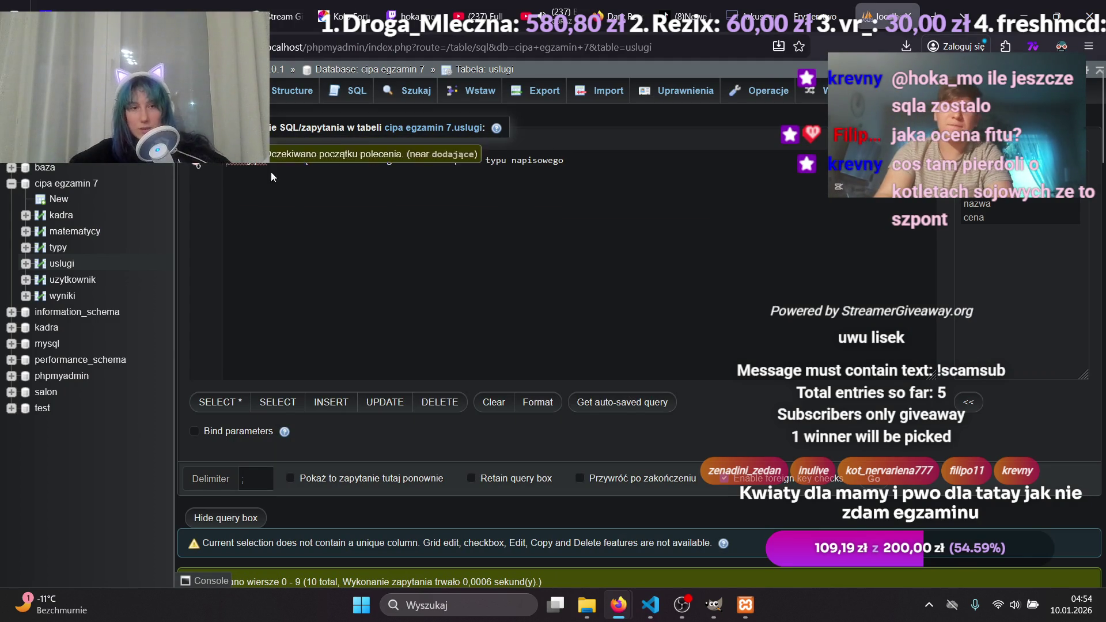
key("Home")
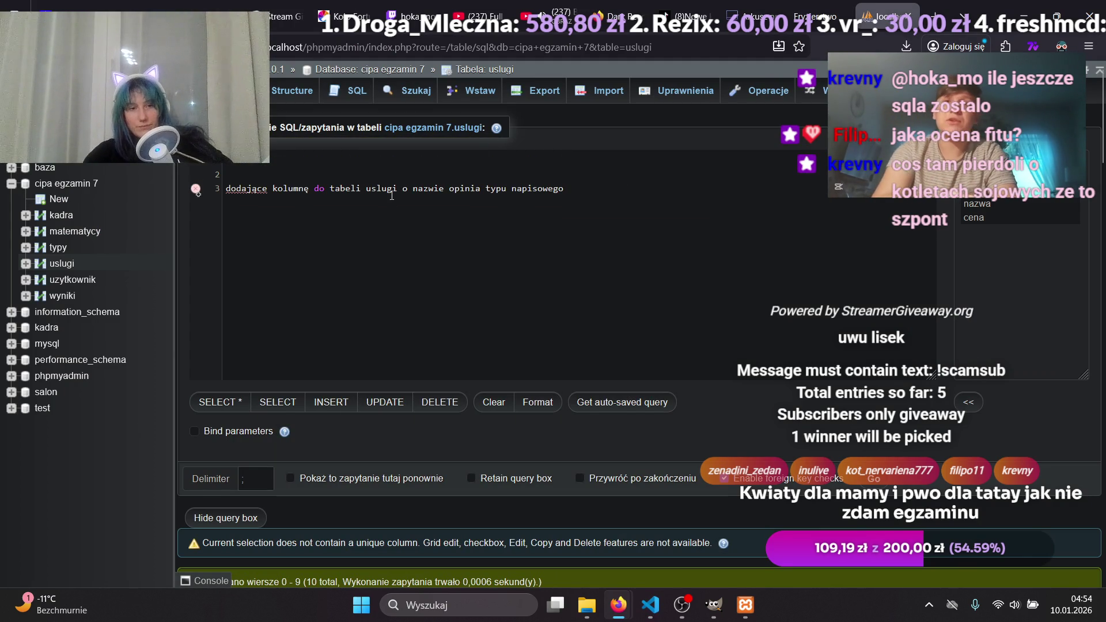
left_click(387, 162)
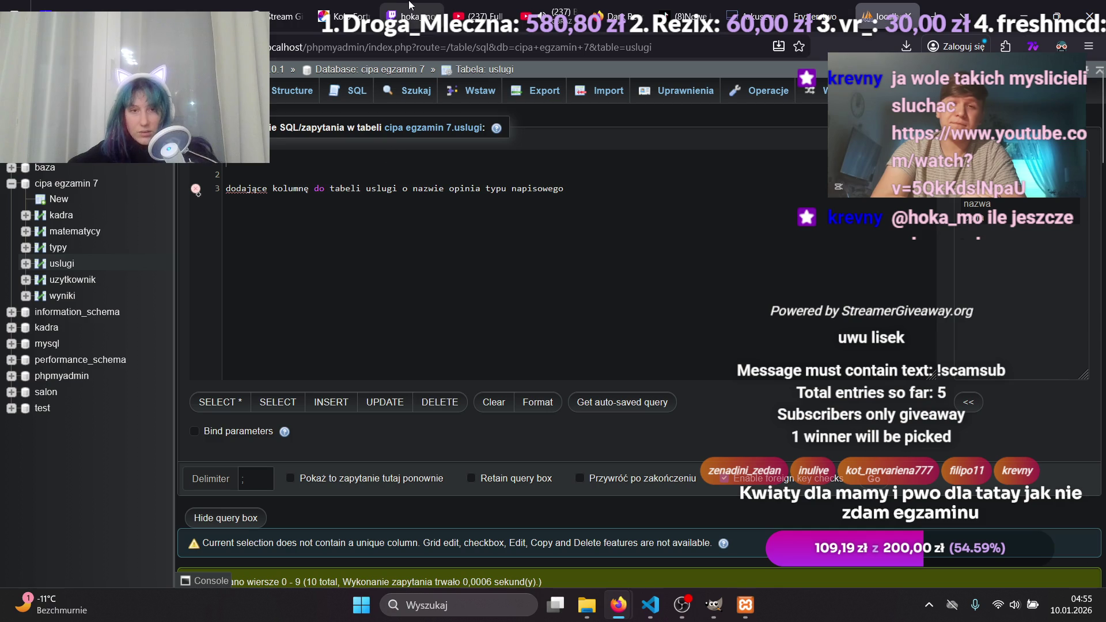
Write ALTER TABLE uslugi and start the next line with the ADD keyword.
mouse_move(420, 1)
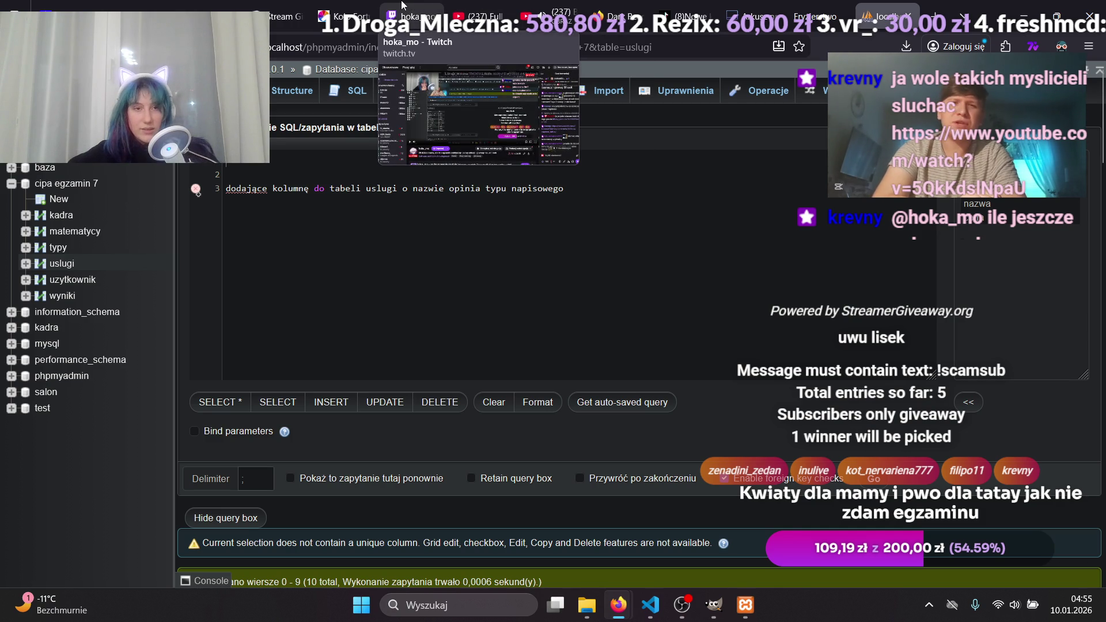
left_click(419, 3)
left_click(887, 16)
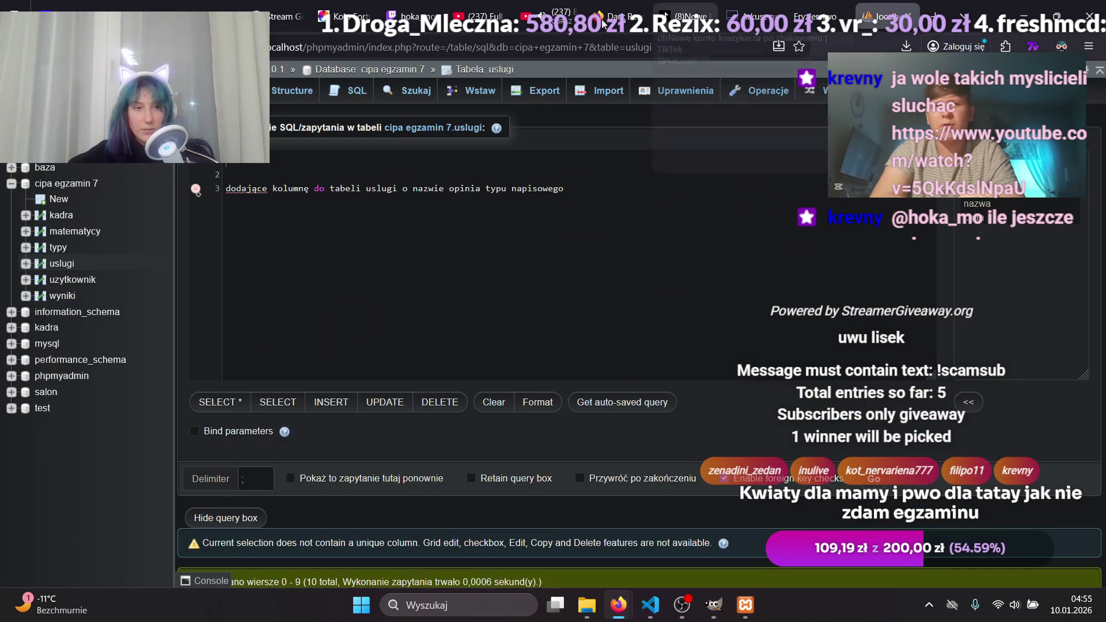
type("ALTER T")
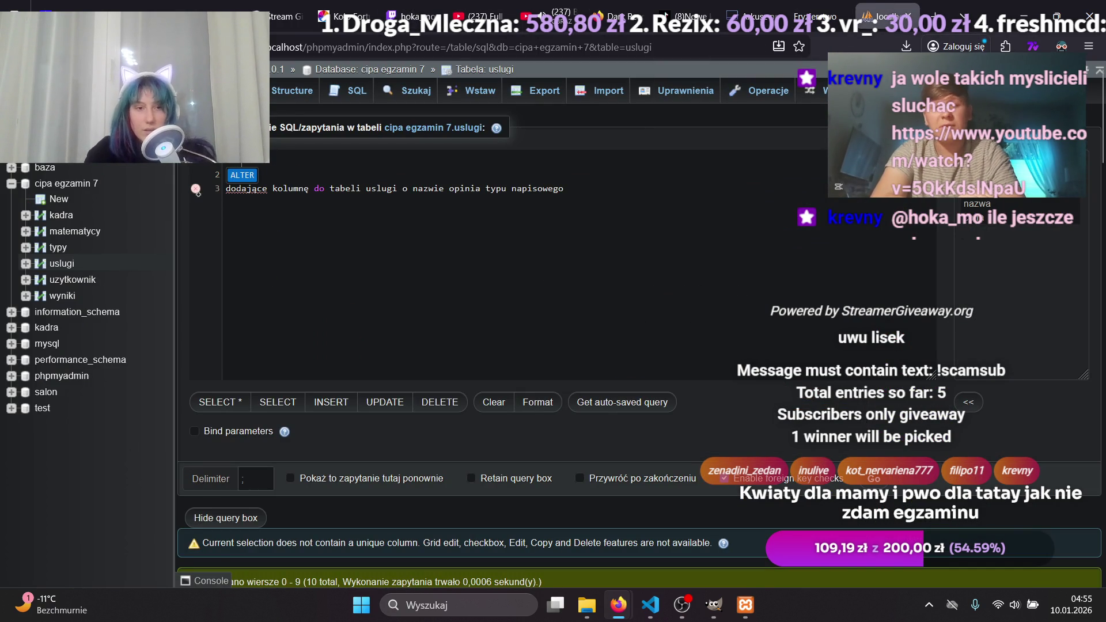
type("ABLE")
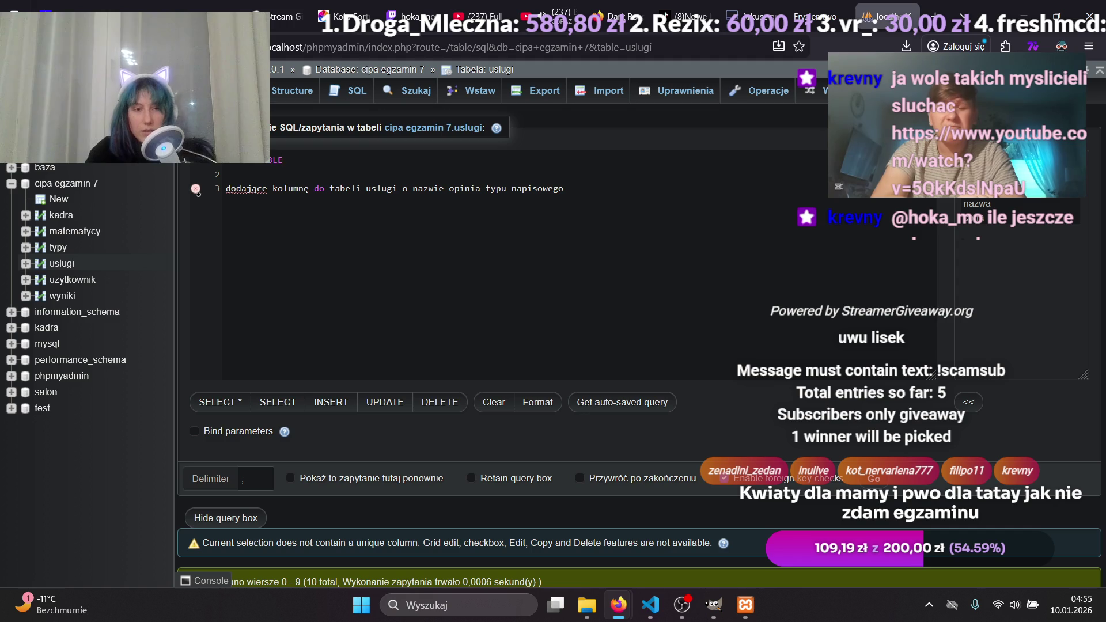
type(" uslugi")
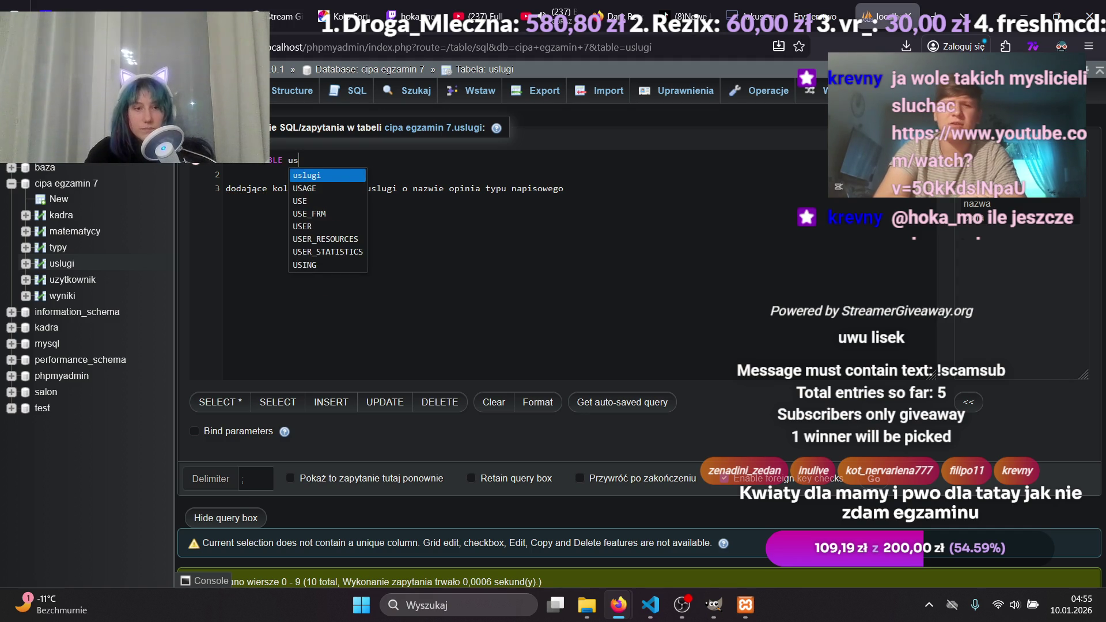
key("Return")
type("add")
key("Return")
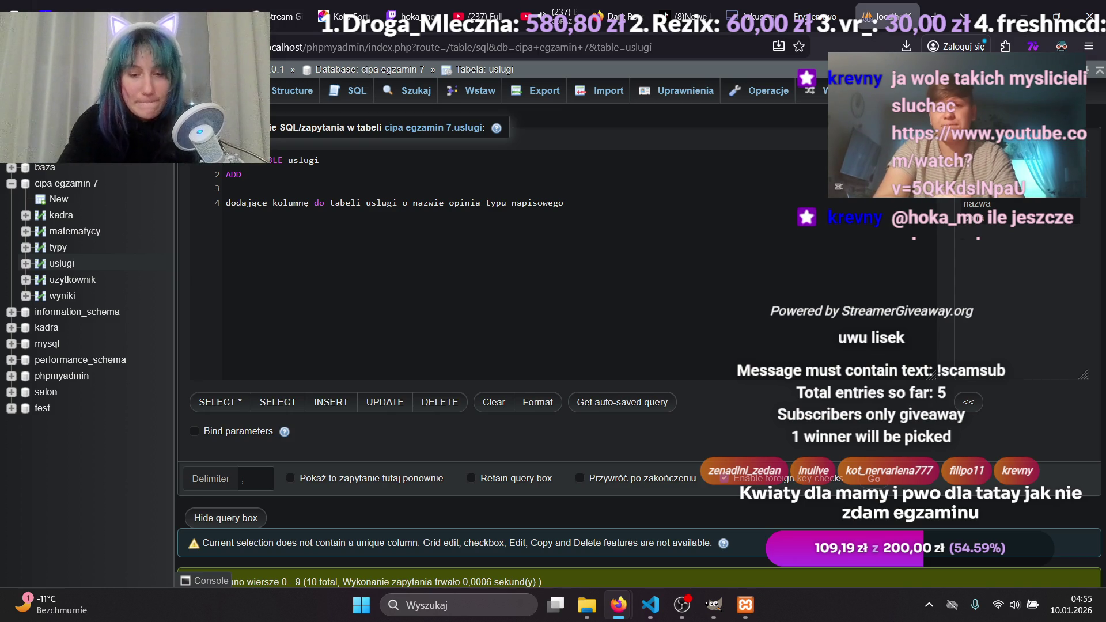
Add "opinia" with a trial TEXT type, then delete the stray word typy and trim TEXT to T.
type(" \"opinia")
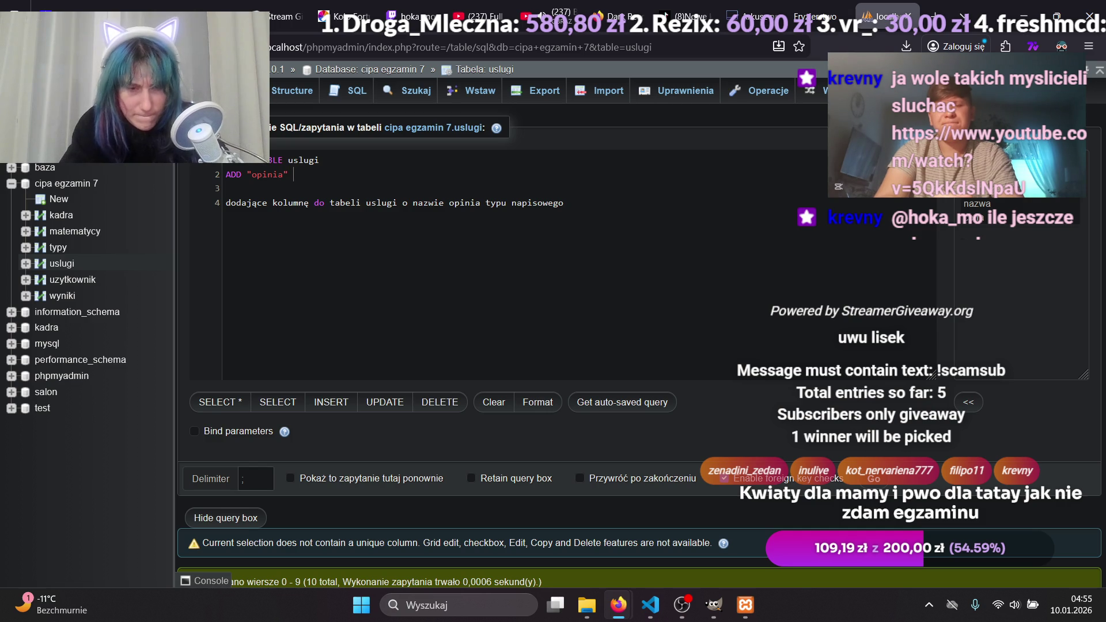
type("t")
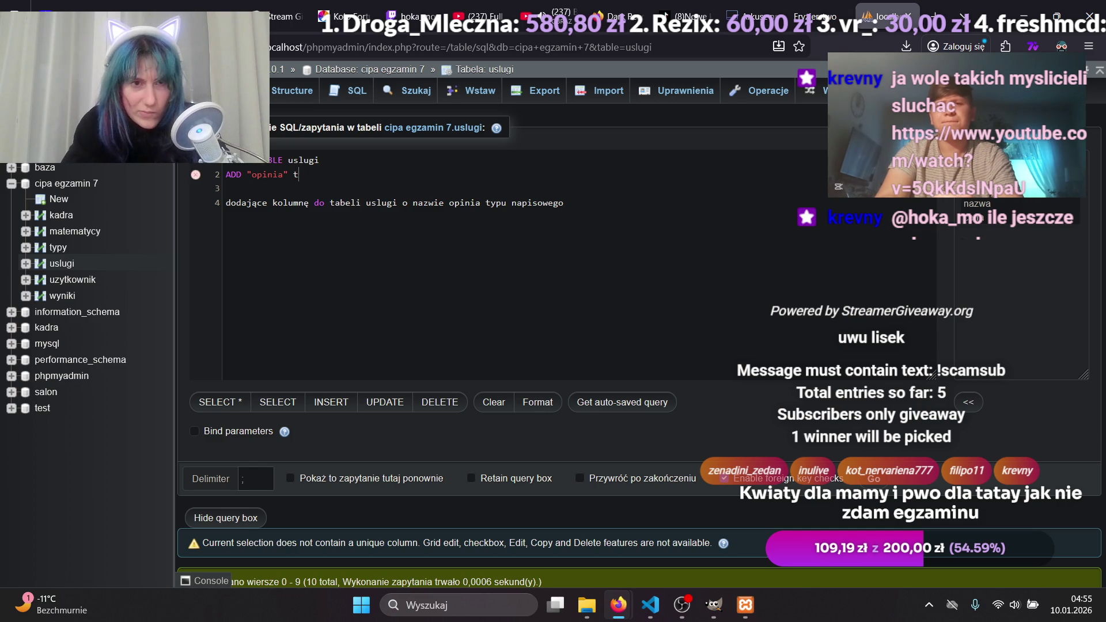
type("xtypy")
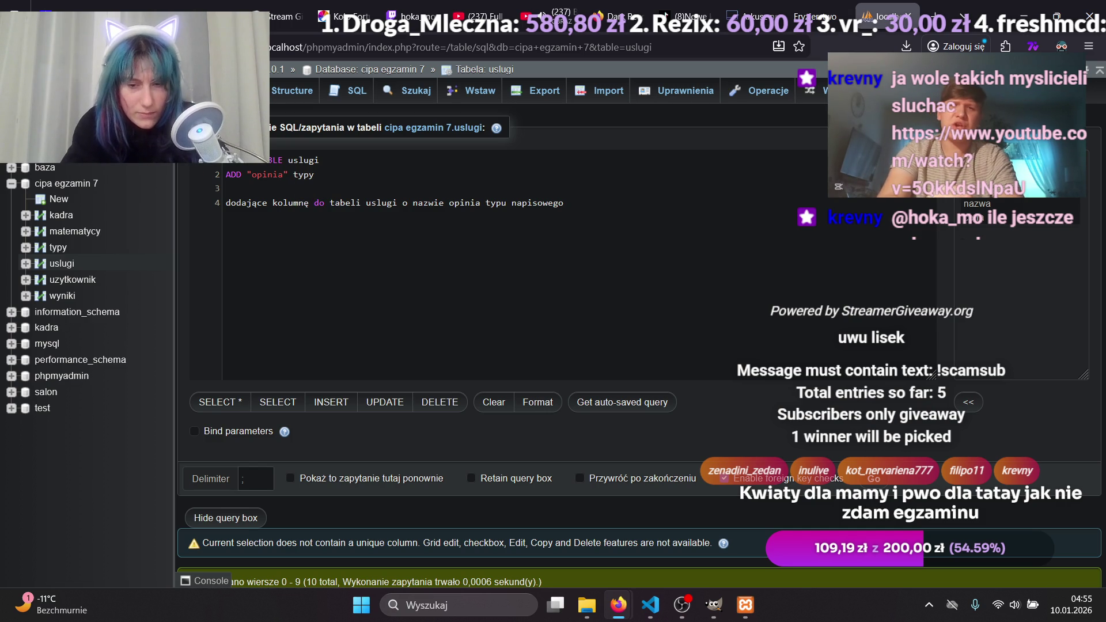
type(" te")
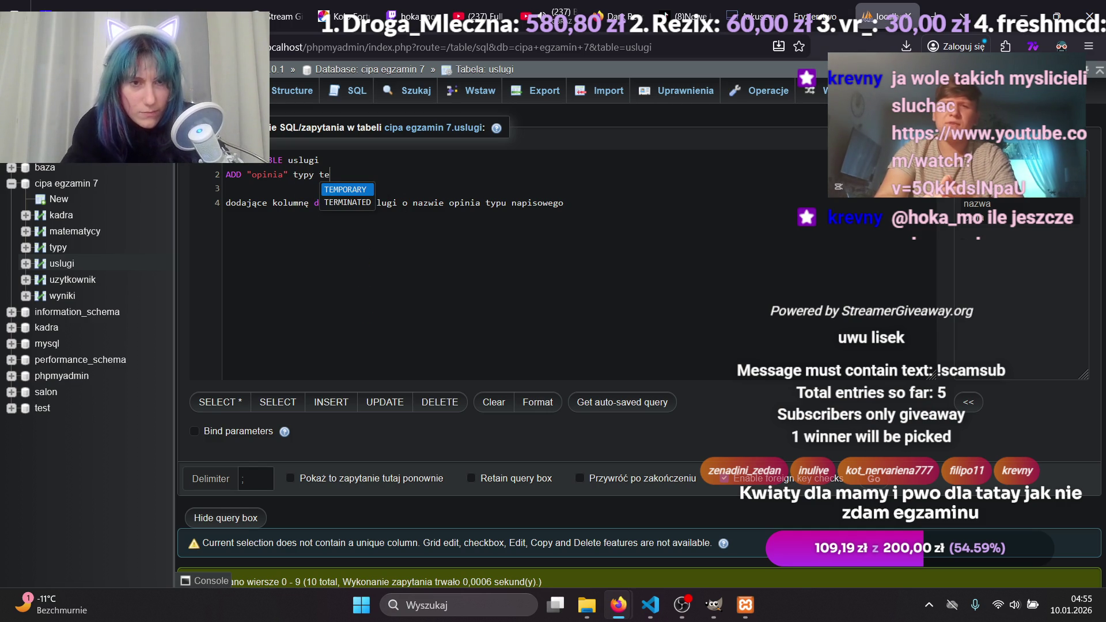
key("BackSpace")
key("BackSpace")
type("T")
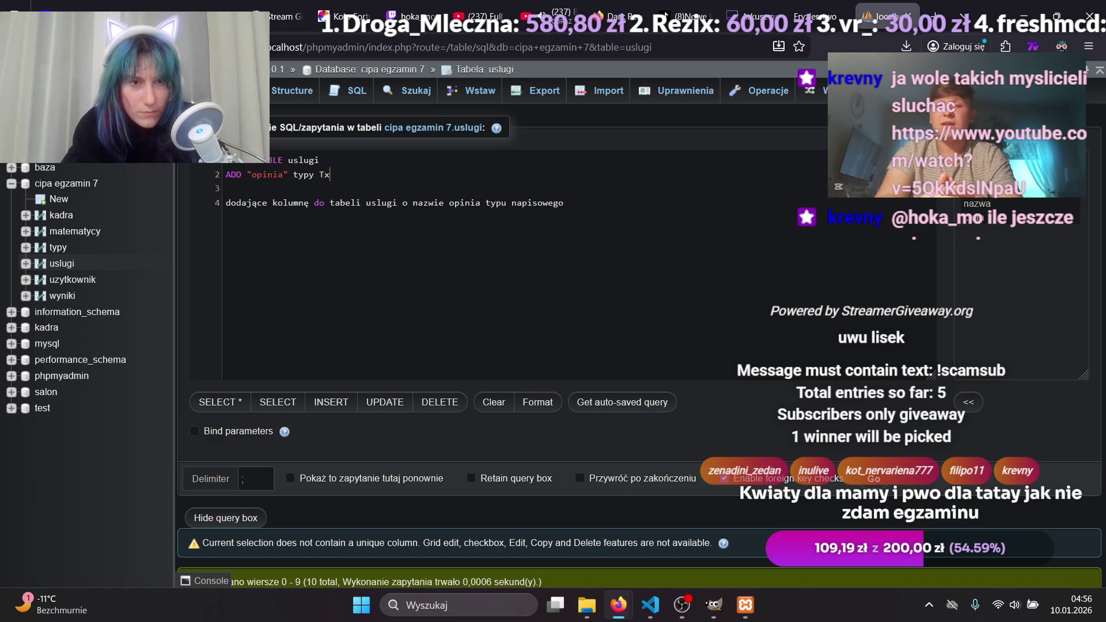
type("X")
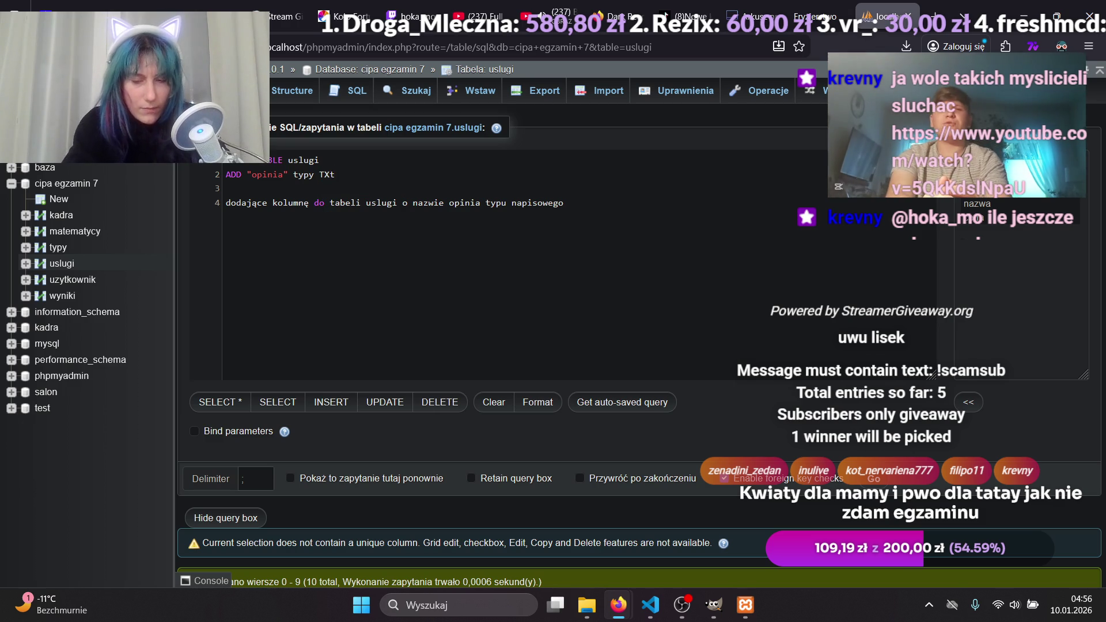
key("BackSpace")
type("EXT")
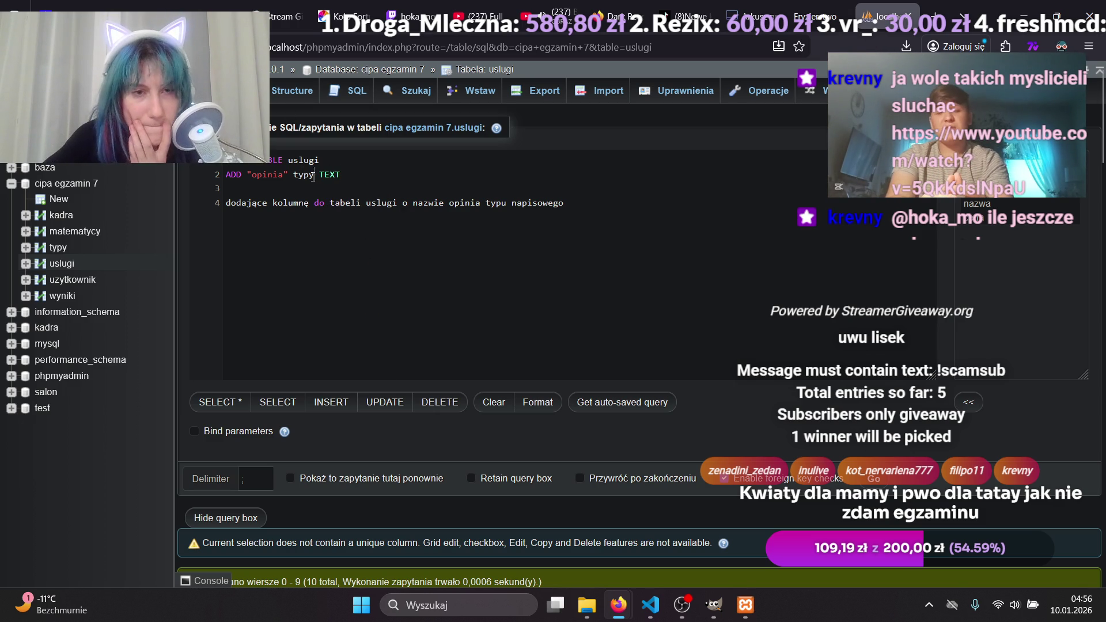
double_click(296, 175)
key("BackSpace")
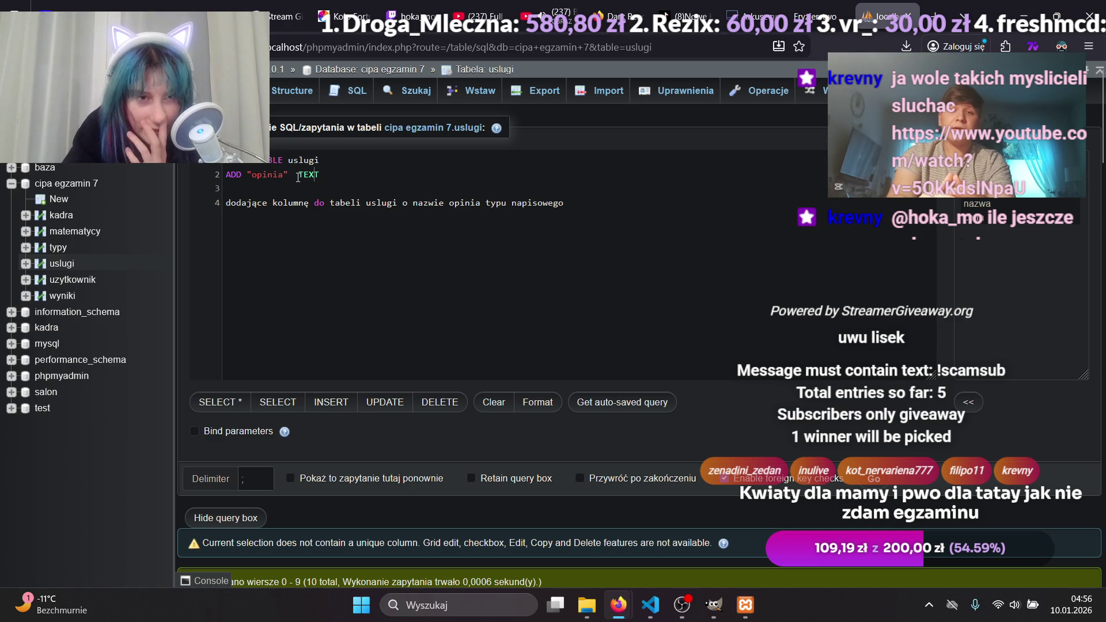
key("BackSpace")
key("BackSpace")
key("BackSpace")
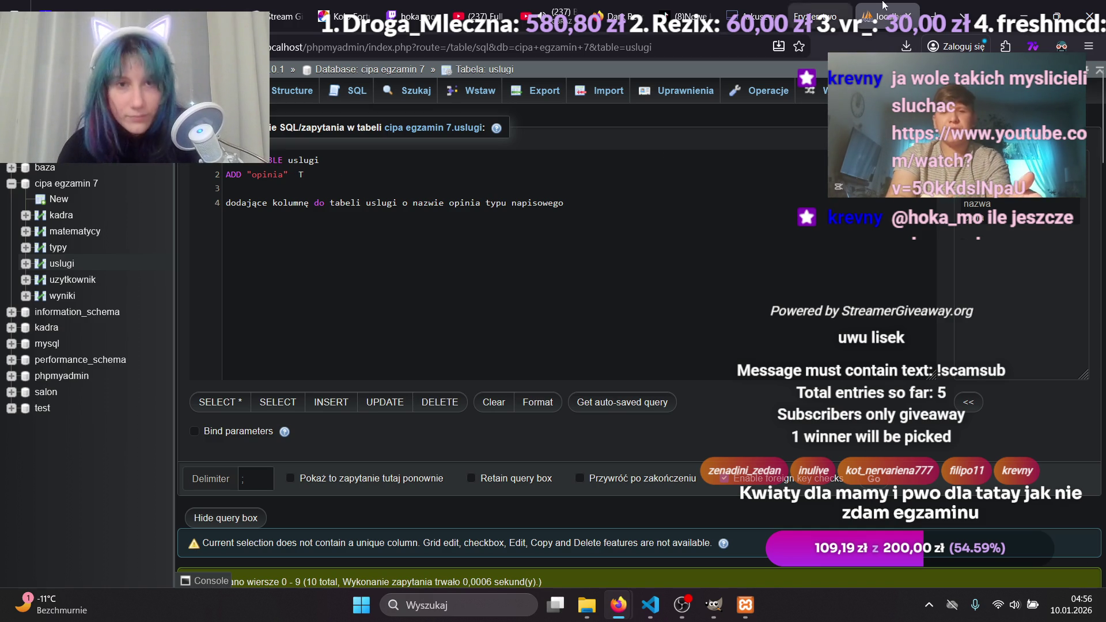
mouse_move(761, 14)
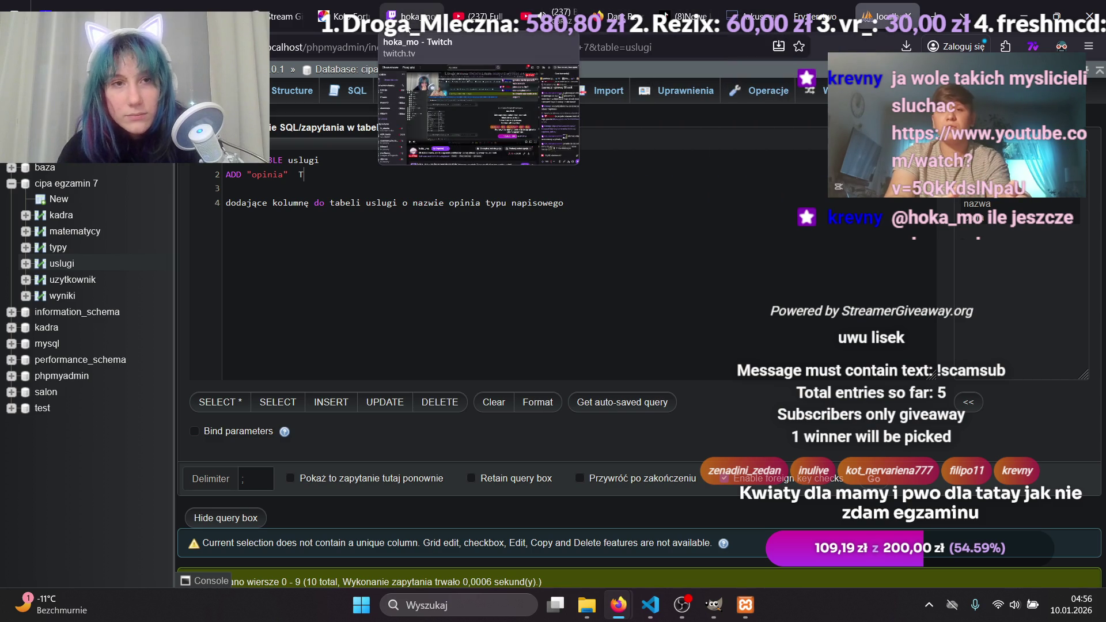
Play the chat-linked YouTube video 'Mamm0n - co byś zrobił? [full version]' in a repositioned picture-in-picture window.
left_click(410, 16)
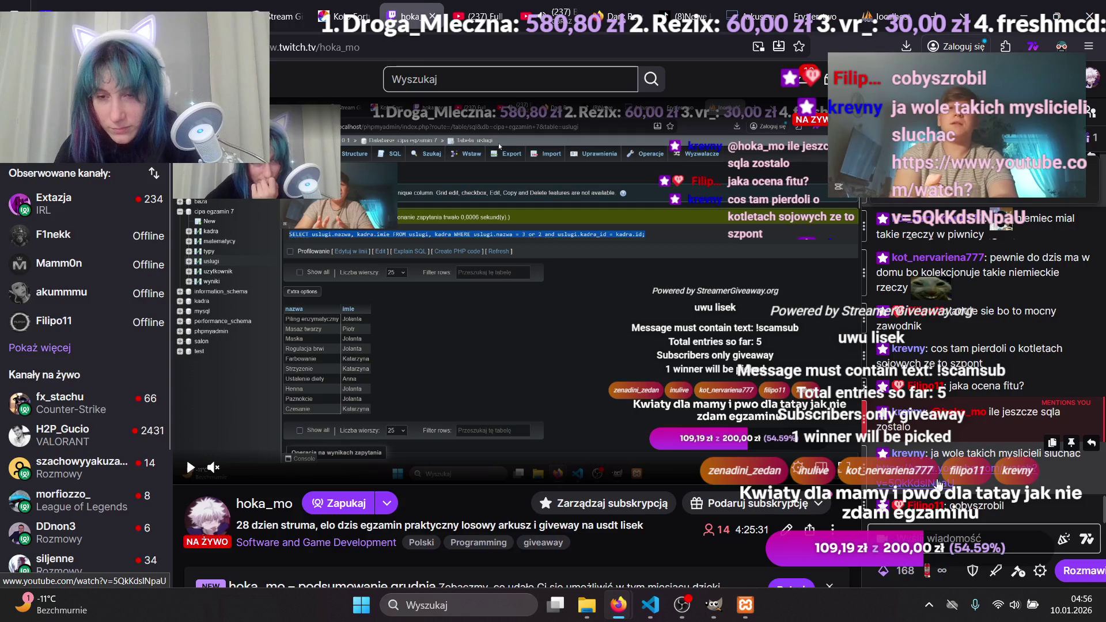
left_click(935, 479)
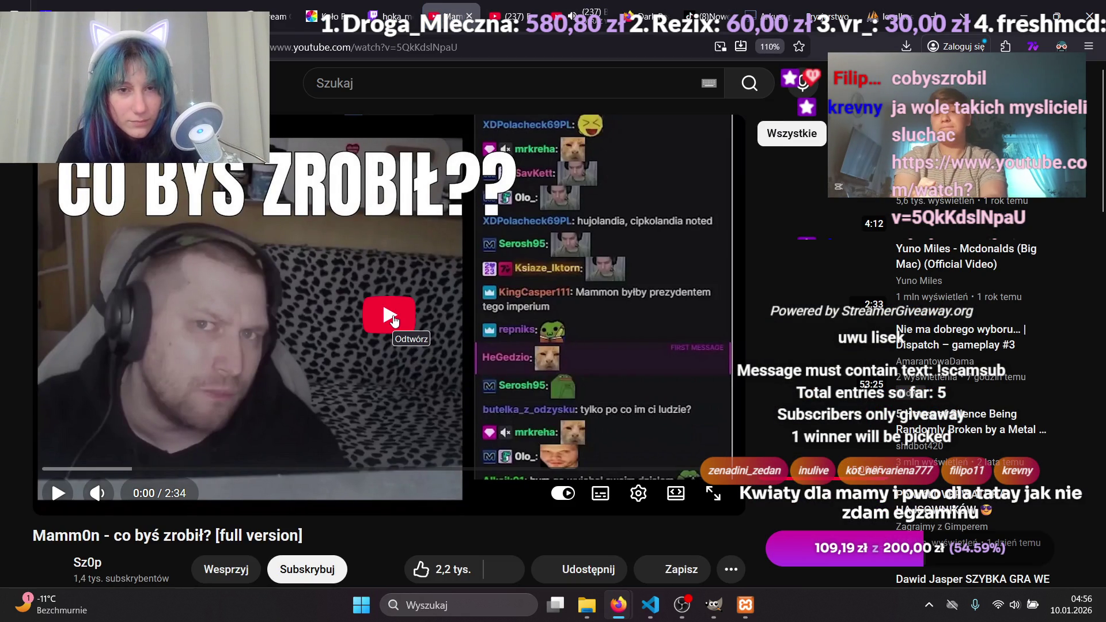
mouse_move(921, 135)
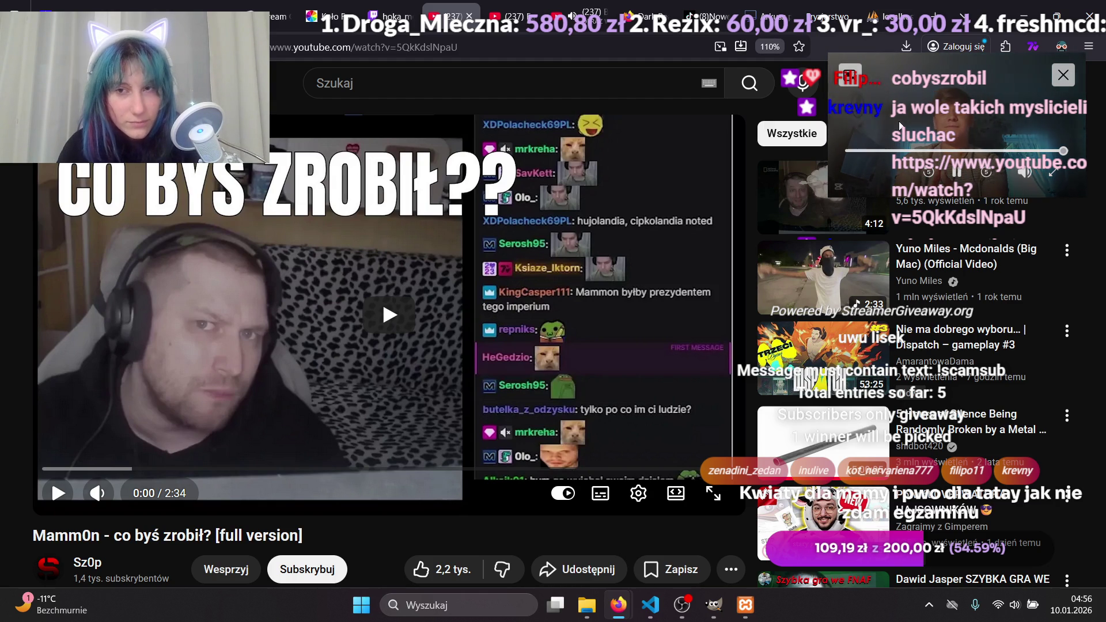
left_click(1062, 75)
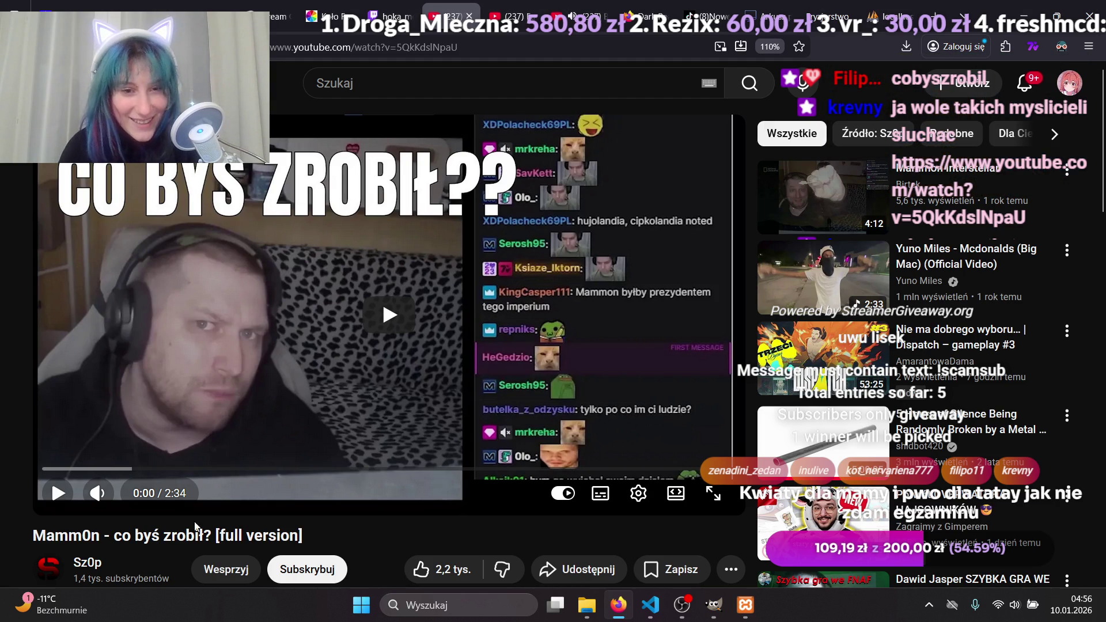
left_click(358, 323)
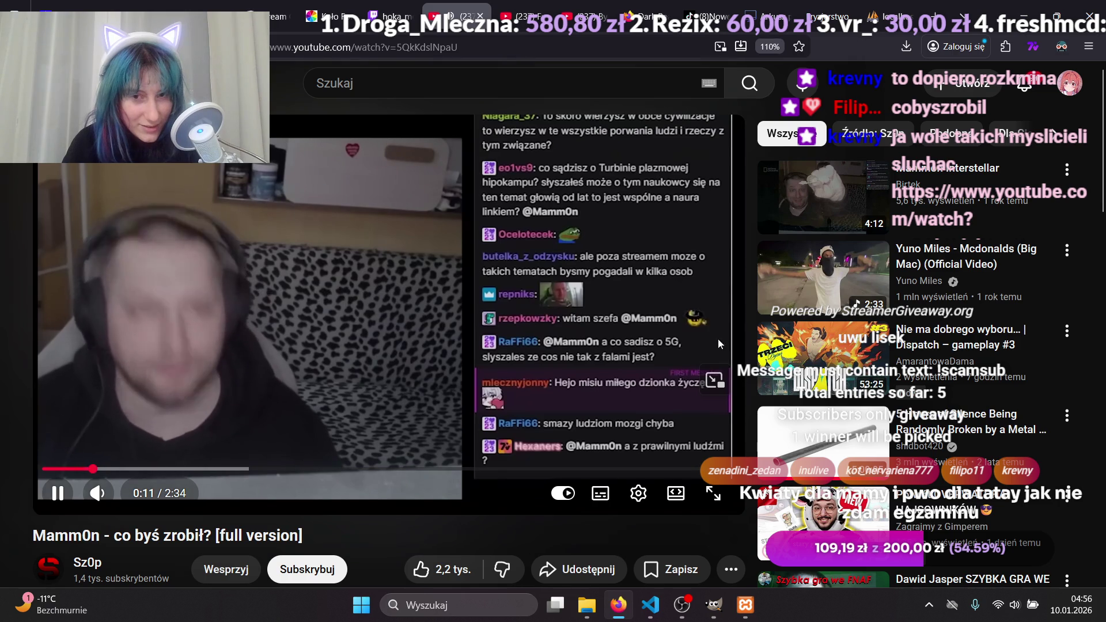
left_click(714, 380)
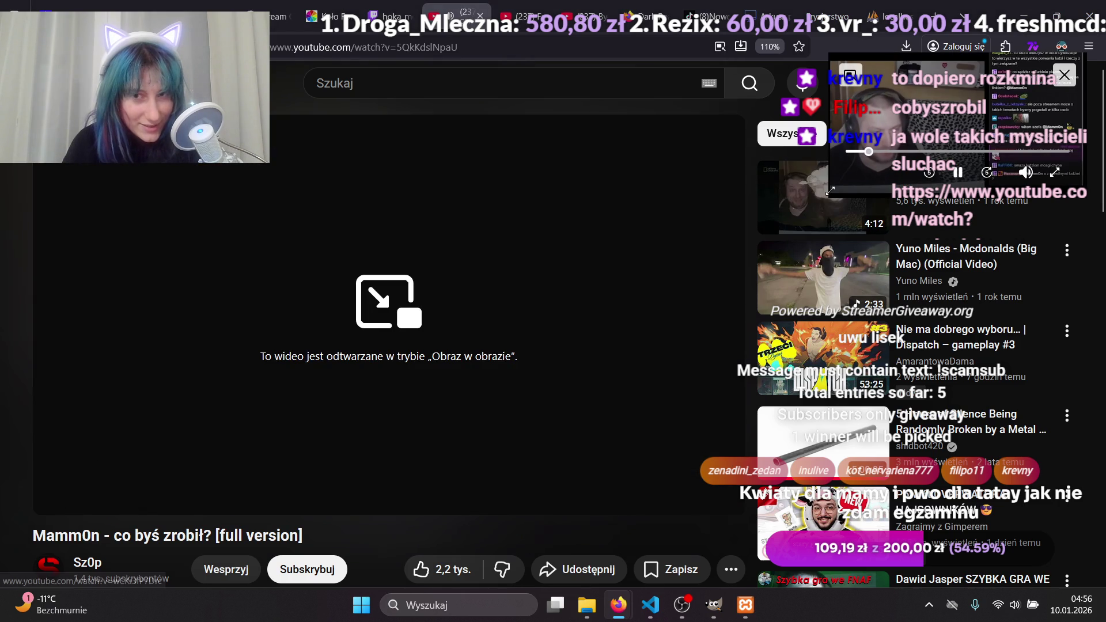
mouse_move(820, 127)
left_mouse_down()
mouse_move(854, 120)
mouse_move(846, 165)
left_mouse_up()
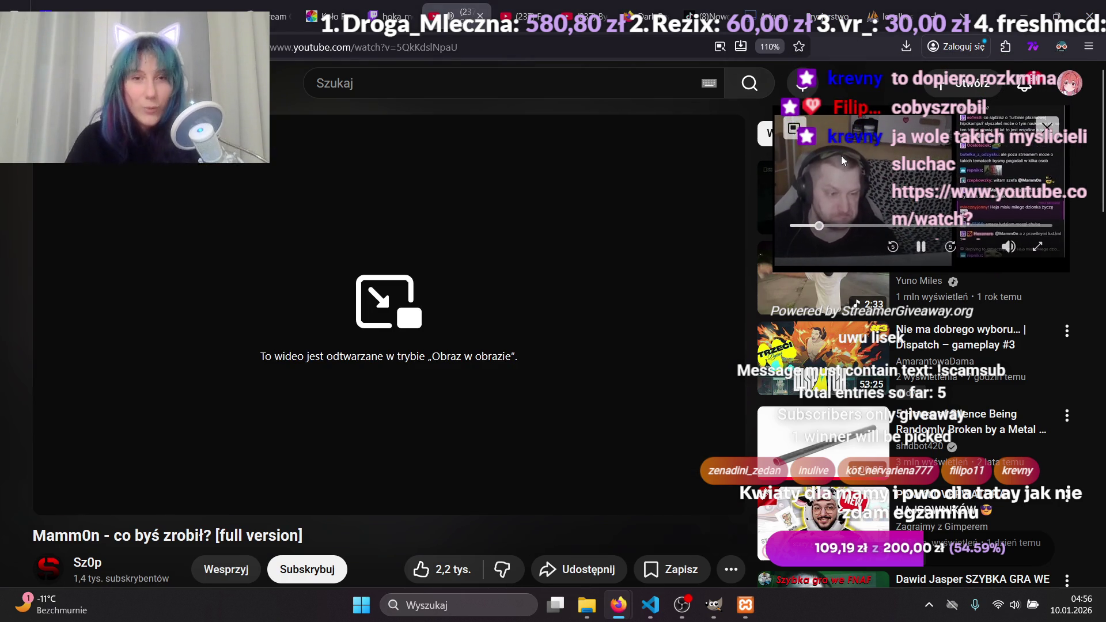
left_click(392, 16)
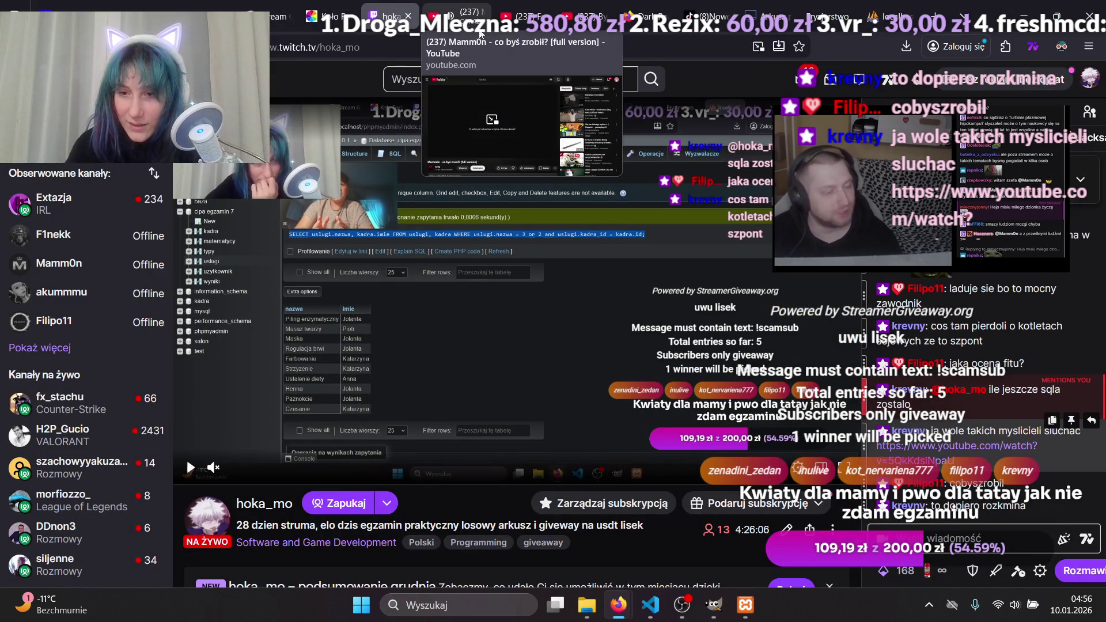
Return to the phpMyAdmin query and delete the stray T so line 2 reads ADD "opinia".
scroll(962, 427, "down", 4)
scroll(789, 79, "up", 4)
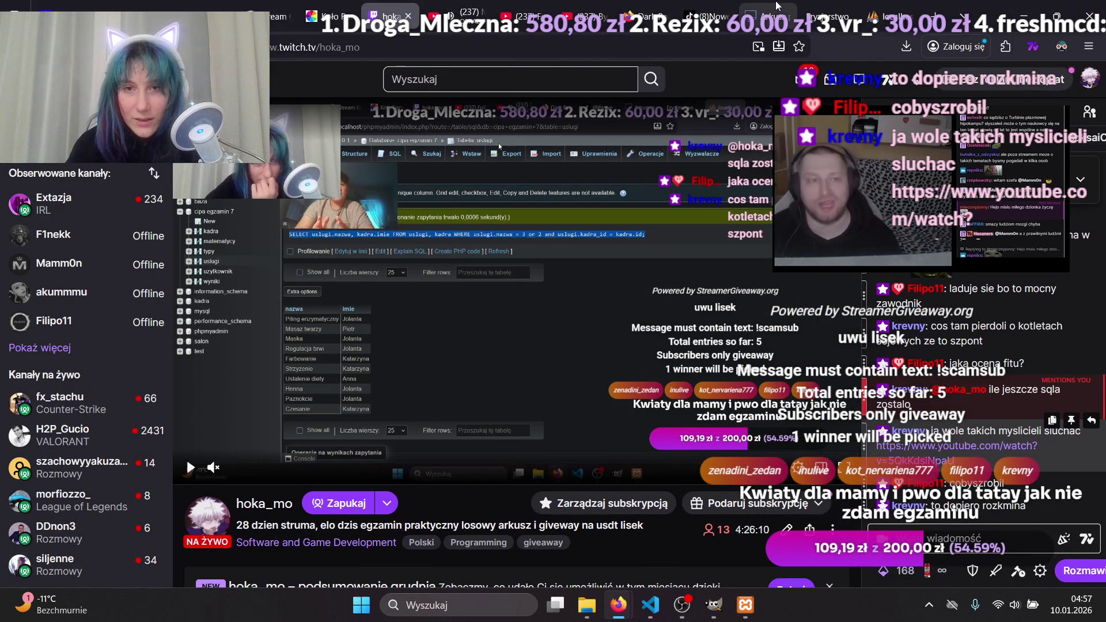
left_click(901, 8)
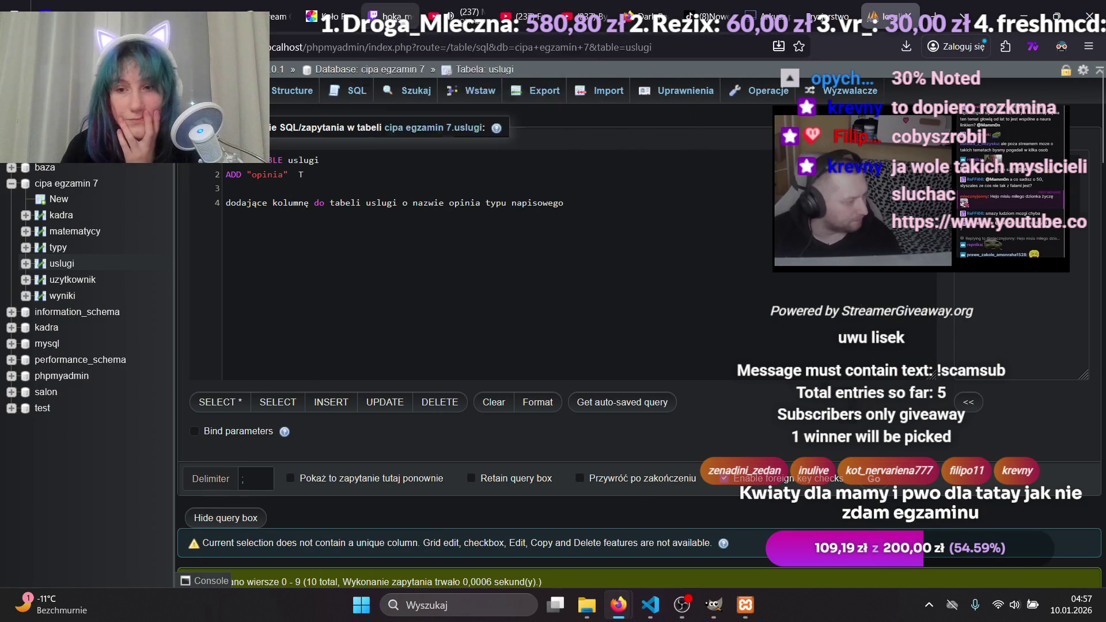
left_click(392, 16)
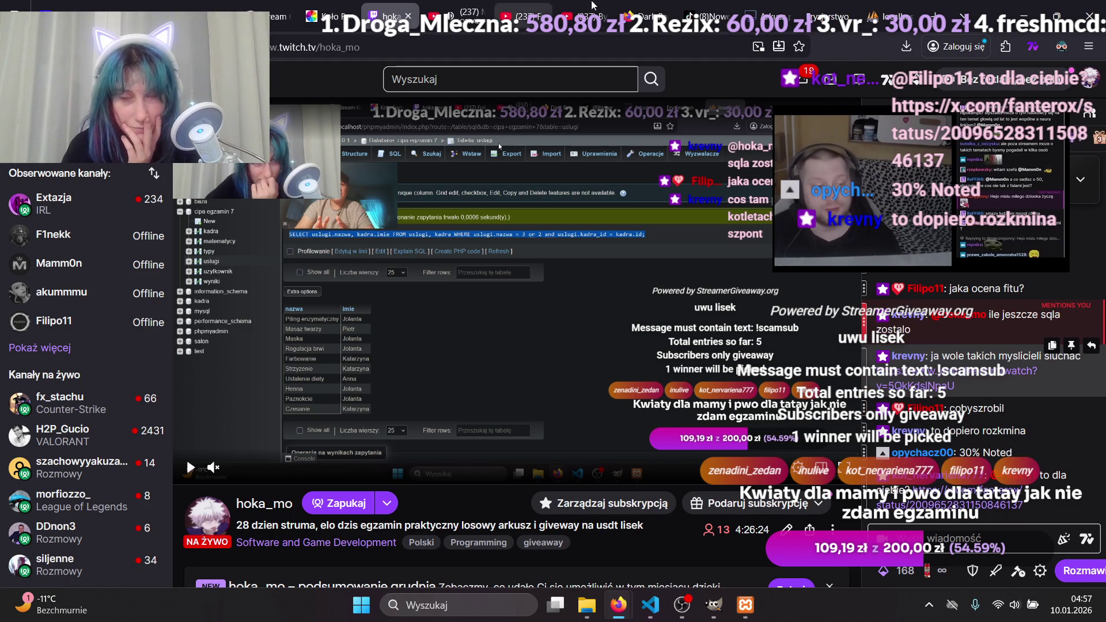
left_click(869, 10)
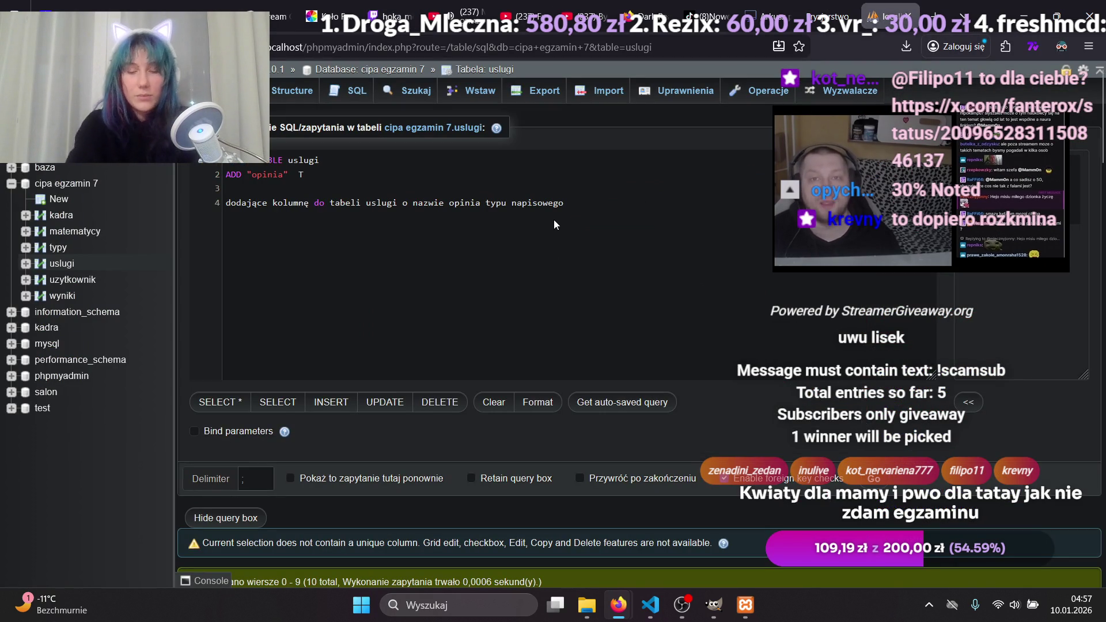
key("BackSpace")
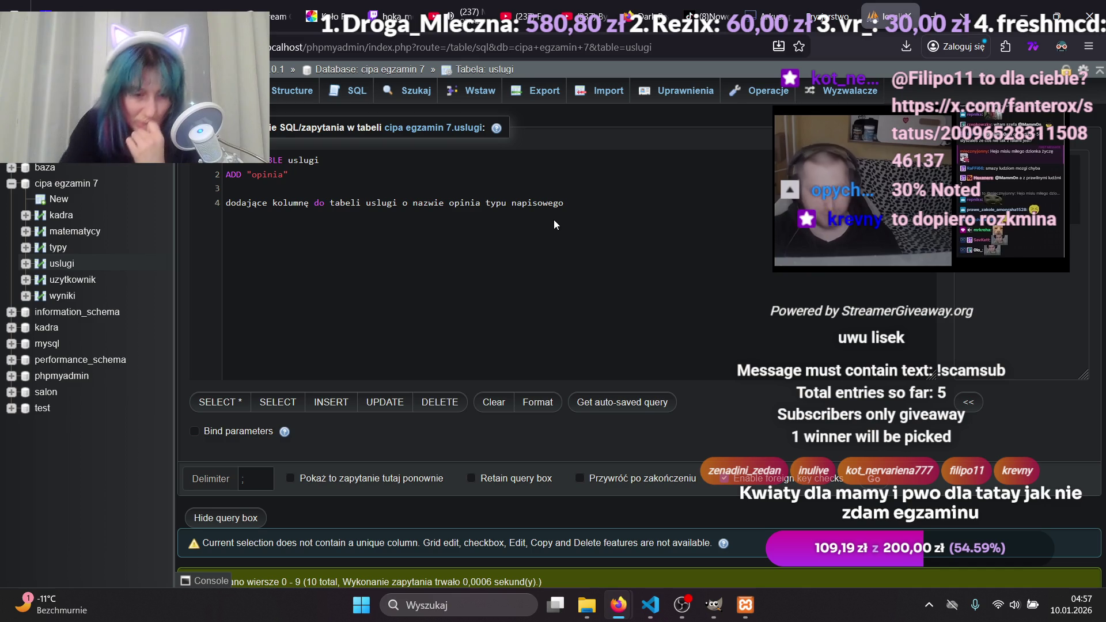
Give the opinia column the varchar type, then bring up the exam sheet's Zapytanie 4.
type(" t")
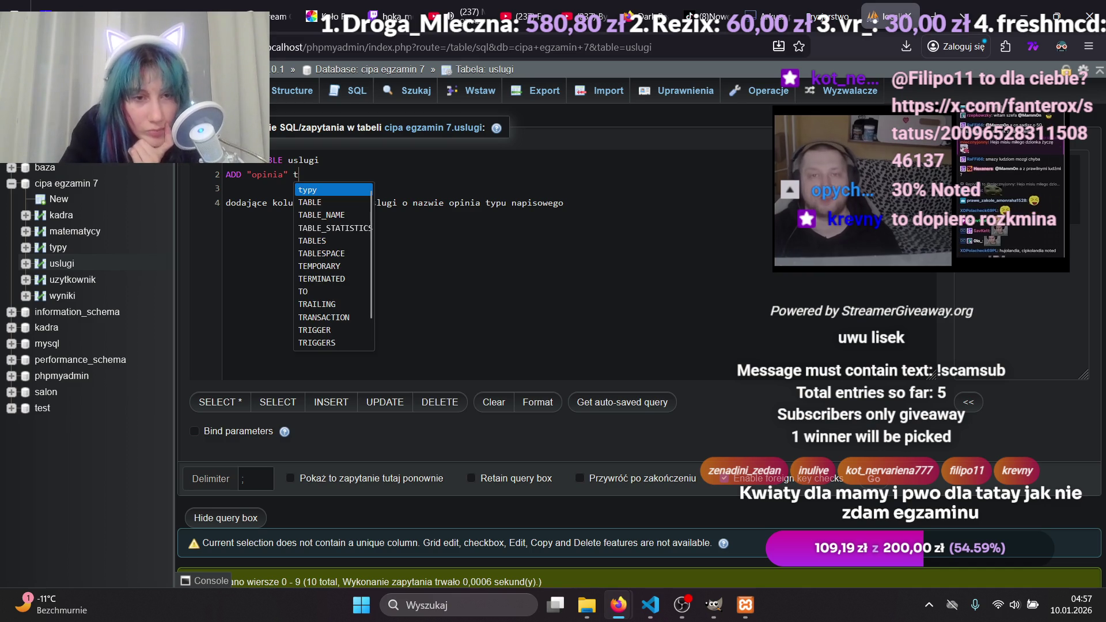
key("Down")
key("Down")
key("Down")
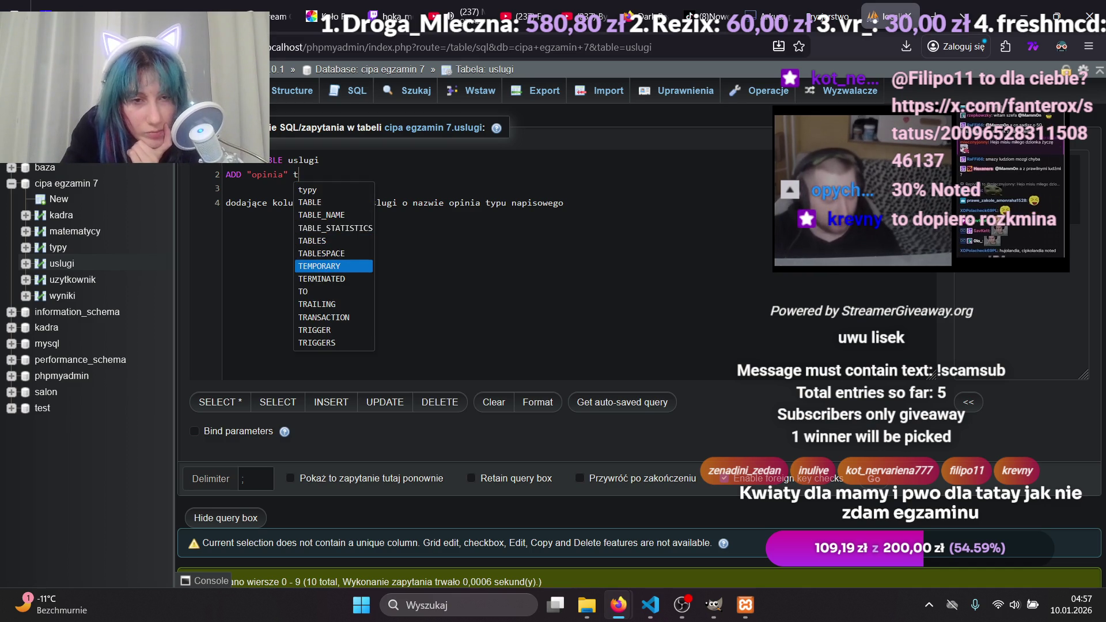
key("Down")
key("Down")
key("Up")
key("Up")
key("Up")
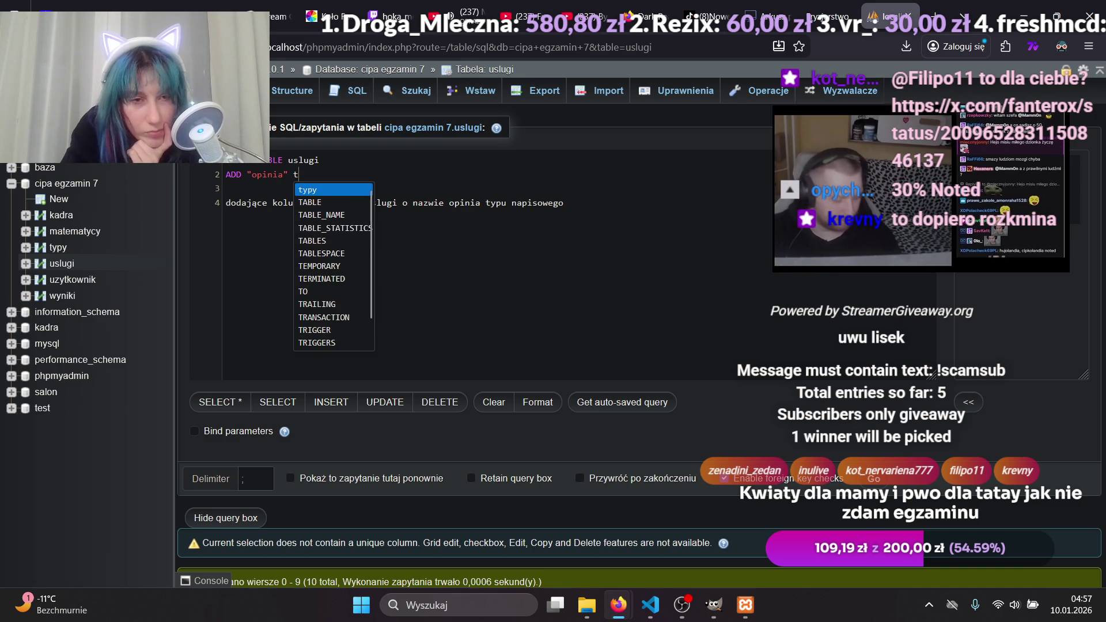
key("Up")
key("Up")
key("Up")
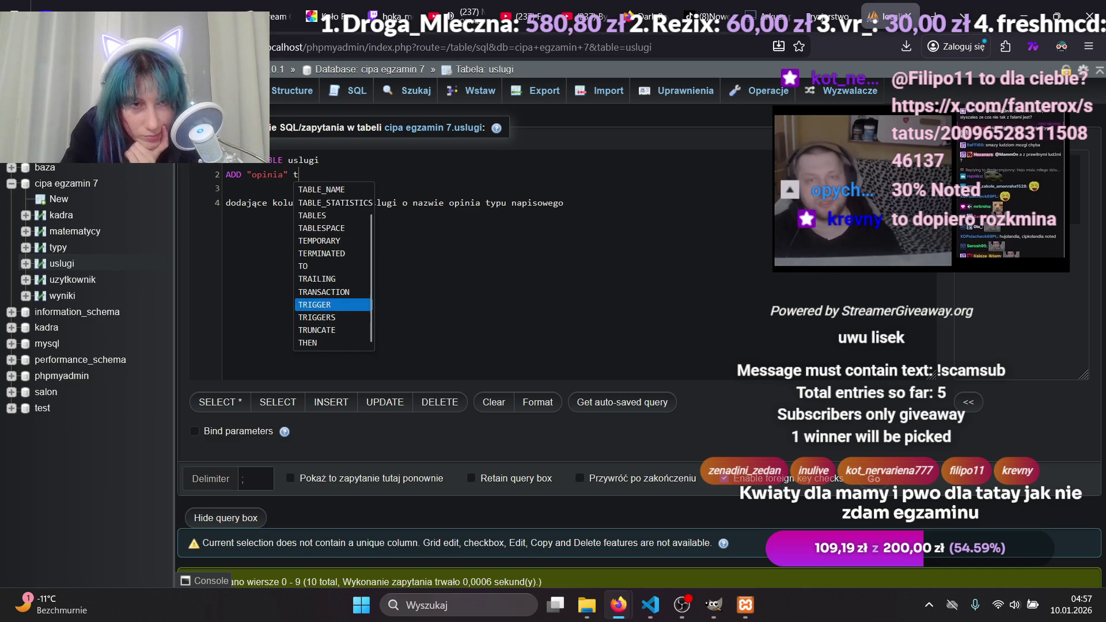
key("Down")
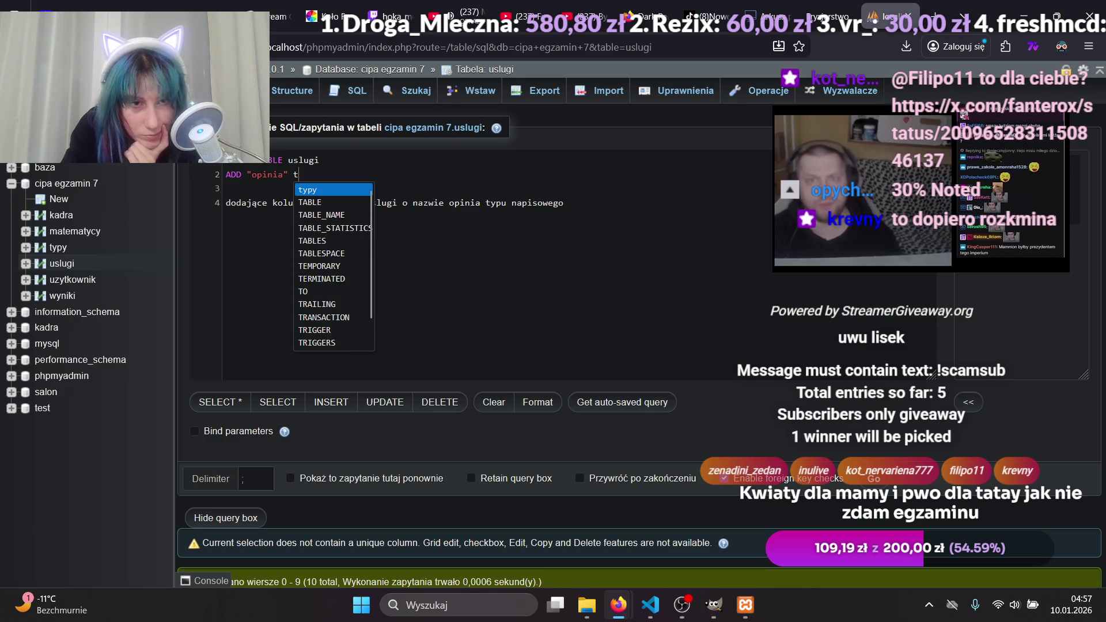
key("BackSpace")
type("va")
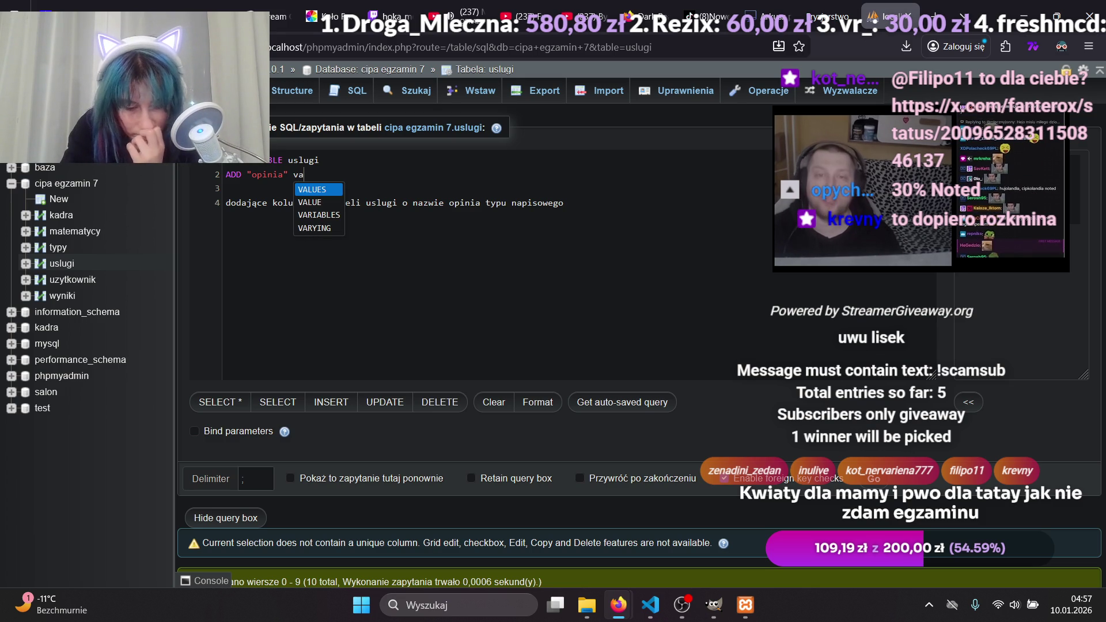
type("r")
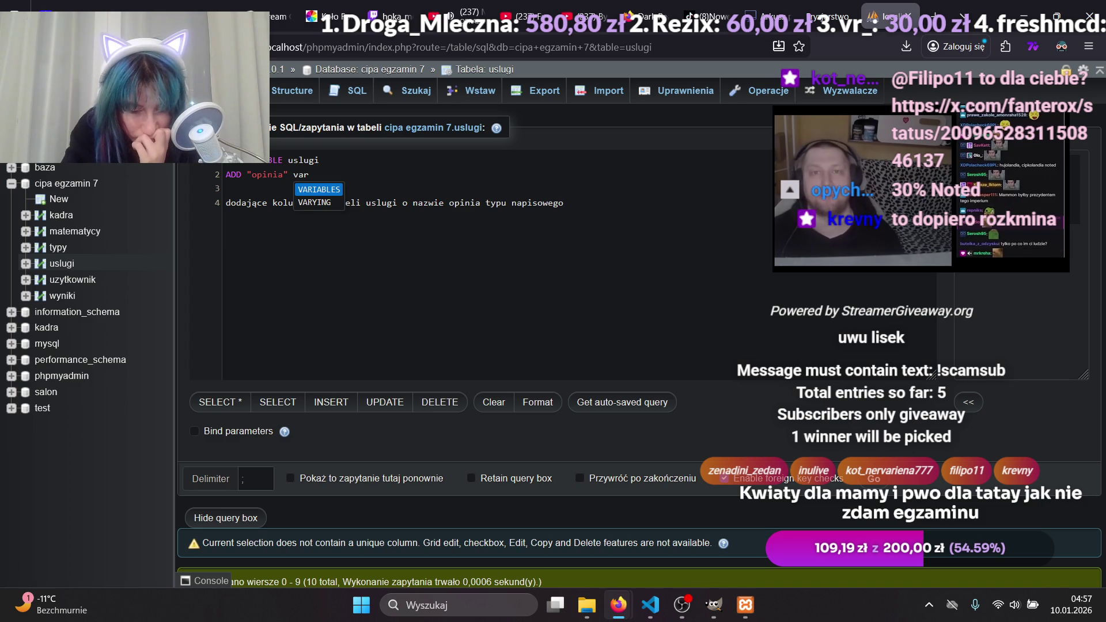
type("char ")
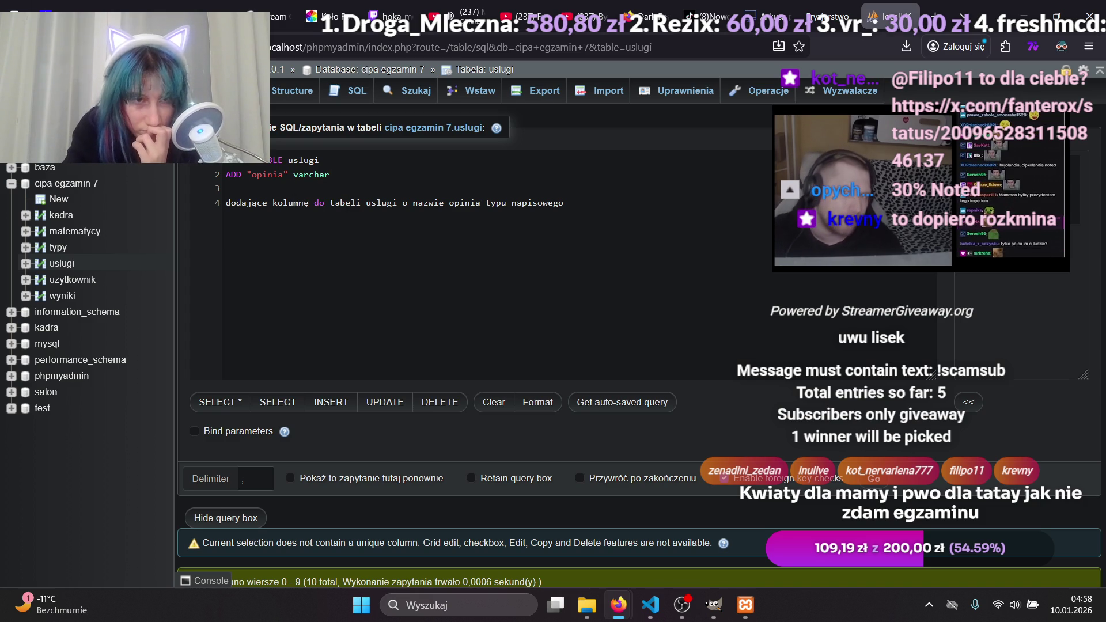
type("t")
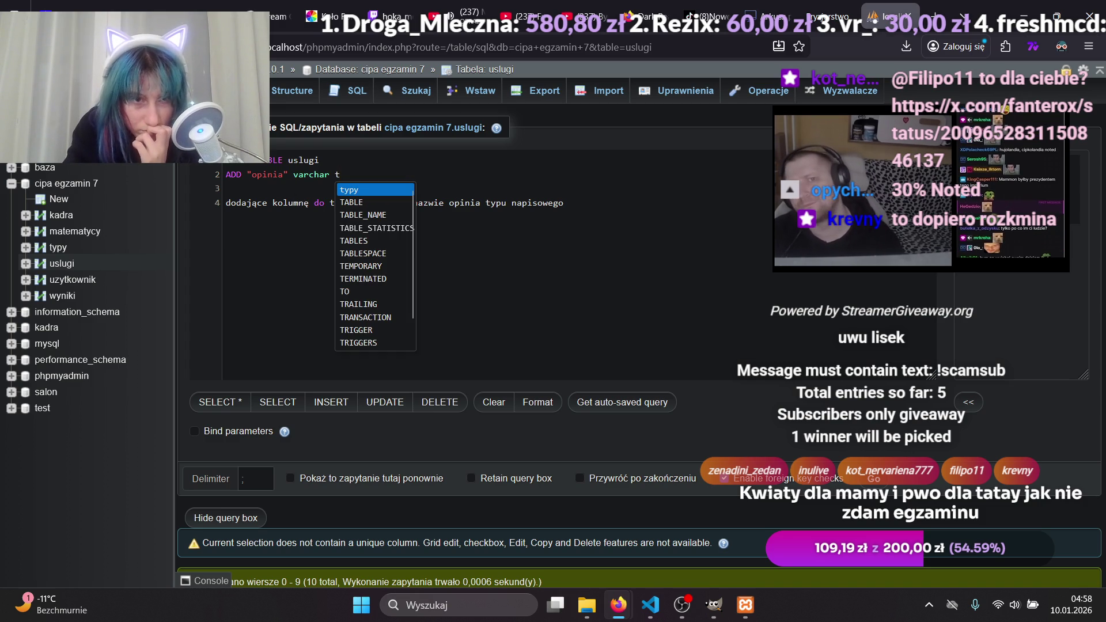
key("BackSpace")
type("t")
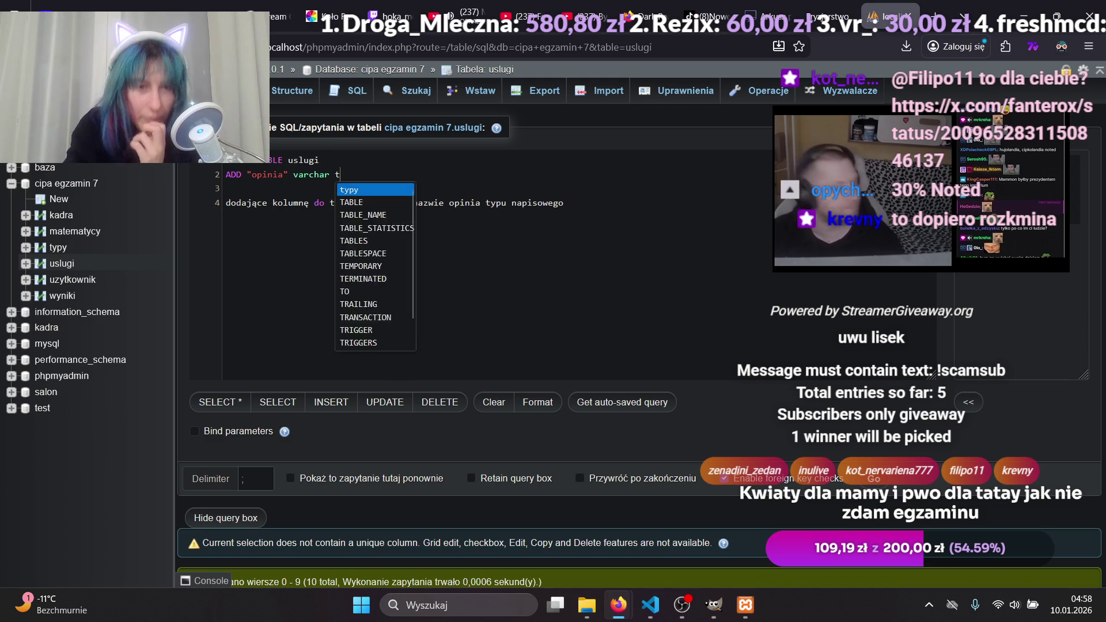
key("BackSpace")
left_click(766, 16)
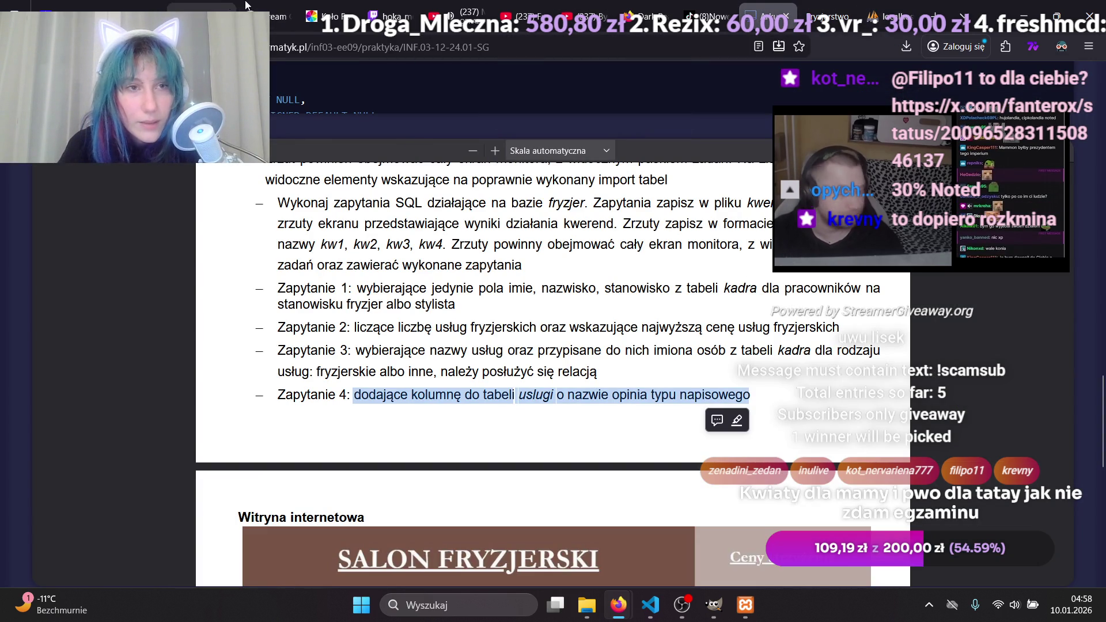
Check the stream, select the text after varchar in the uslugi query, and open a new browser tab.
left_click(391, 16)
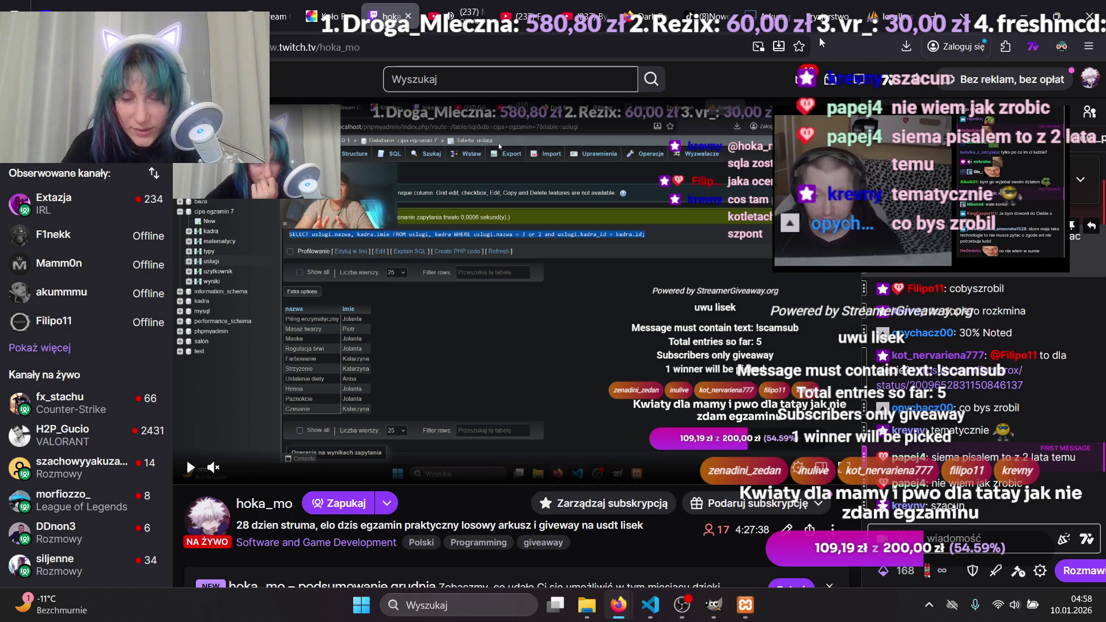
left_click(872, 12)
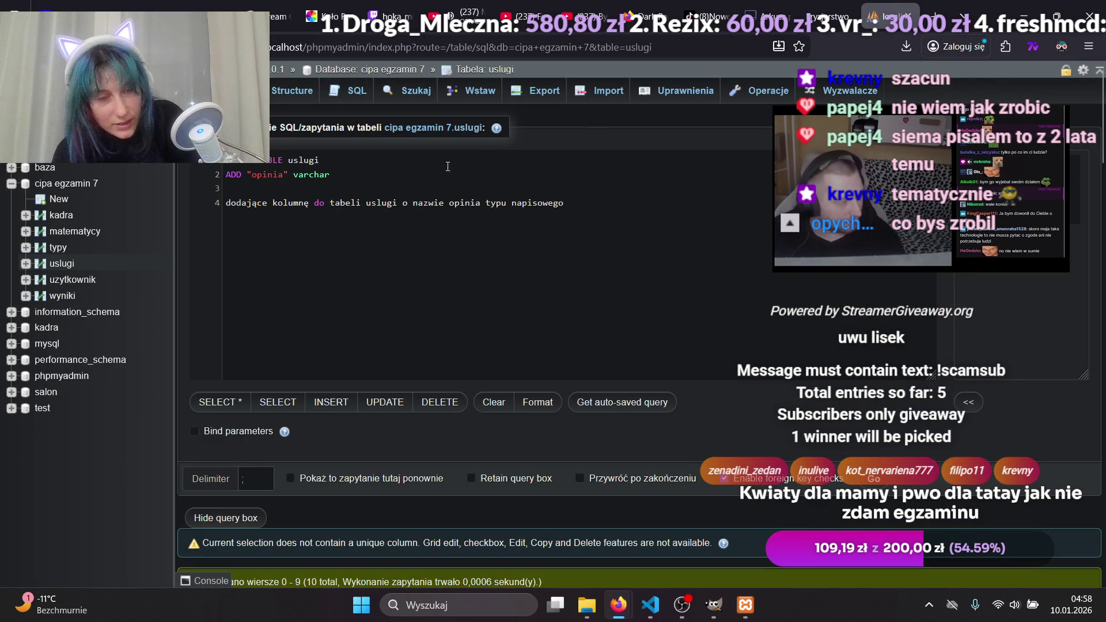
mouse_move(536, 189)
left_mouse_down()
mouse_move(550, 176)
mouse_move(571, 192)
left_mouse_up()
key("ctrl+c")
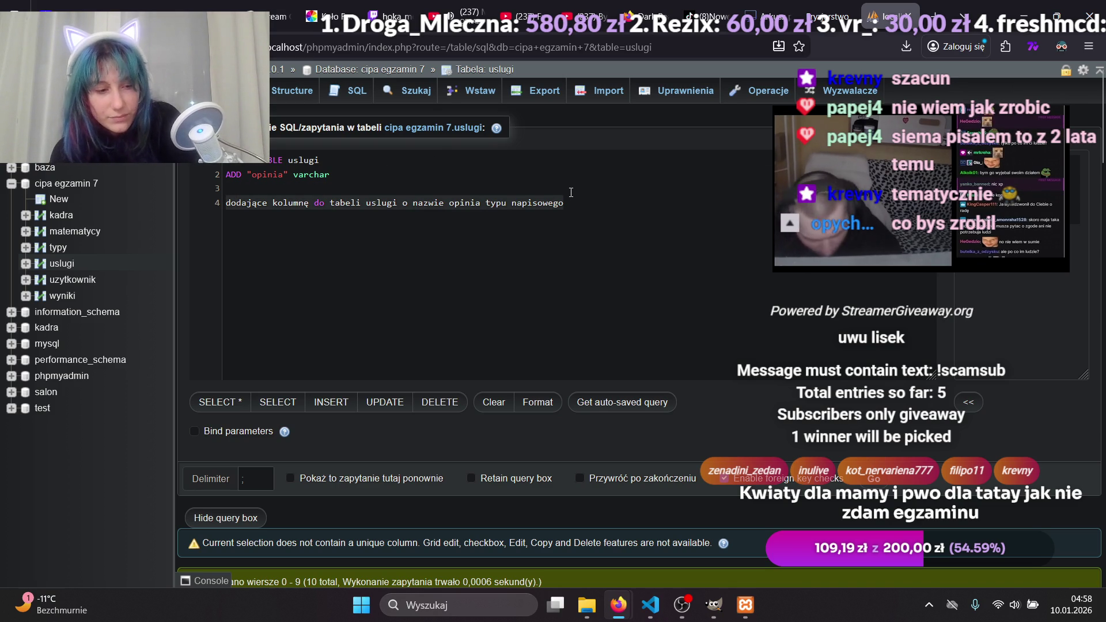
key("ctrl+t")
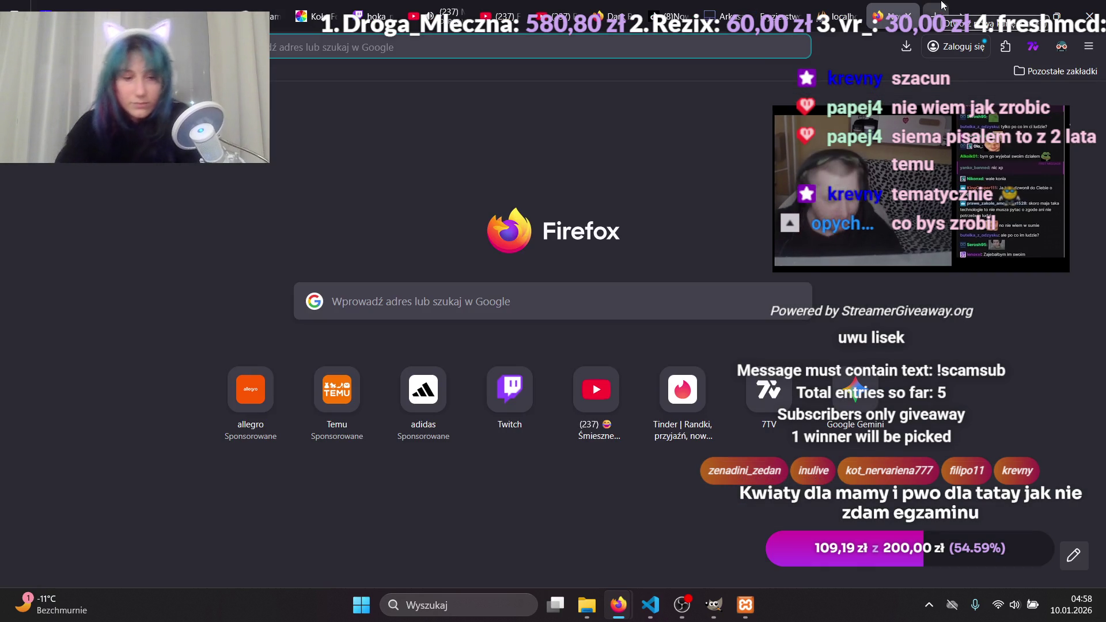
Load Google Gemini by typing gemini, glance back at the query, then start another new tab.
type("gemini")
key("Return")
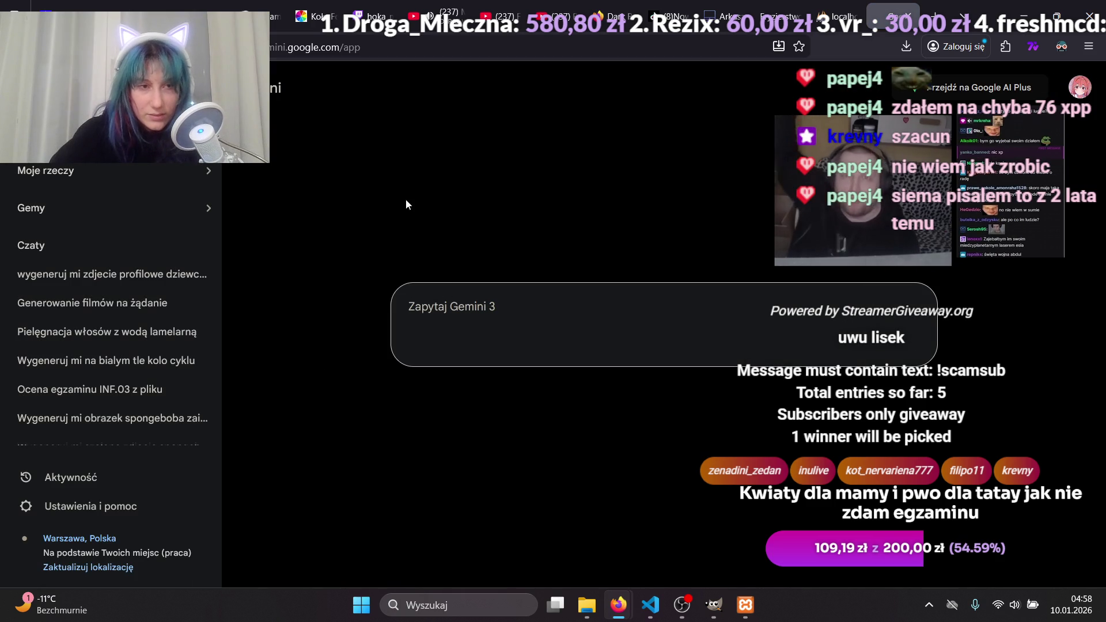
left_click(835, 16)
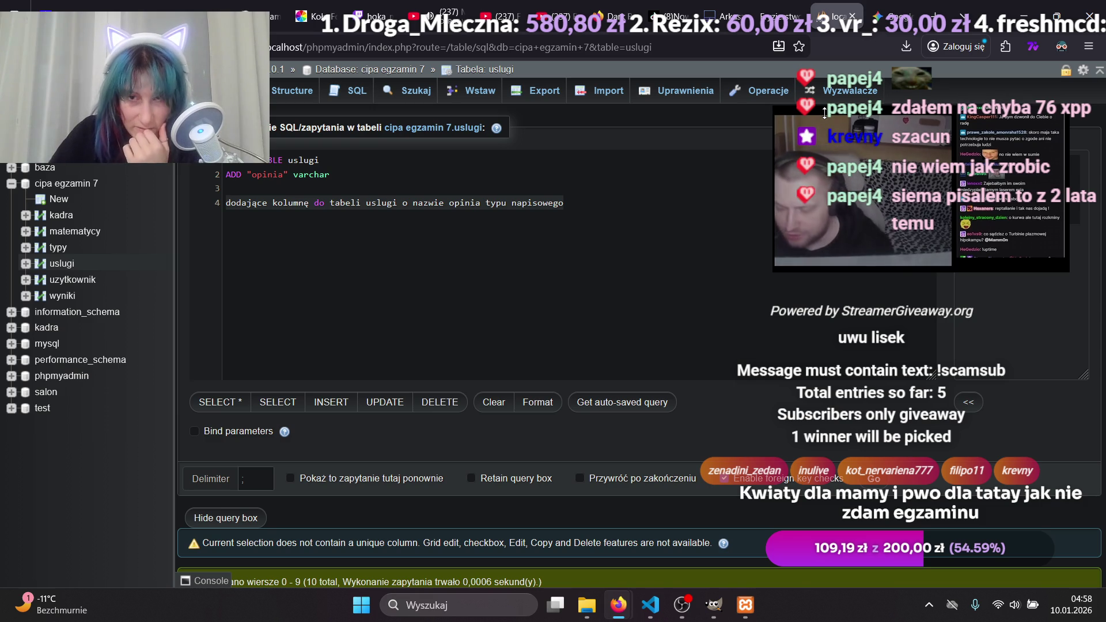
left_click(934, 16)
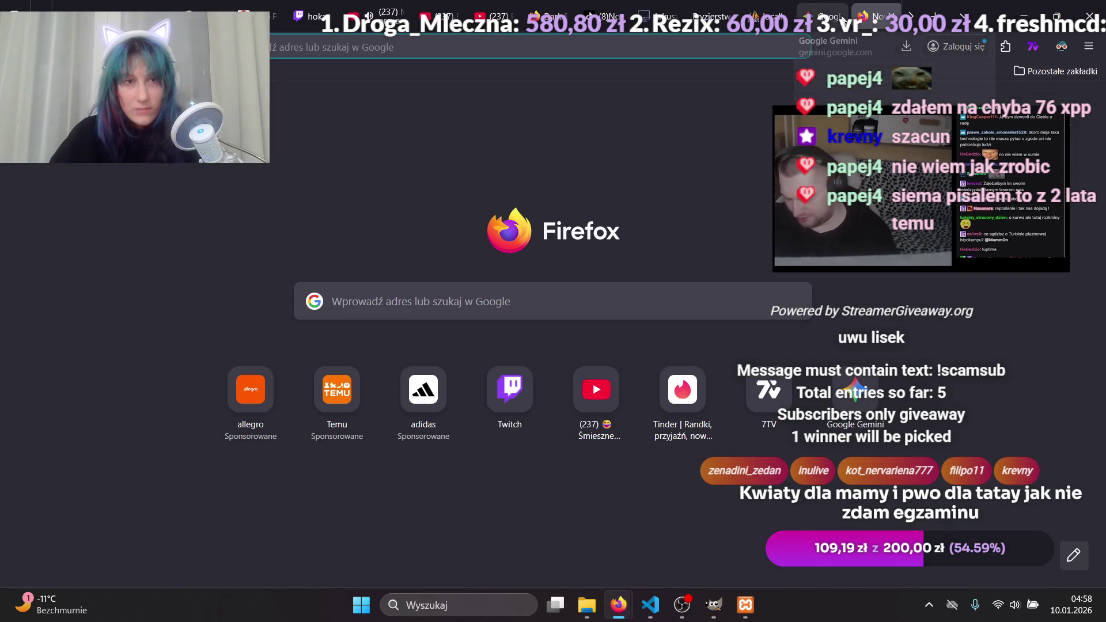
Google the pasted task text plus 'sql napisac polecenie', highlight 'klauzulą ADD', and dismiss the floating video.
key("ctrl+v")
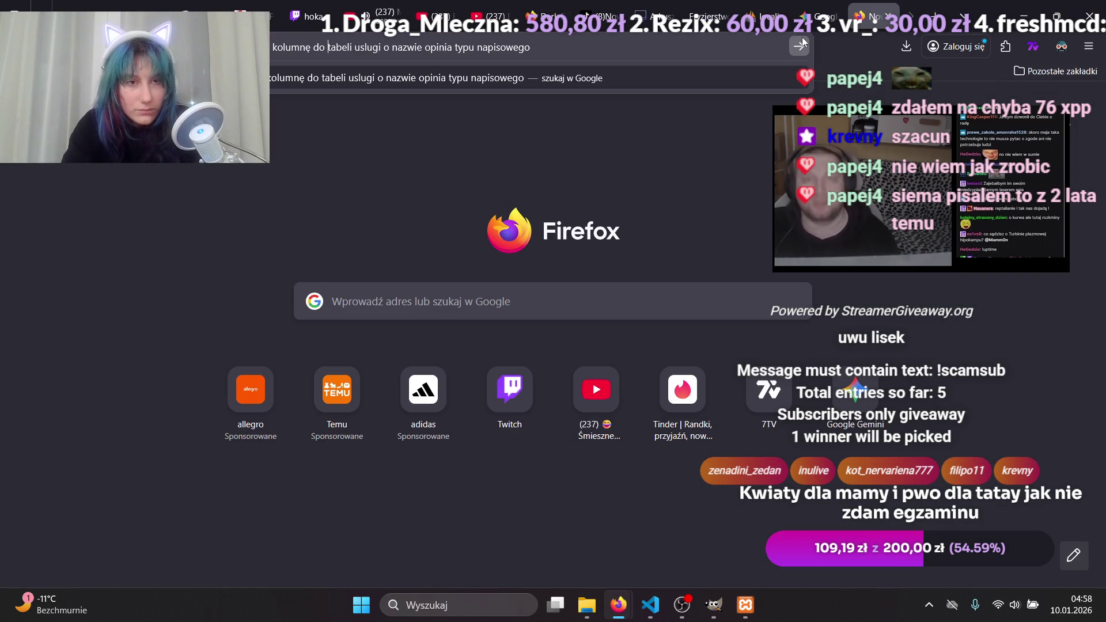
type("dodające ")
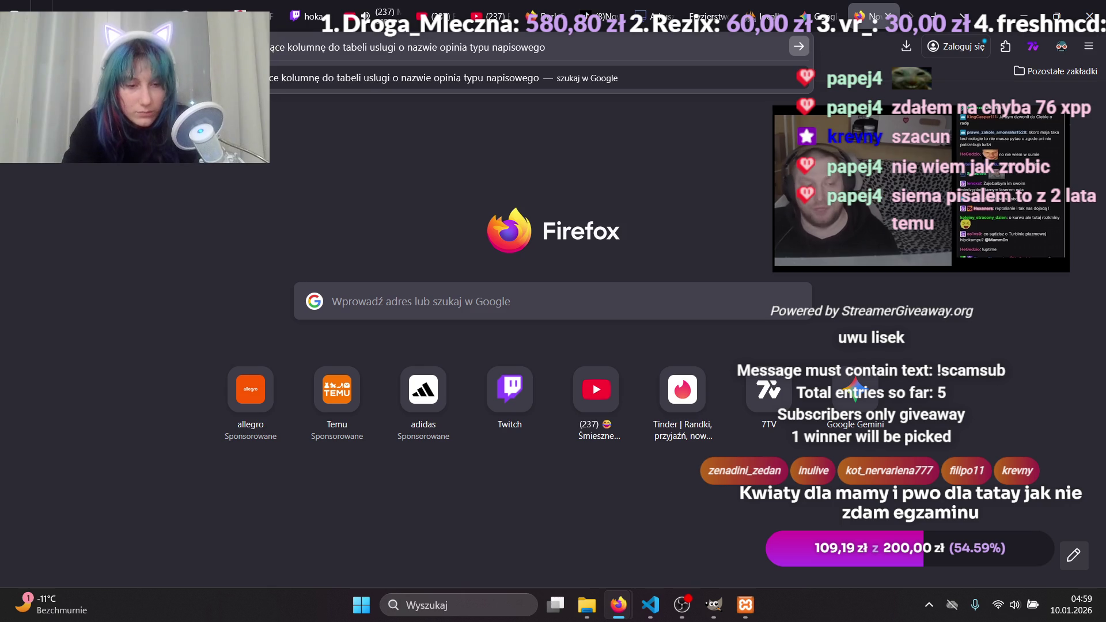
type("sql ")
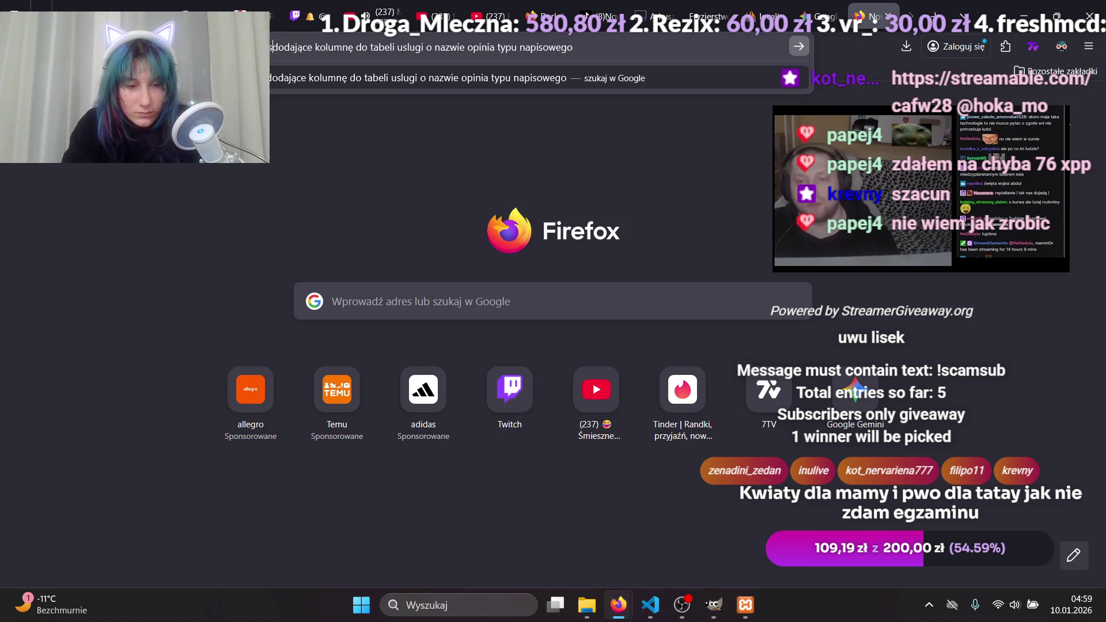
type("zrob")
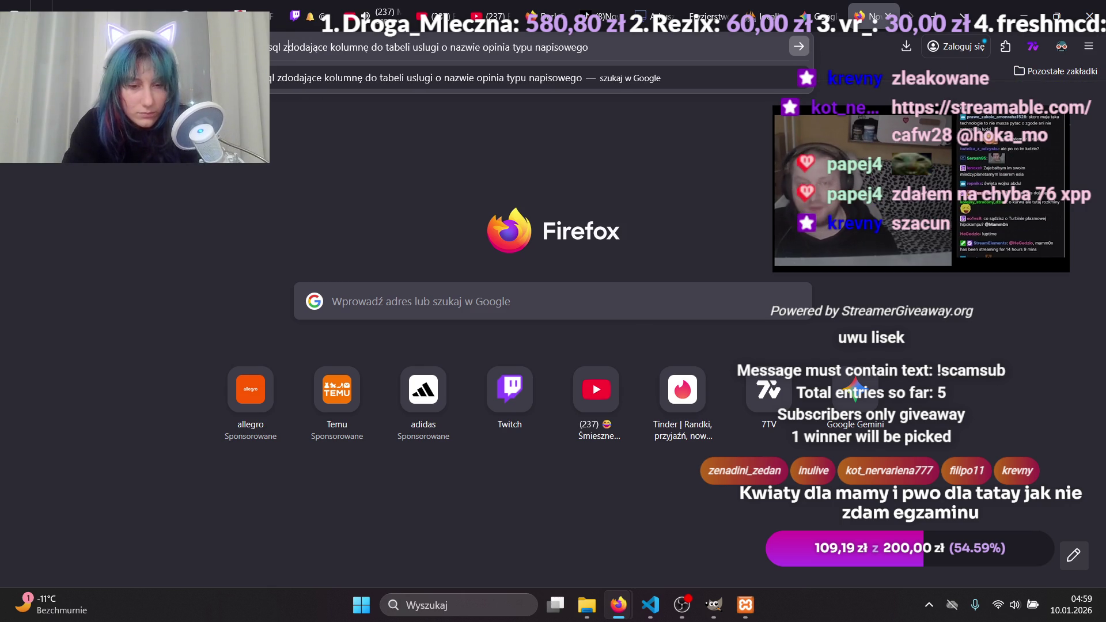
type("ic")
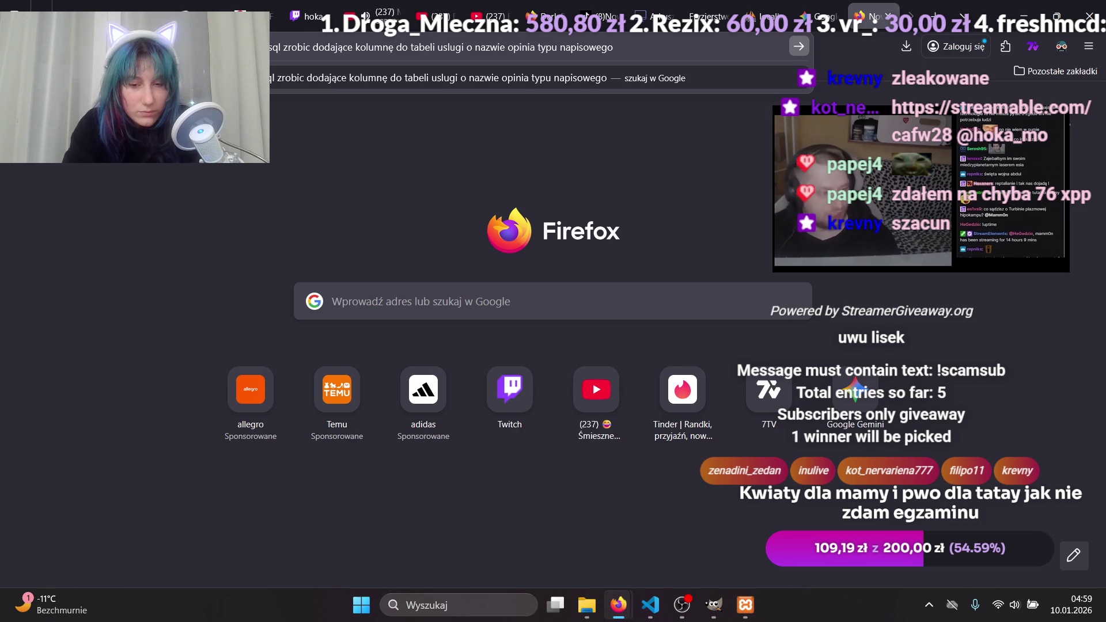
key("BackSpace")
key("BackSpace")
key("BackSpace")
type("napisac polecenie")
key("Return")
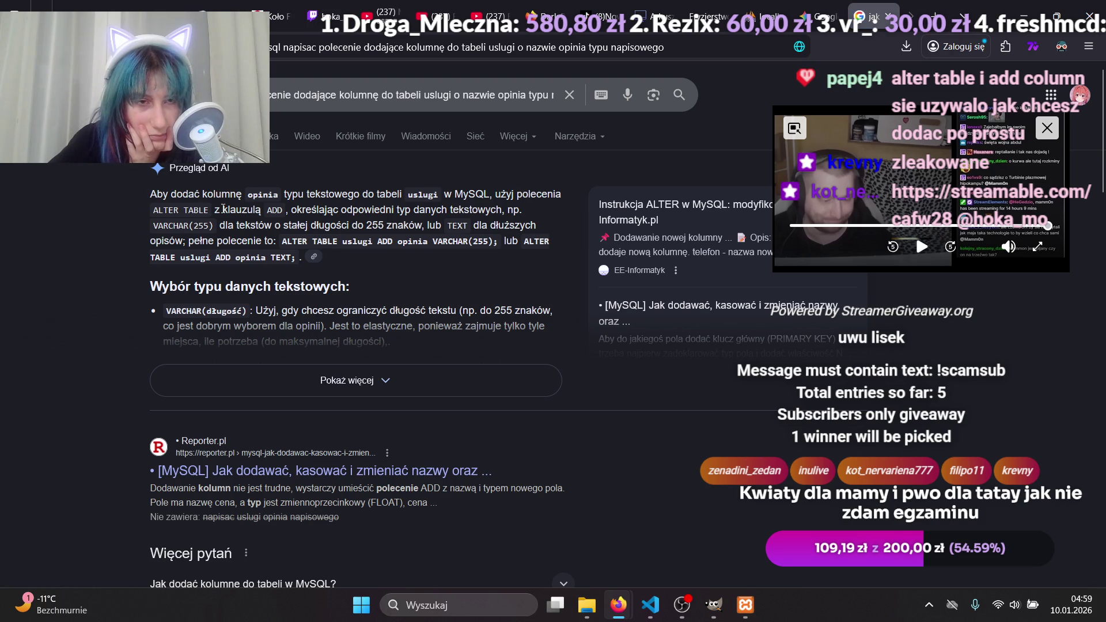
left_click_drag(225, 210, 286, 214)
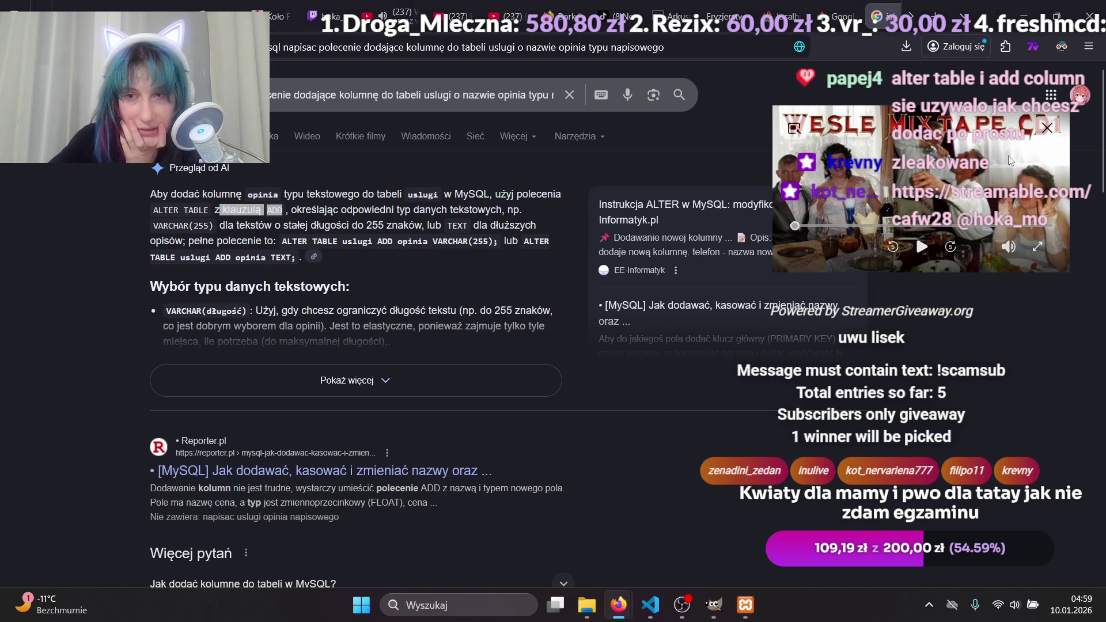
left_click(1047, 127)
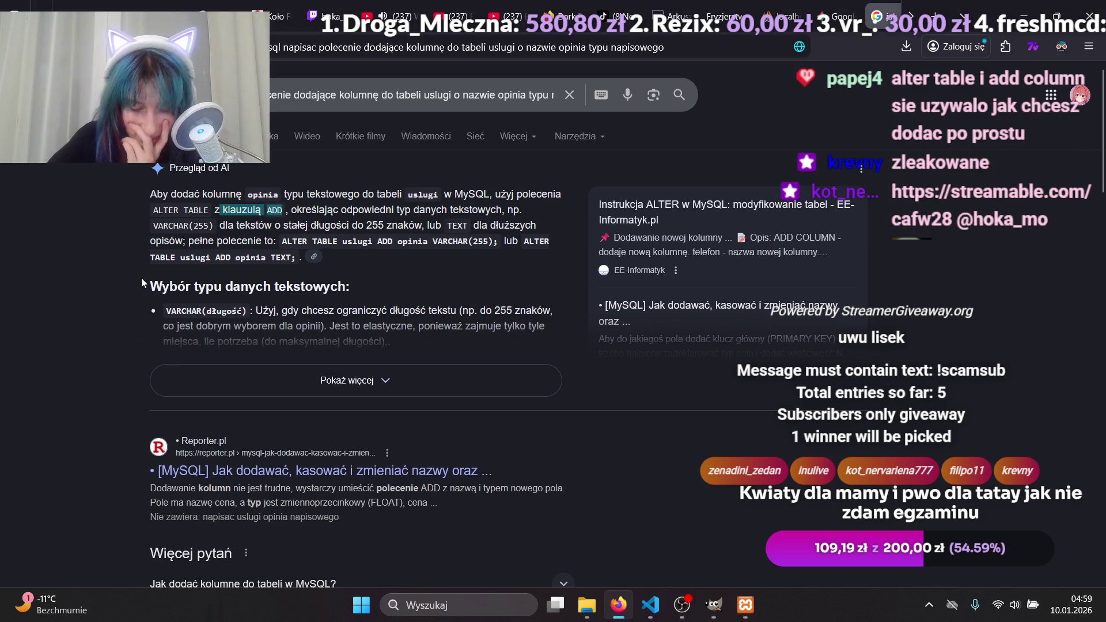
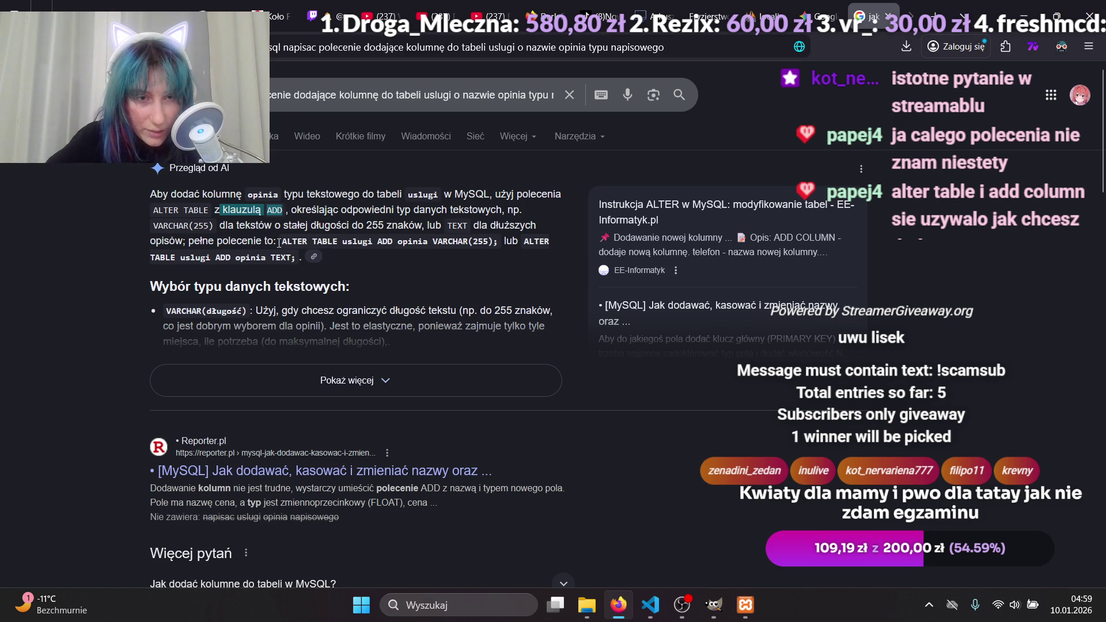
Check the suggested ALTER TABLE uslugi ADD opinia TEXT command, then resume editing the uslugi query.
left_click_drag(433, 241, 482, 238)
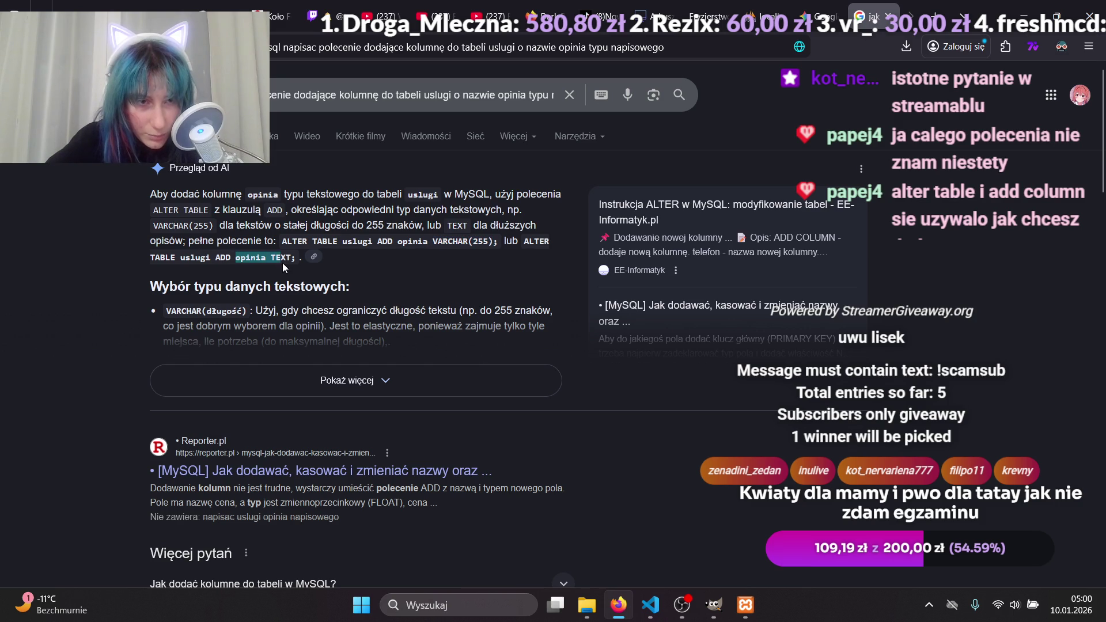
left_click(269, 260)
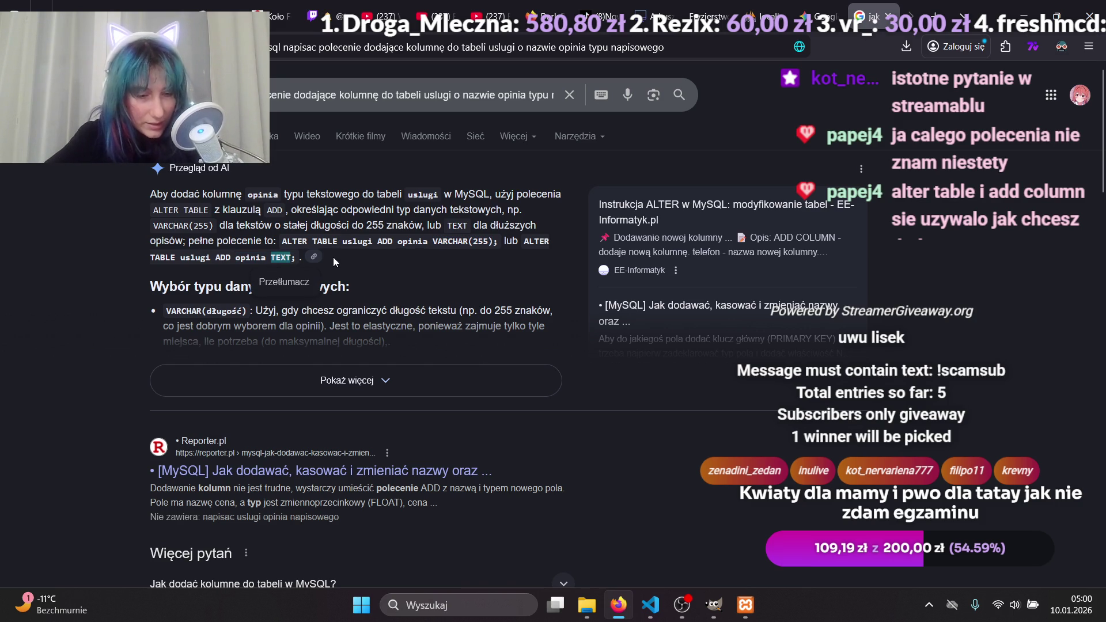
left_click(774, 7)
left_click(401, 174)
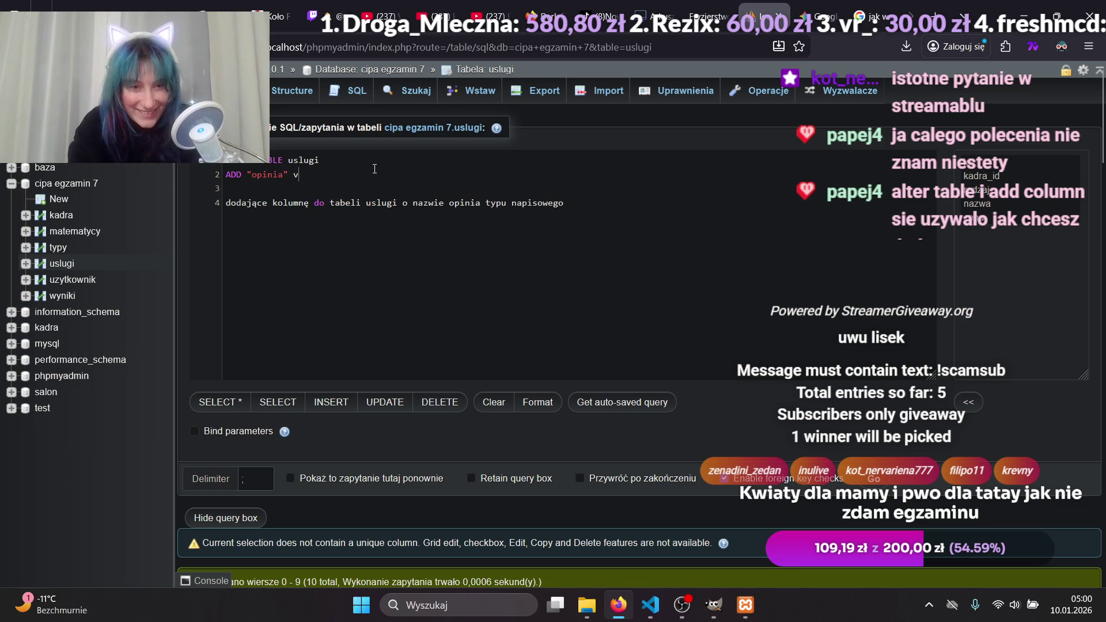
Complete the query as ALTER TABLE uslugi ADD "opinia" TEXT and delete the leftover task line.
type("T")
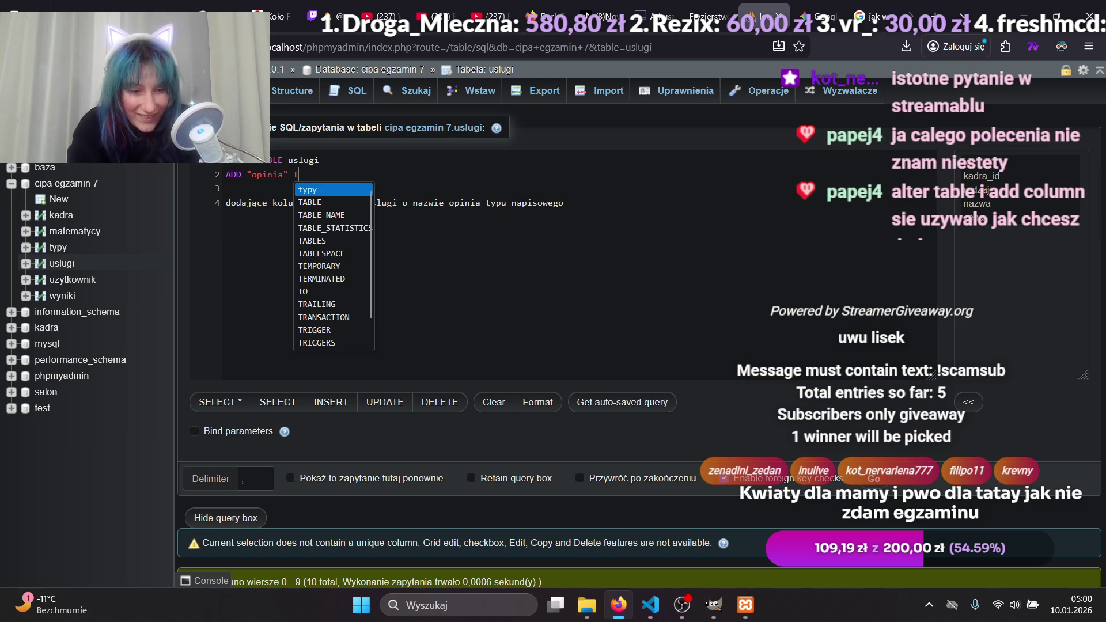
type("E")
key("BackSpace")
key("BackSpace")
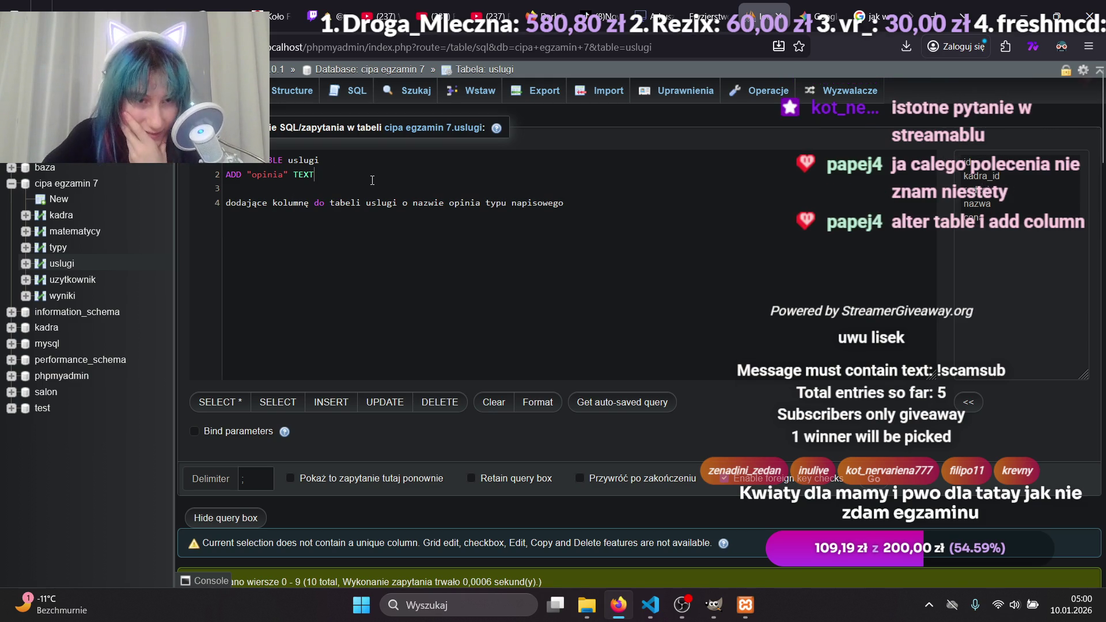
left_click(209, 207)
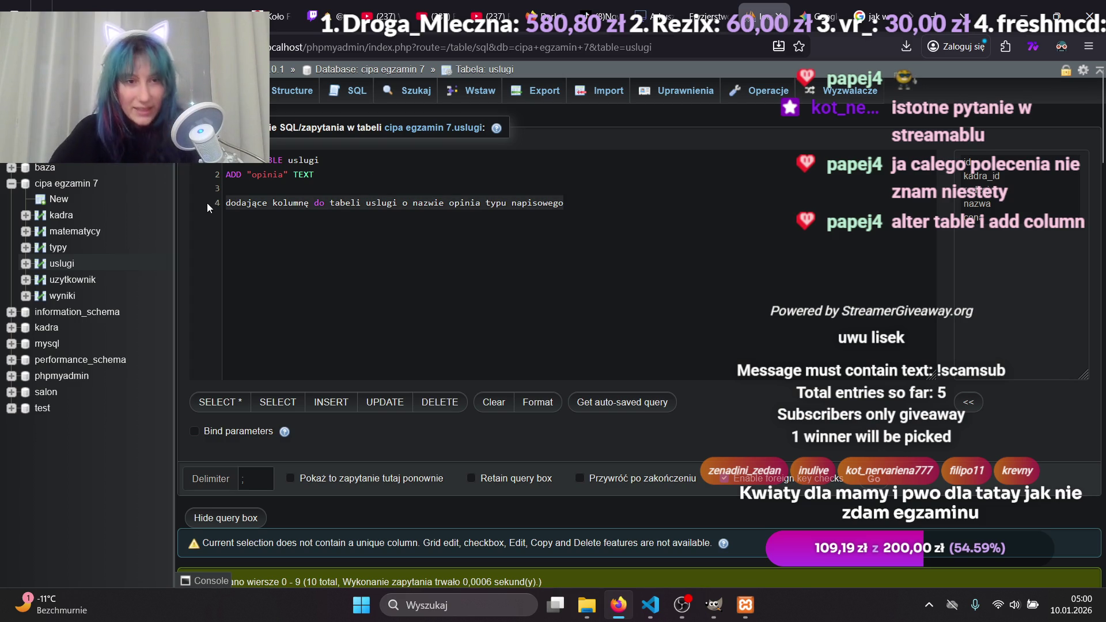
key("BackSpace")
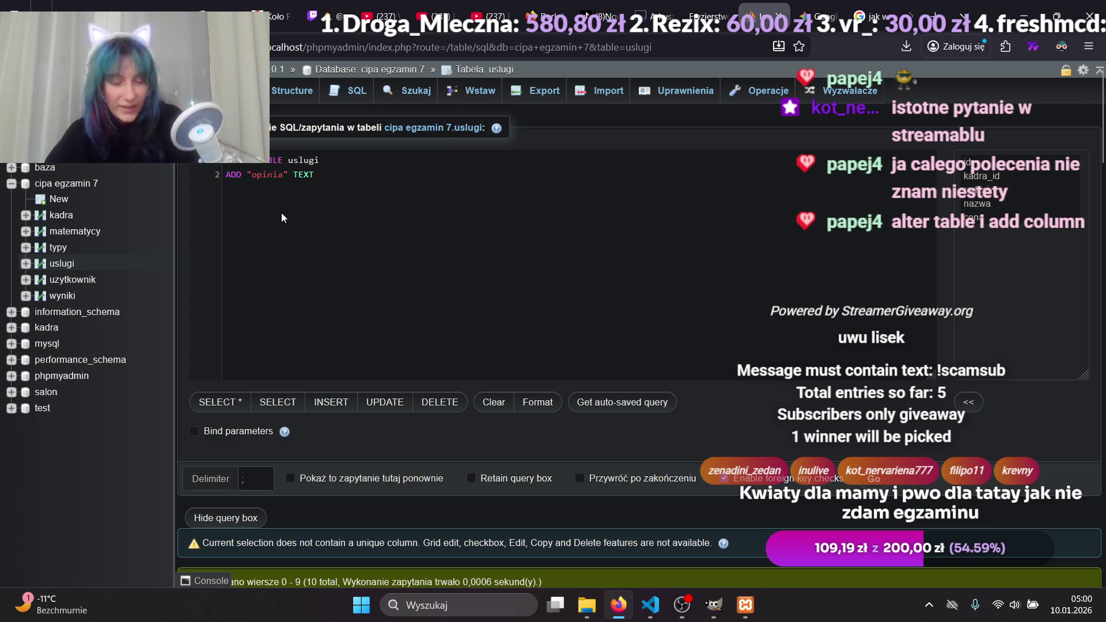
Run the query, review its #1064 syntax error, and return to the Google results.
key("ctrl+Return")
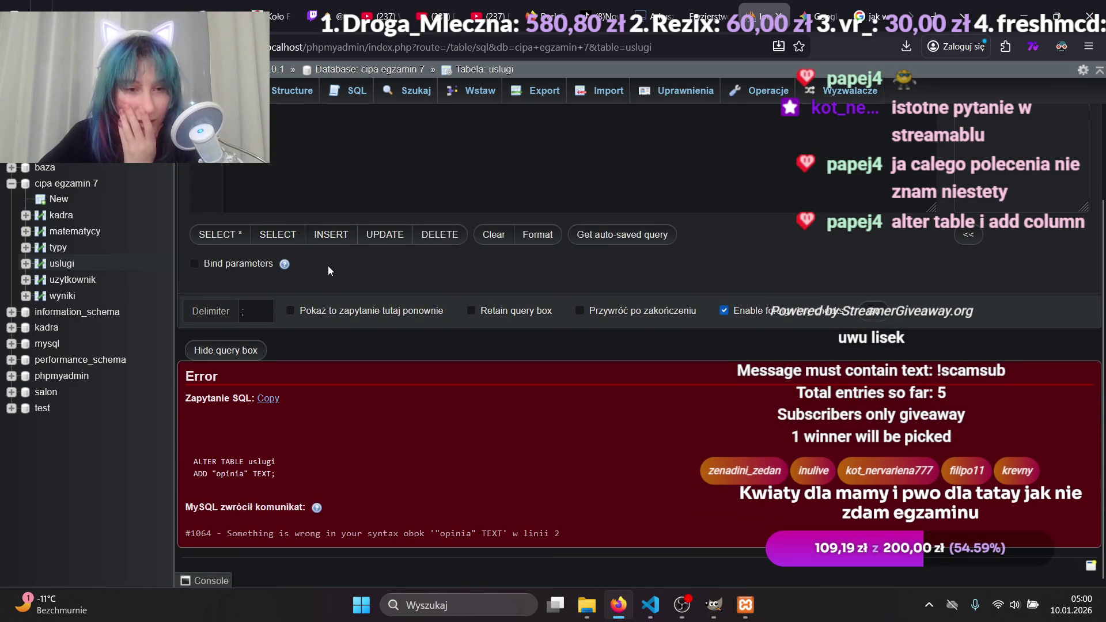
scroll(331, 272, "up", 3)
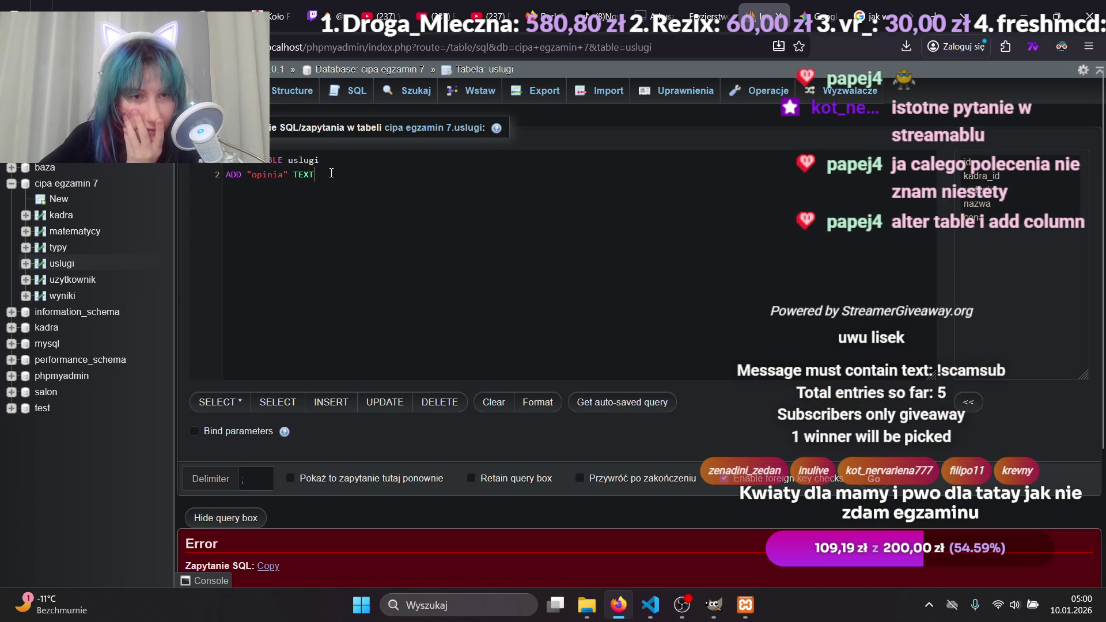
scroll(331, 173, "down", 3)
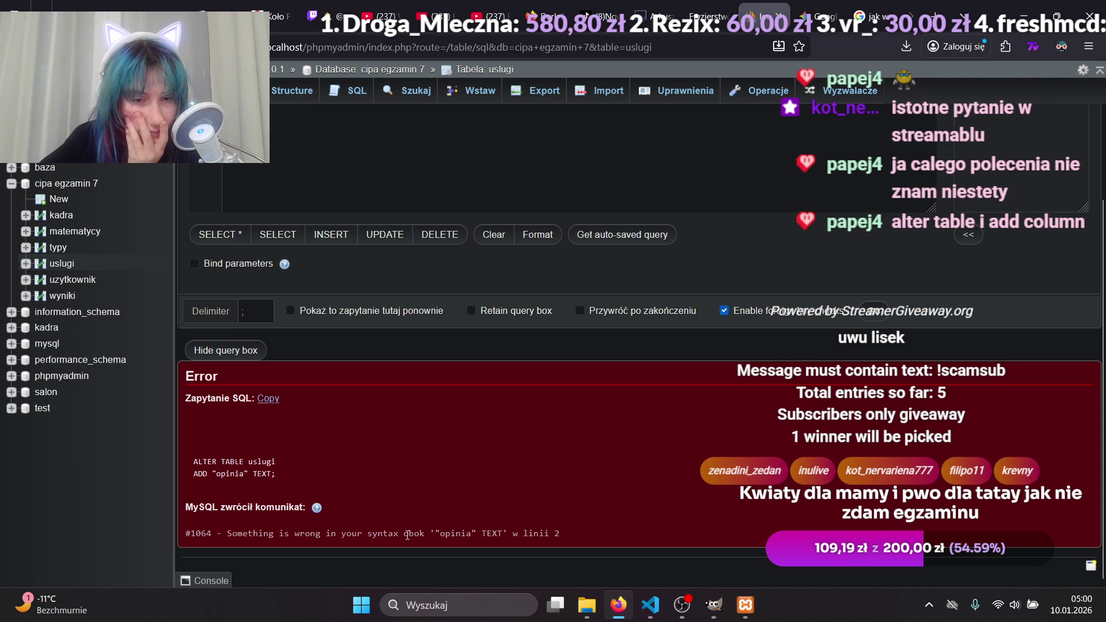
scroll(398, 535, "up", 3)
scroll(257, 188, "down", 3)
scroll(262, 201, "up", 3)
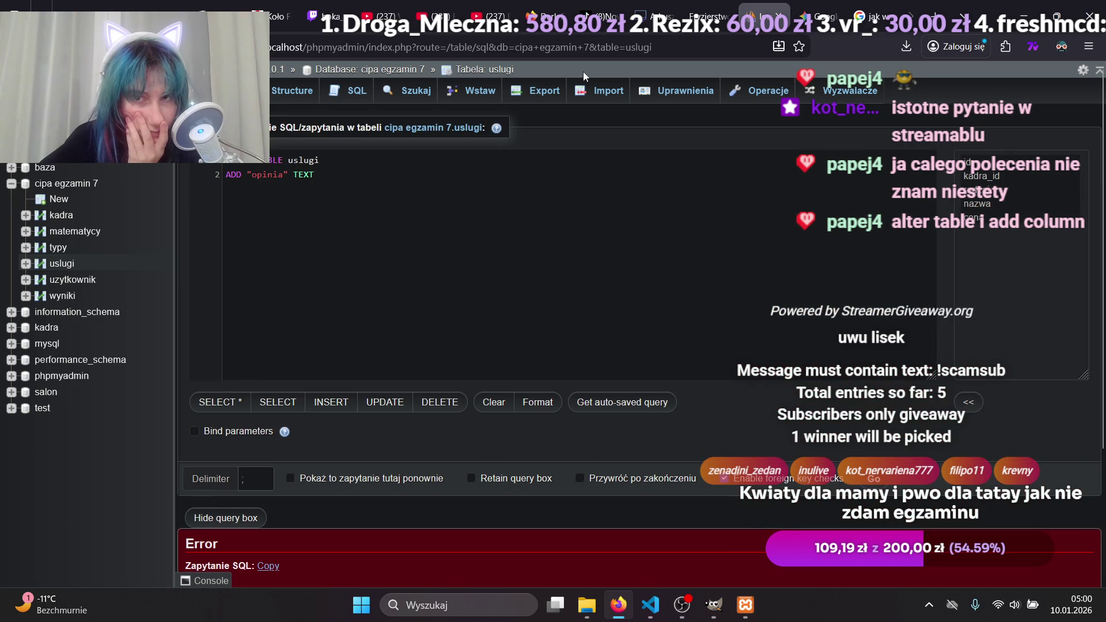
left_click(858, 15)
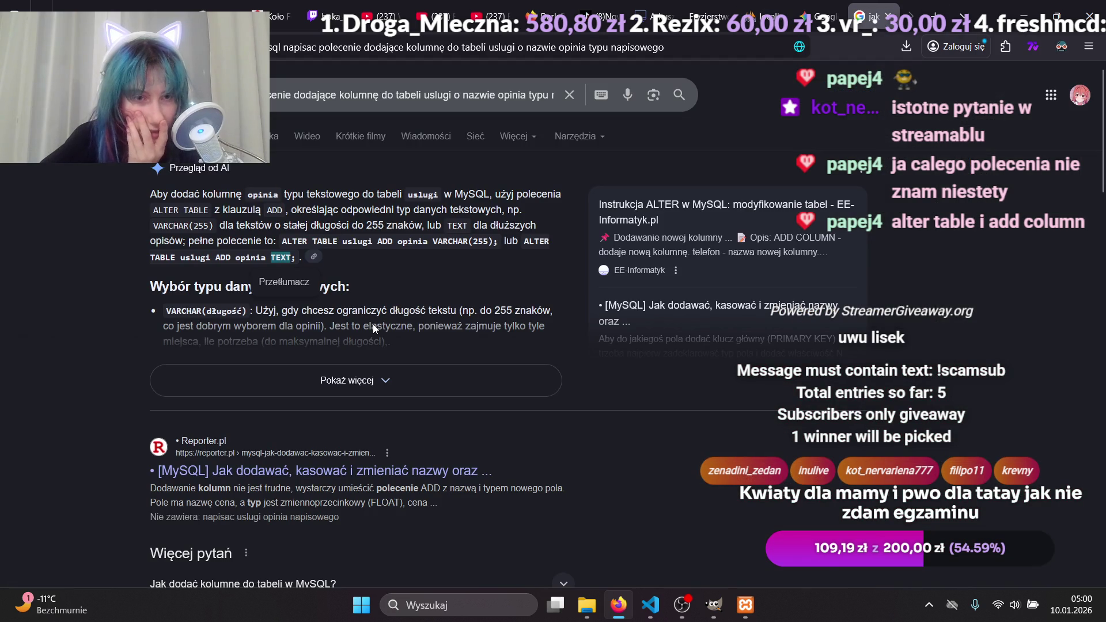
Highlight 'opinia TEXT' in the AI answer, briefly open and close Gemini, and return to phpMyAdmin.
left_click_drag(230, 256, 283, 255)
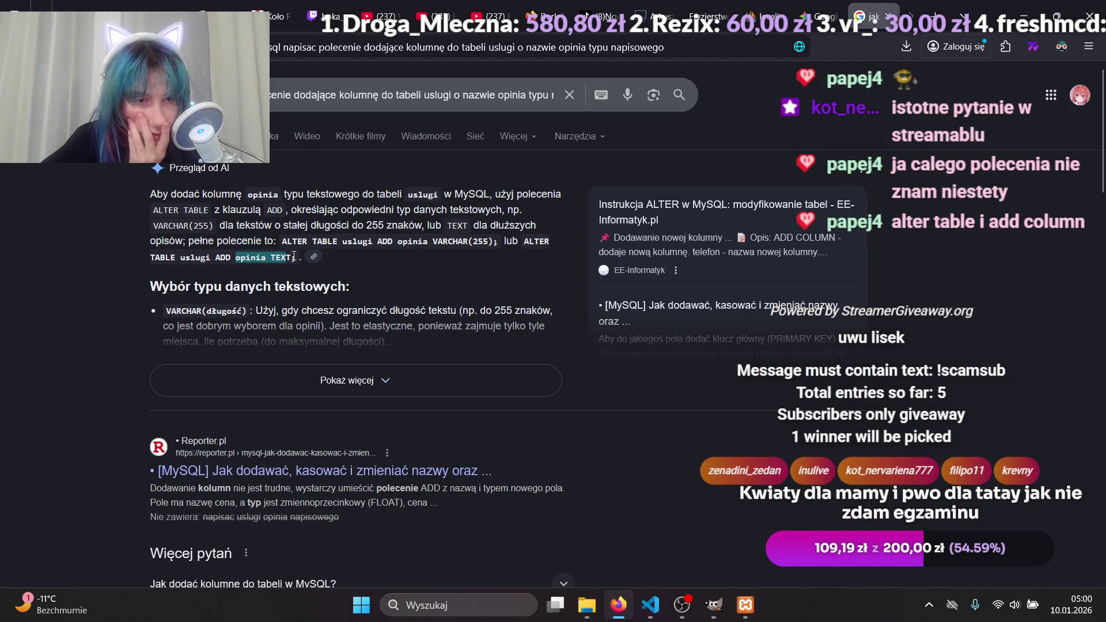
left_click(821, 17)
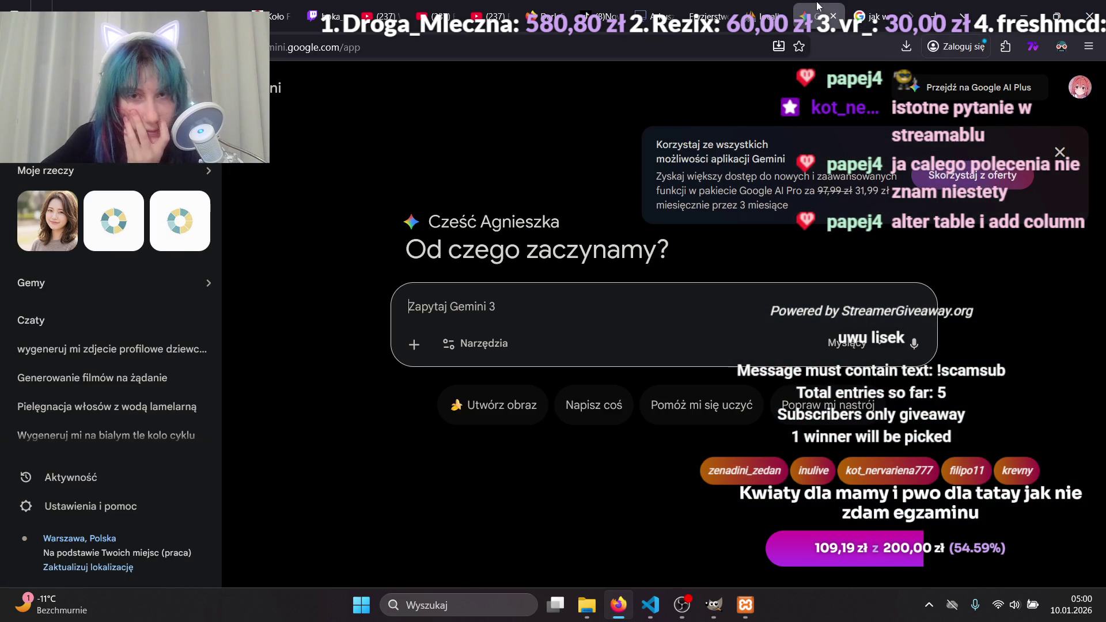
left_click(768, 12)
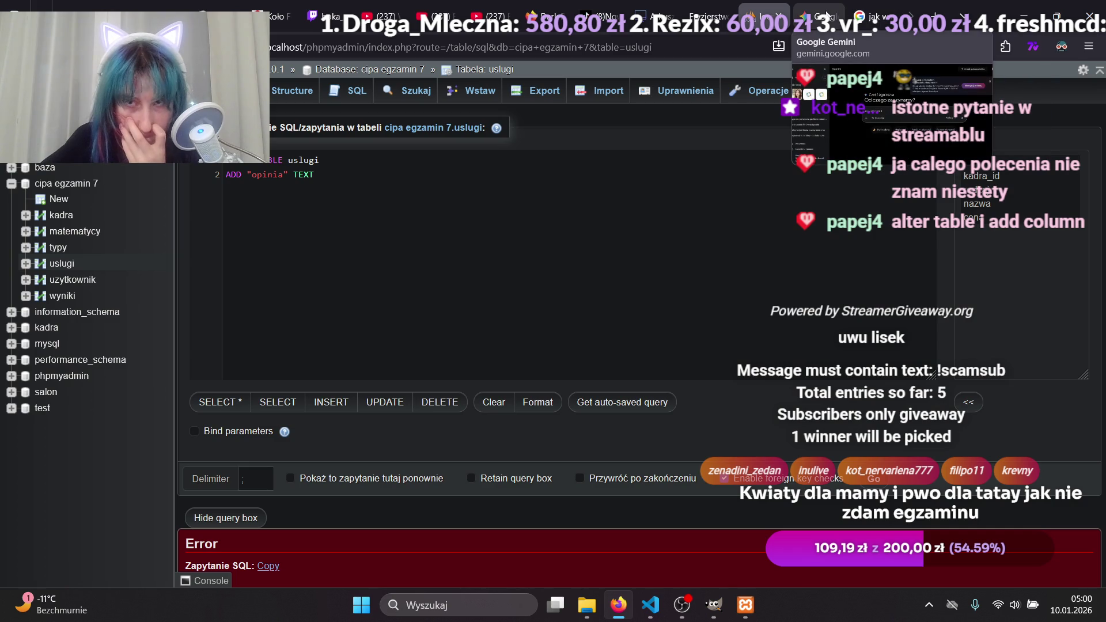
left_click(818, 16)
left_click(834, 16)
left_click(779, 11)
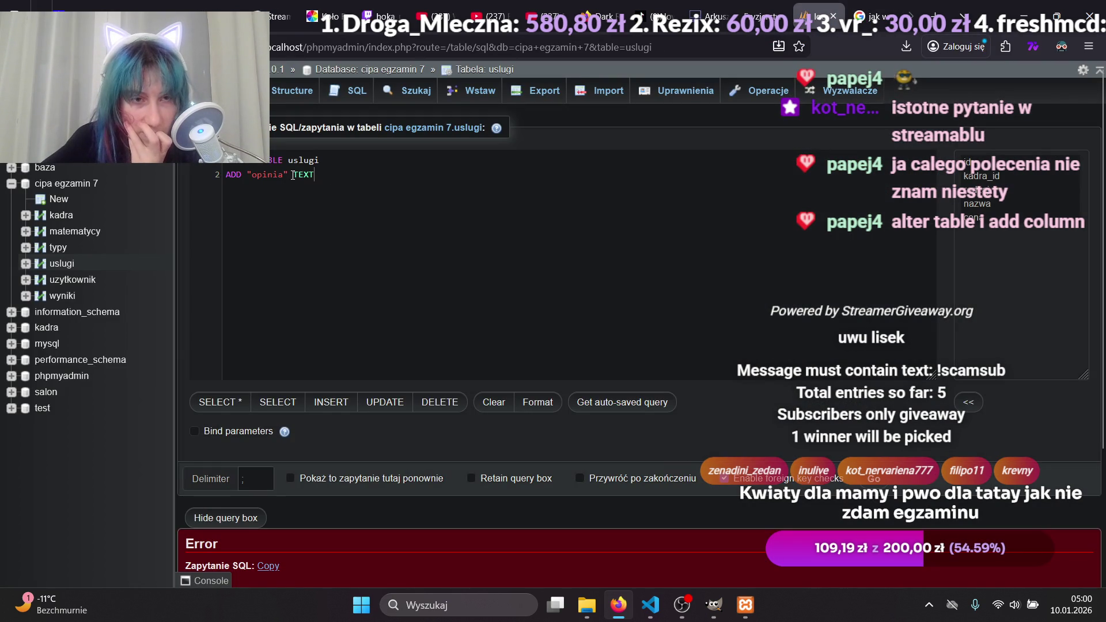
Remove the quotes around opinia, rerun ALTER TABLE uslugi ADD opinia TEXT successfully, and copy it.
key("Delete")
key("Left")
key("Left")
key("Left")
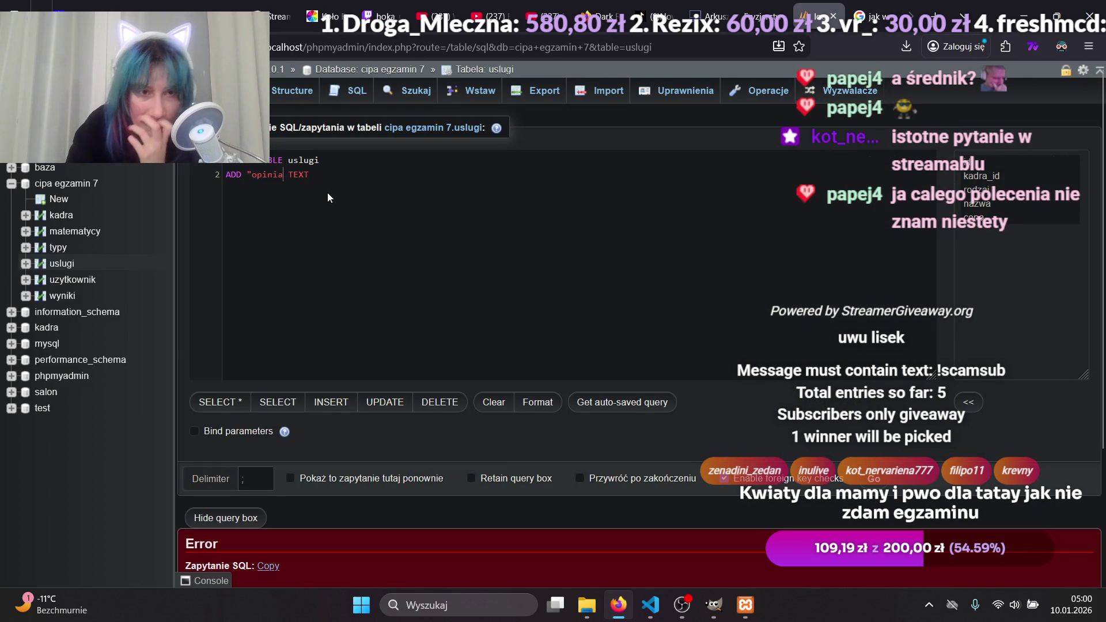
key("Left")
key("Left")
key("Left")
key("BackSpace")
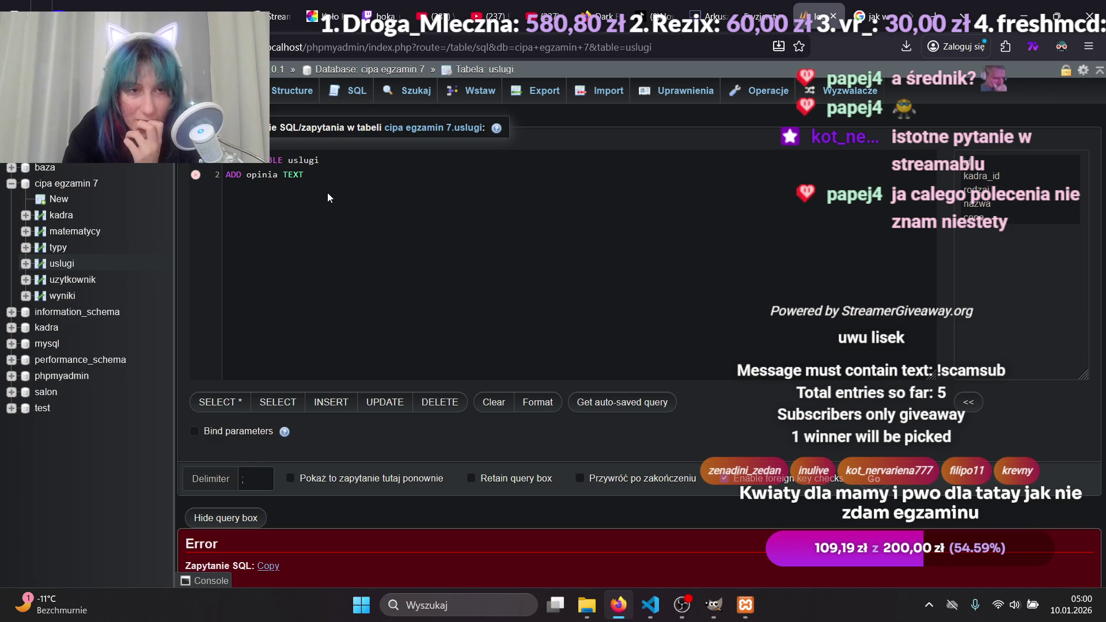
key("ctrl+Return")
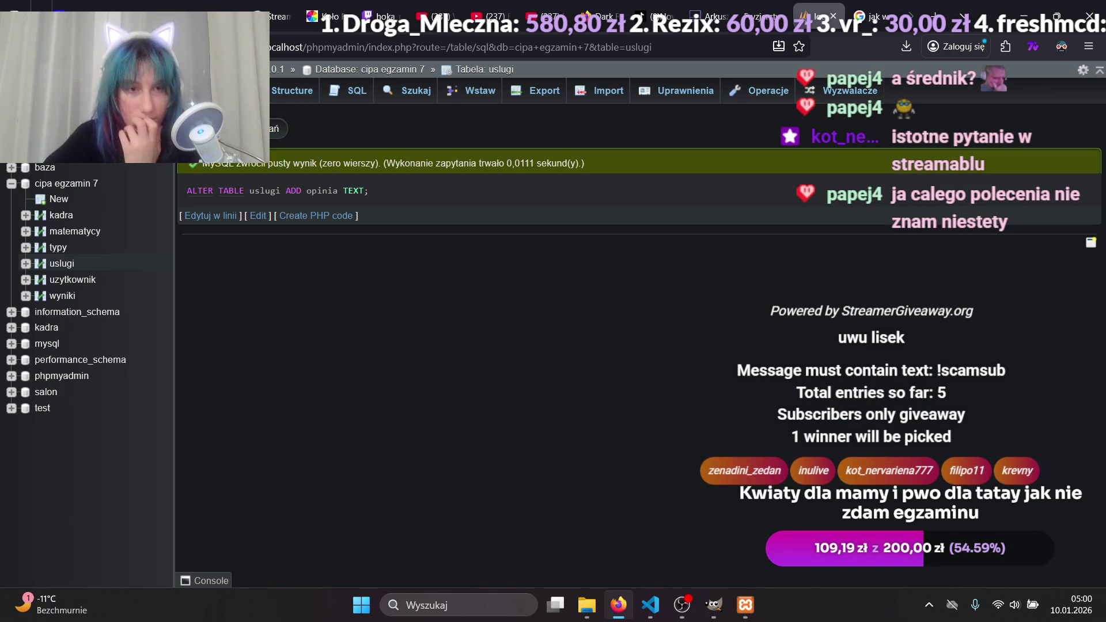
left_click_drag(386, 191, 318, 191)
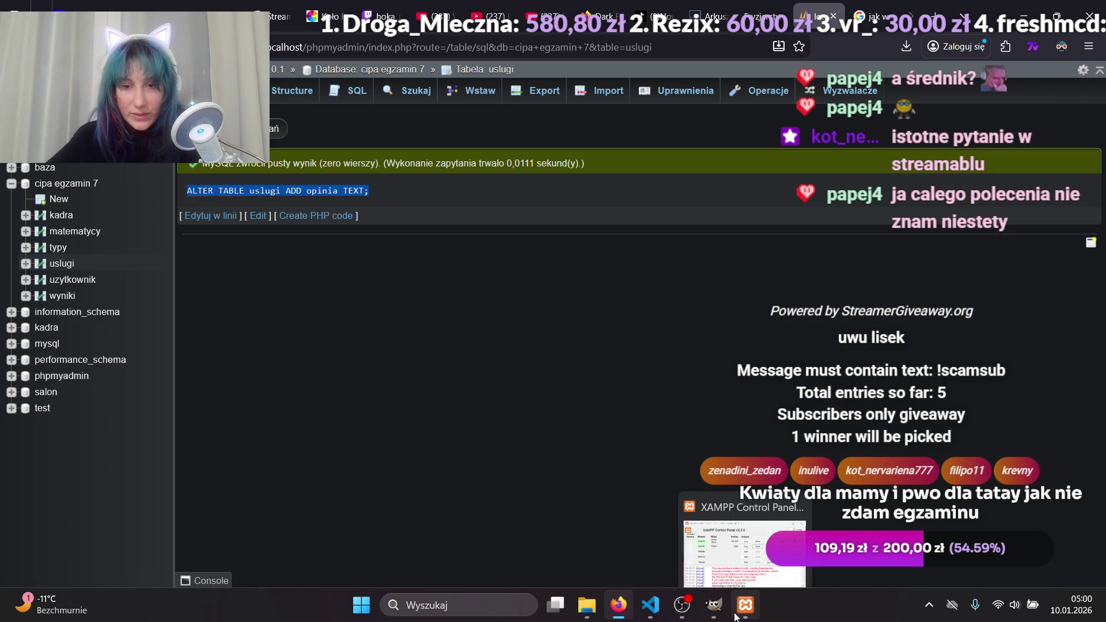
left_click(651, 534)
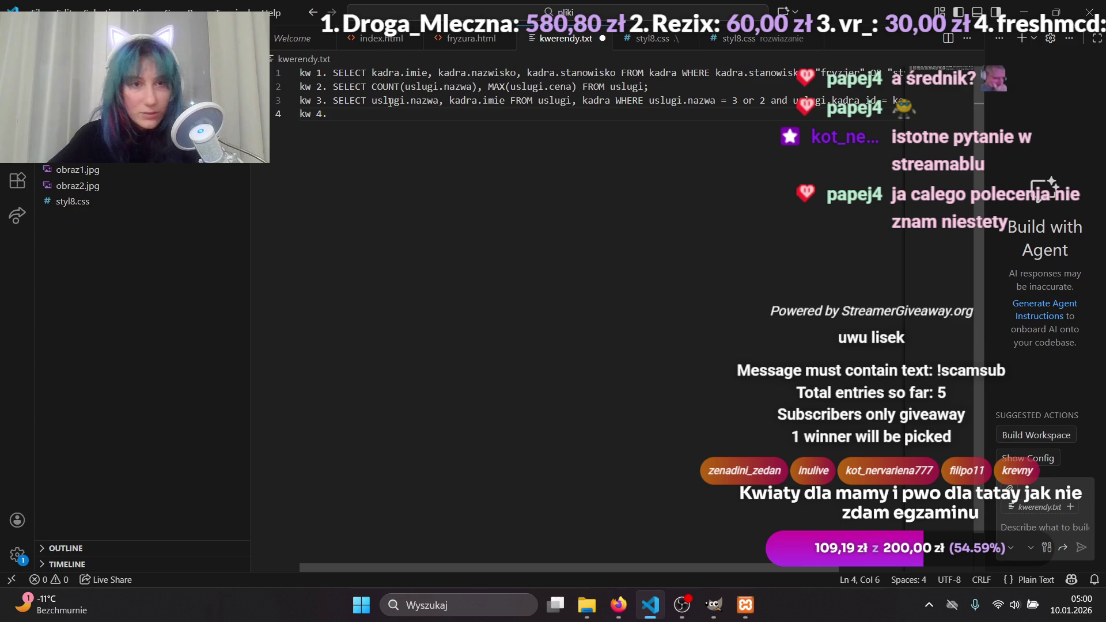
Paste ALTER TABLE uslugi ADD opinia TEXT as kw 4 in kwerendy.txt, then reopen the phpMyAdmin query.
type("ALTER TABLE uslugi ADD opinia TEXT;")
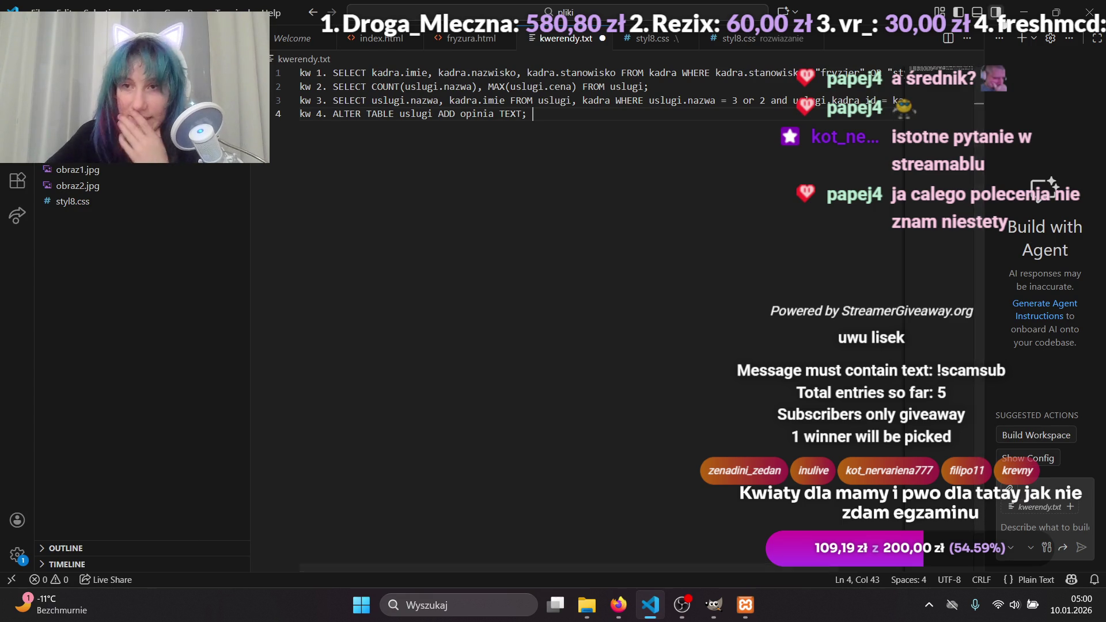
left_click(1025, 15)
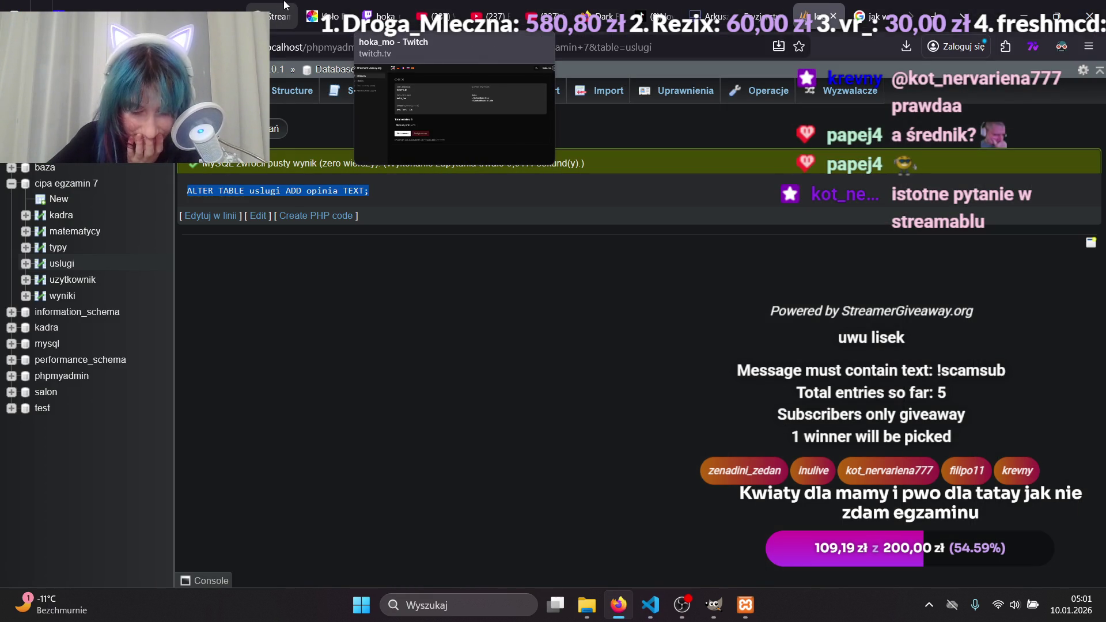
left_click(257, 215)
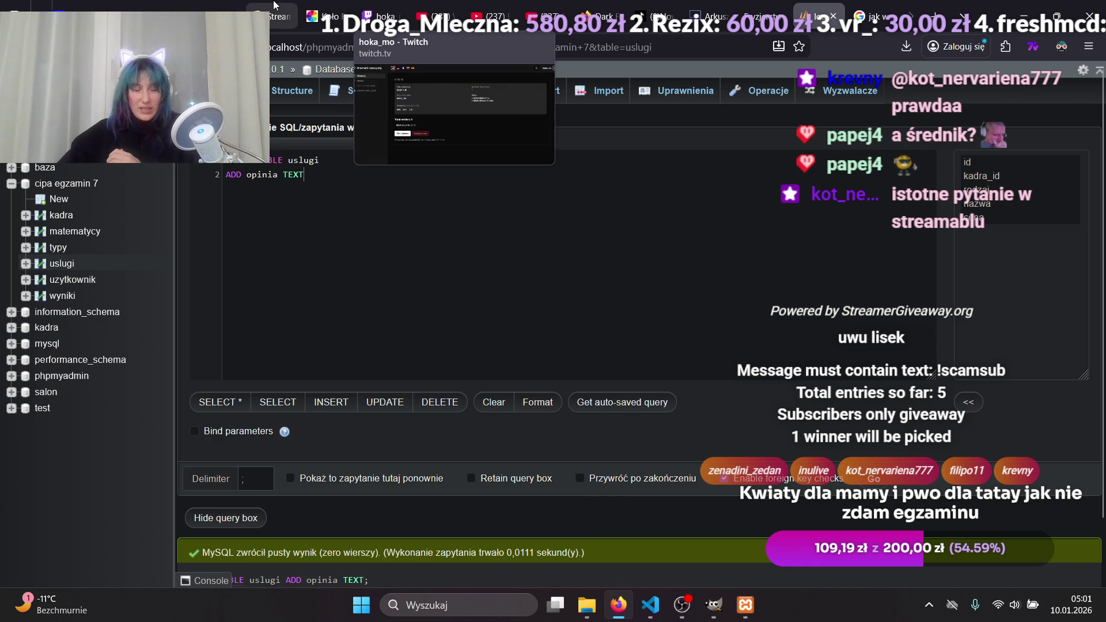
Review the uwu lisek giveaway at 5 entries, check the YouTube music, then go to Twitch.
left_click(291, 6)
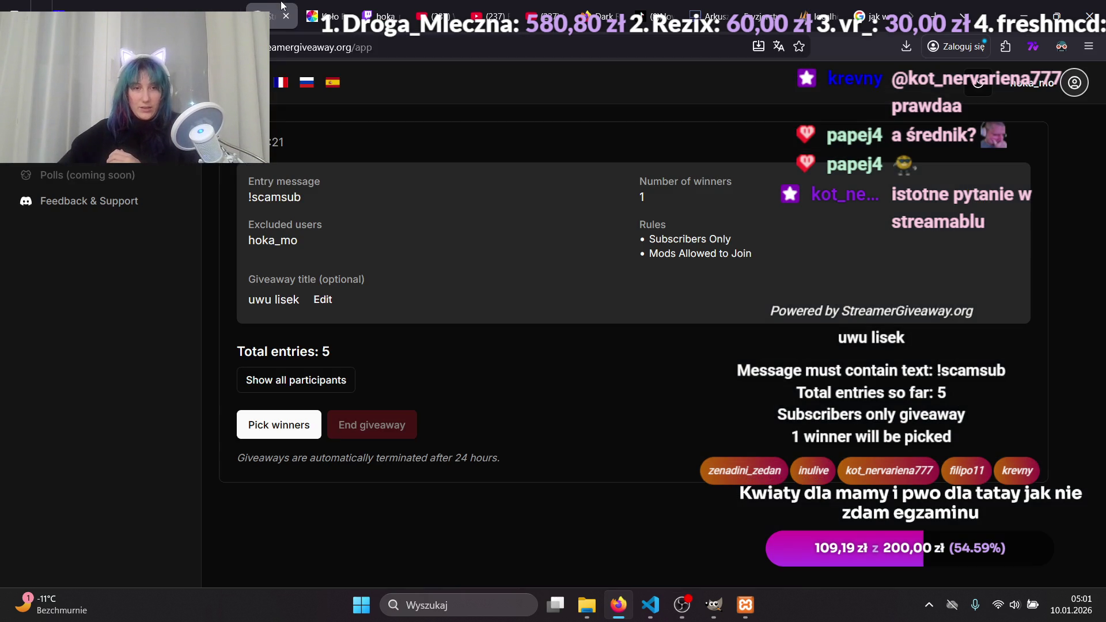
left_click(136, 8)
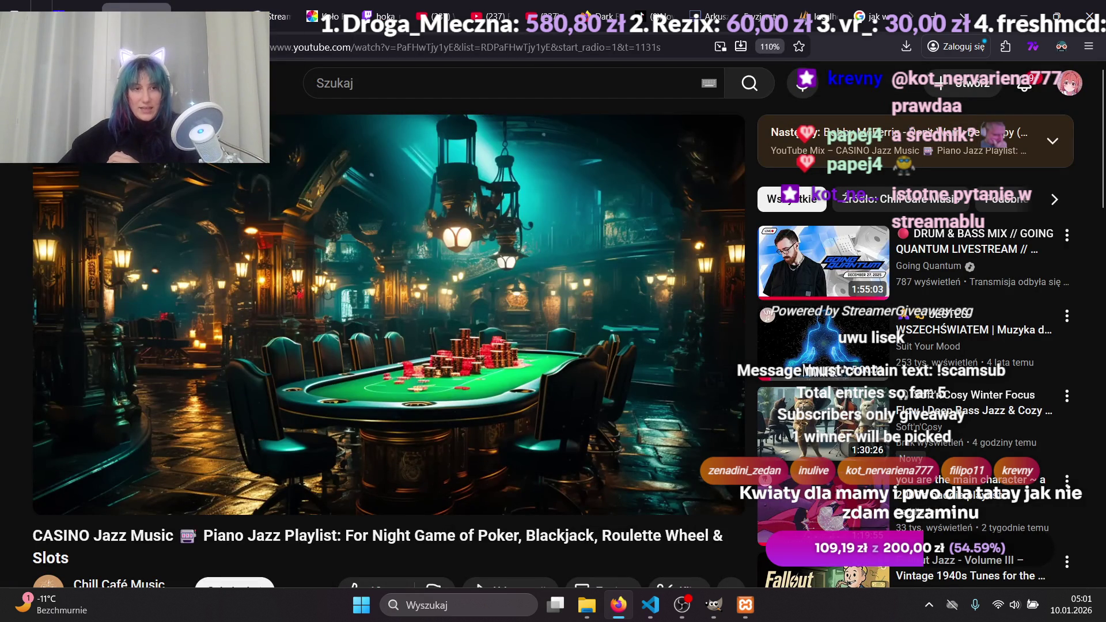
left_click(481, 236)
left_click(271, 13)
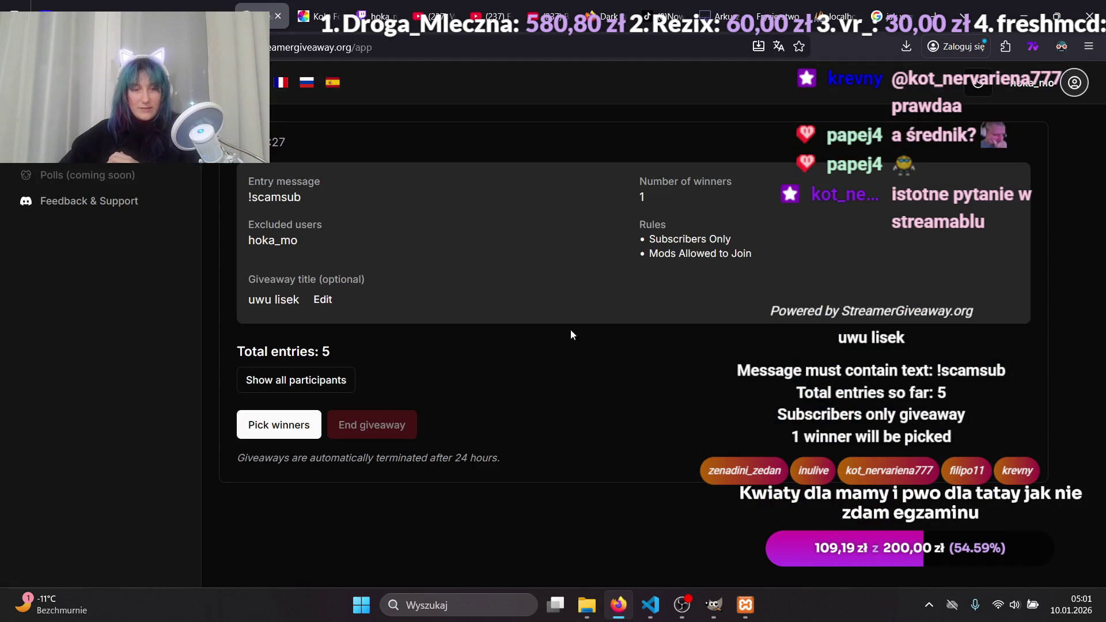
left_click(141, 8)
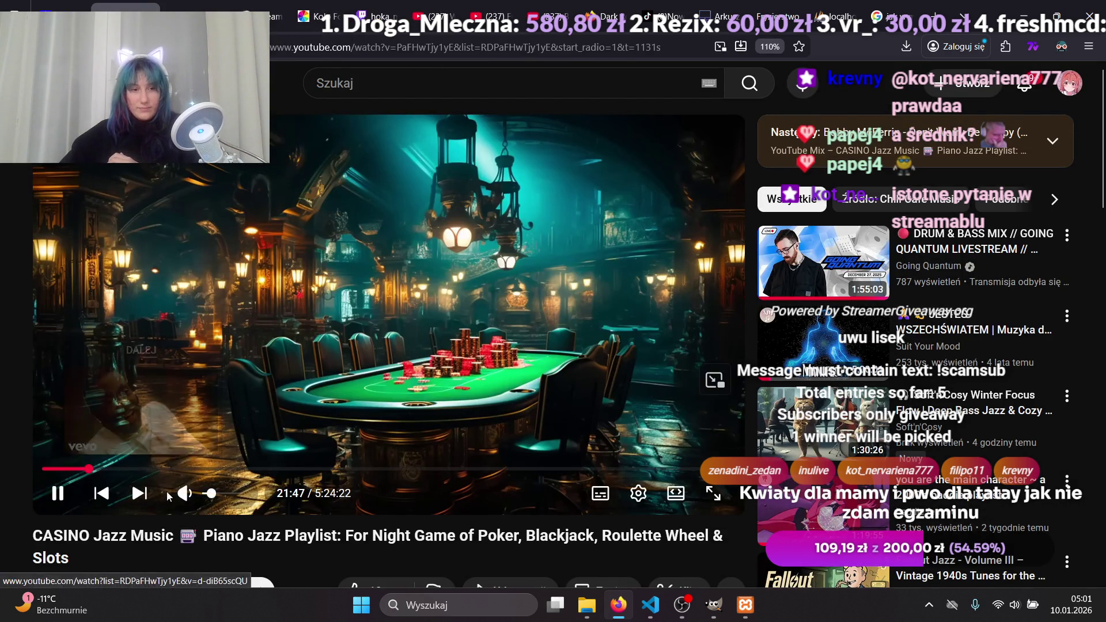
left_click(271, 13)
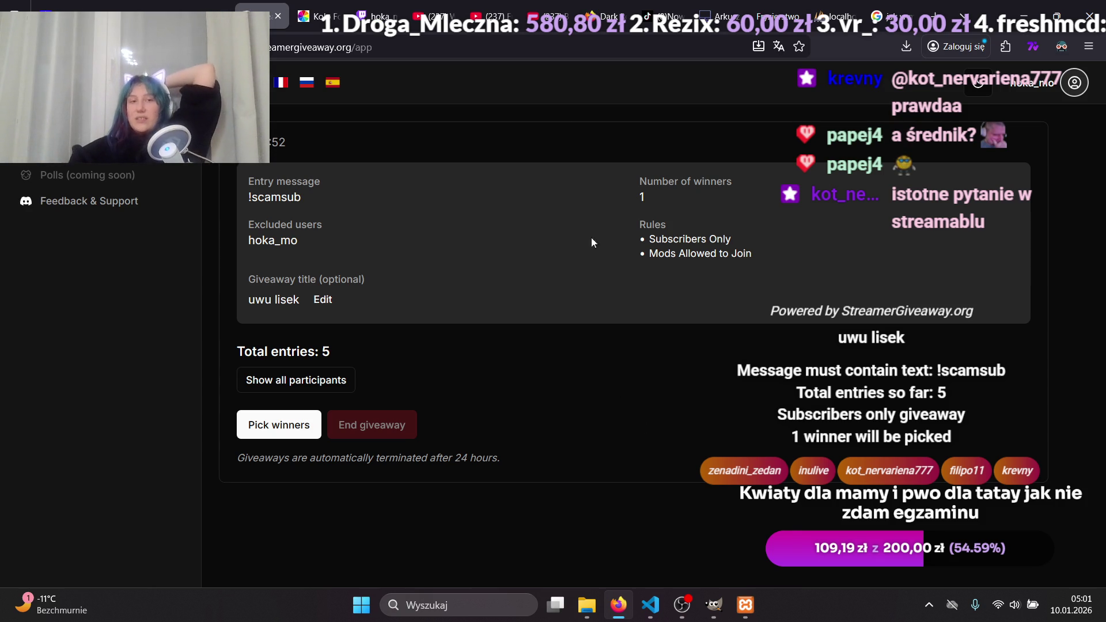
left_click(369, 9)
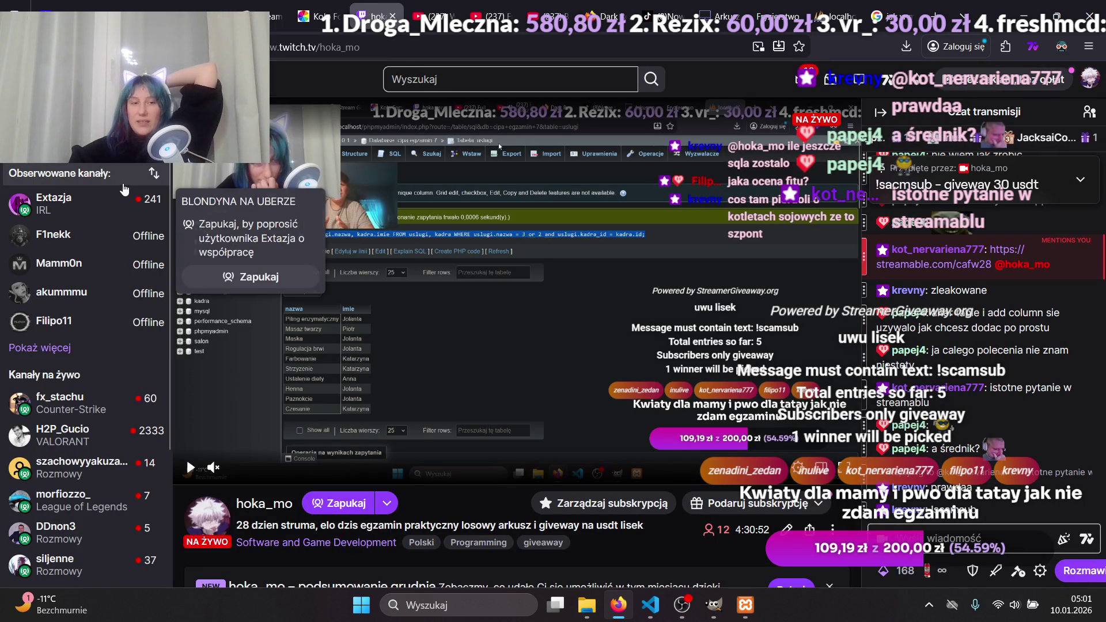
Leave the Extazja channel and open Twitch's Browse directory of categories.
left_click(94, 219)
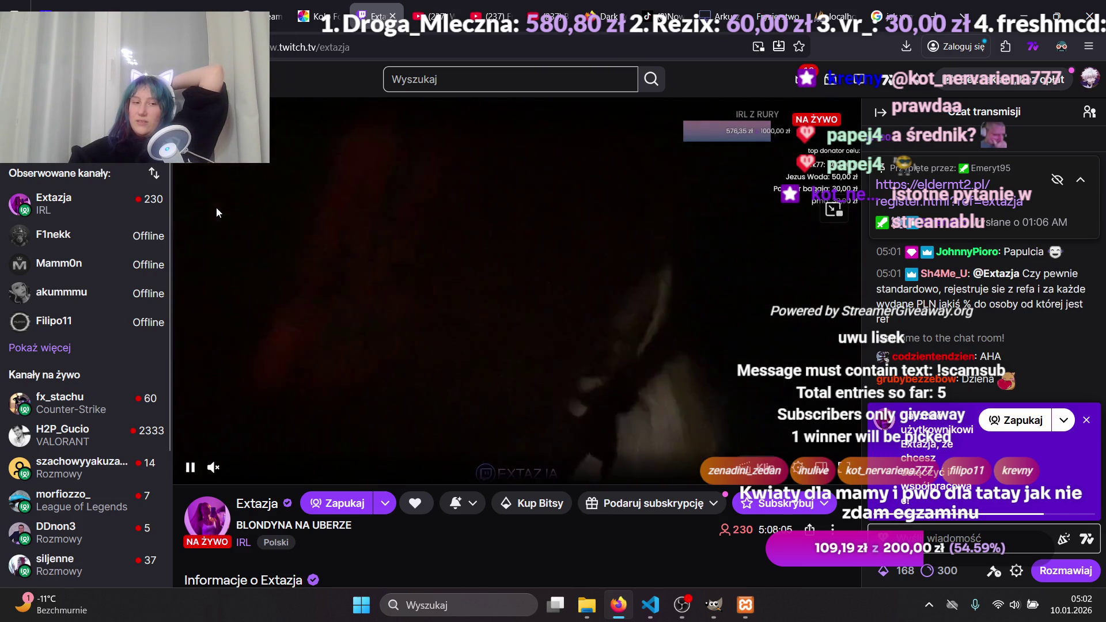
scroll(121, 334, "down", 3)
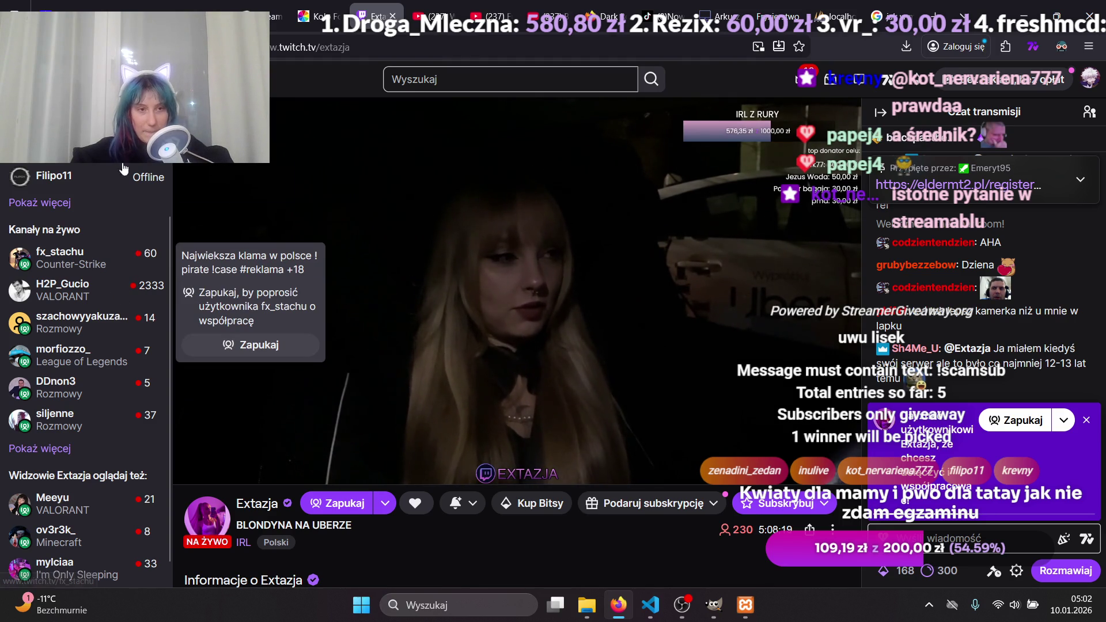
left_click(127, 79)
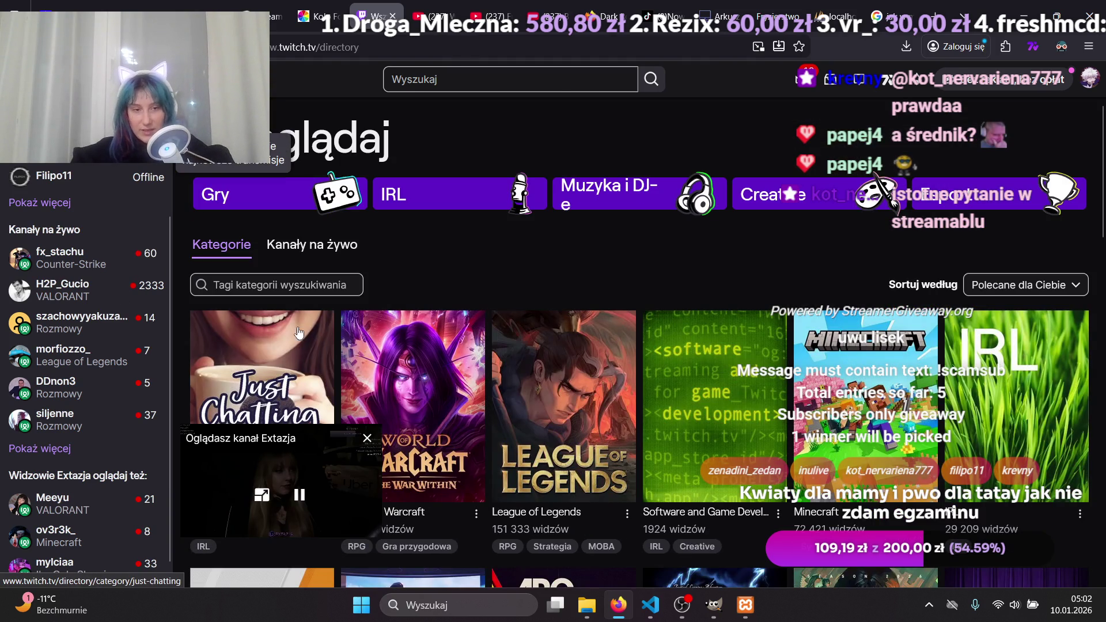
Open the Just Chatting category and scroll through its live channels.
left_click(289, 346)
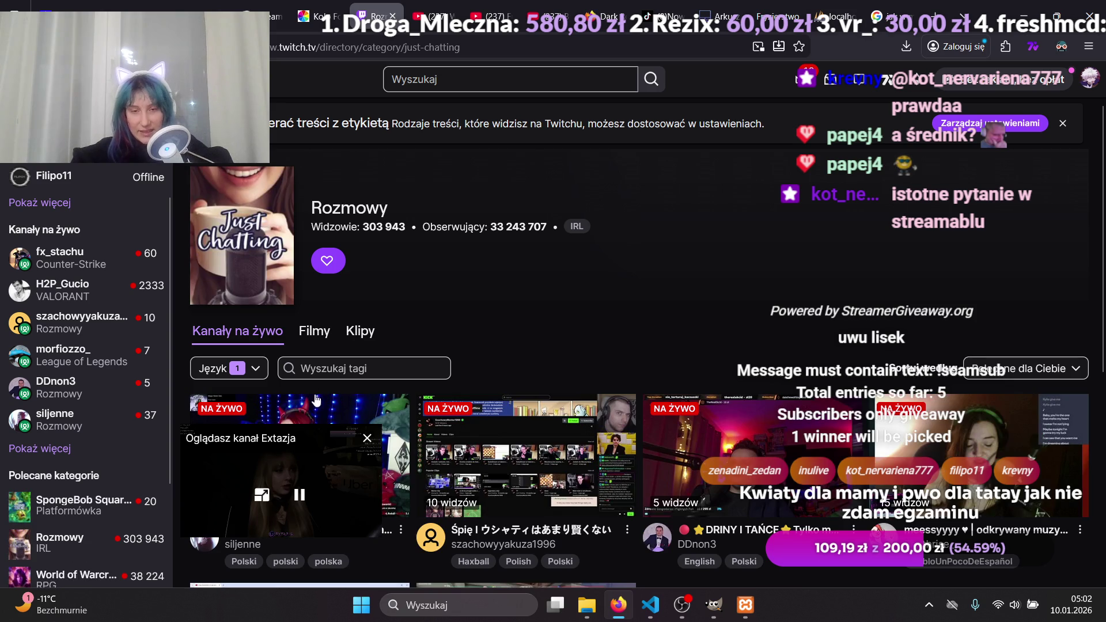
mouse_move(316, 440)
left_mouse_down()
mouse_move(567, 272)
mouse_move(471, 378)
left_mouse_up()
left_click(471, 377)
scroll(471, 377, "down", 5)
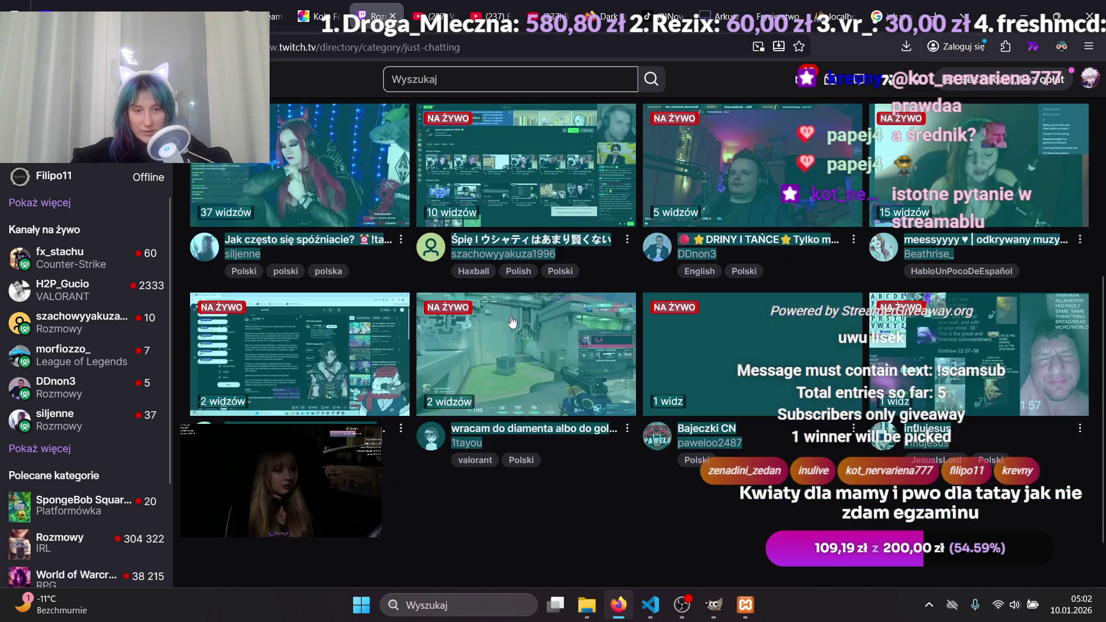
scroll(553, 414, "up", 3)
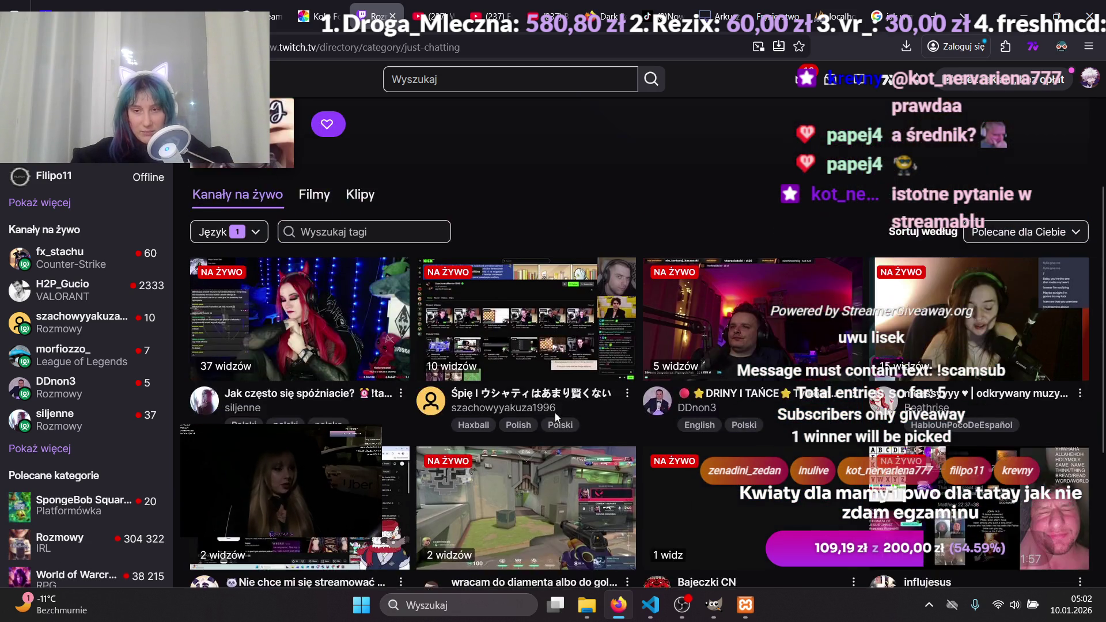
scroll(971, 392, "down", 2)
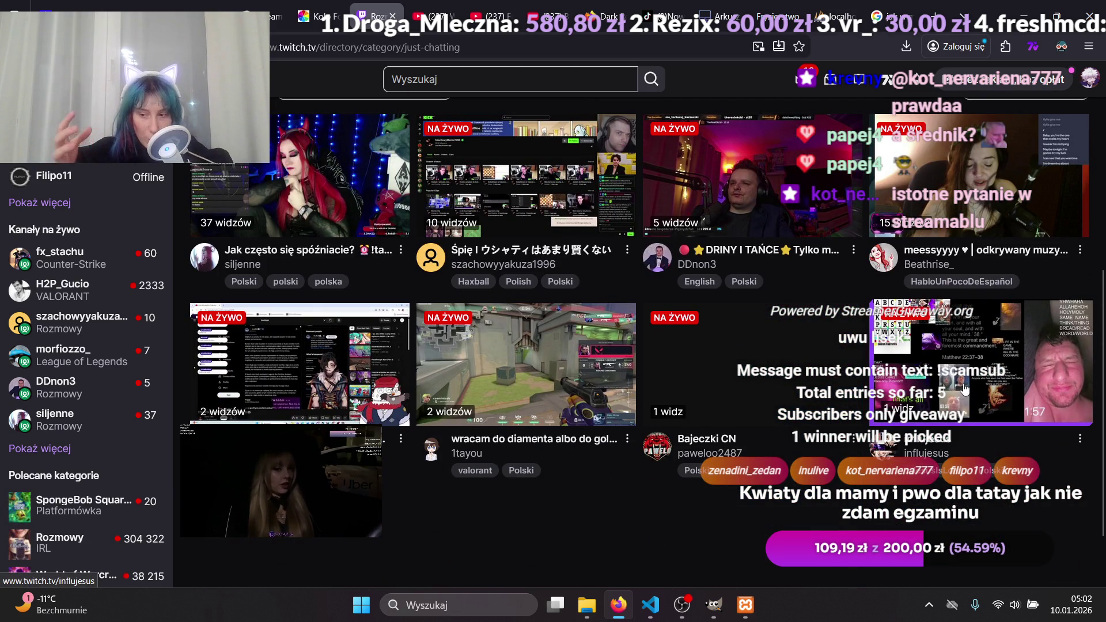
Watch the influjesus stream at 35% volume, type 'o co ci chodzi???' in chat, then close it.
left_click(965, 389)
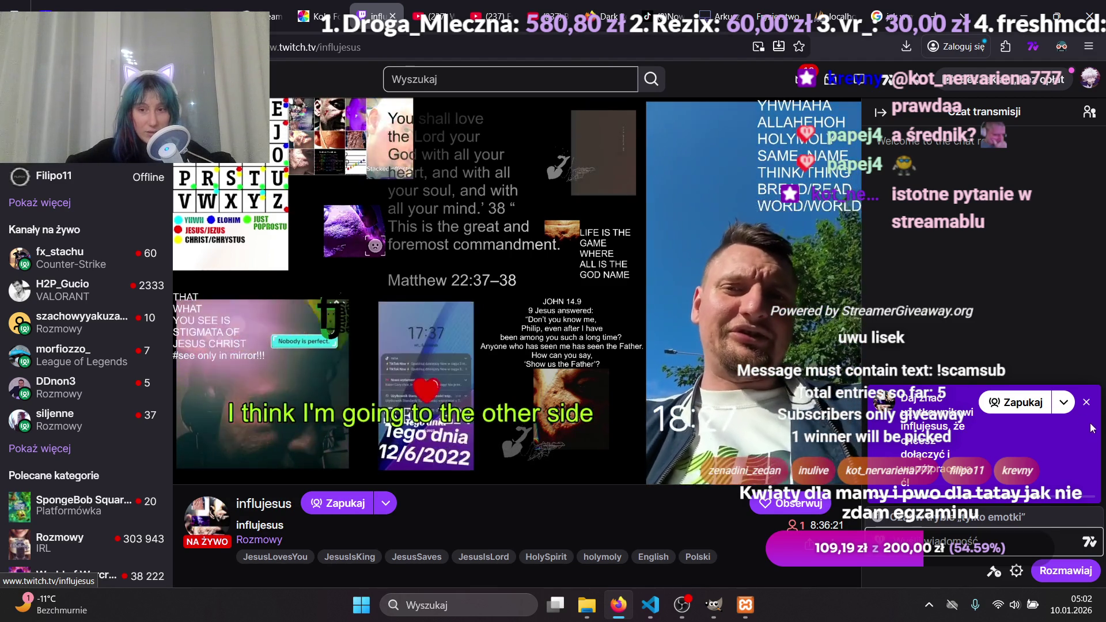
left_click_drag(256, 468, 255, 469)
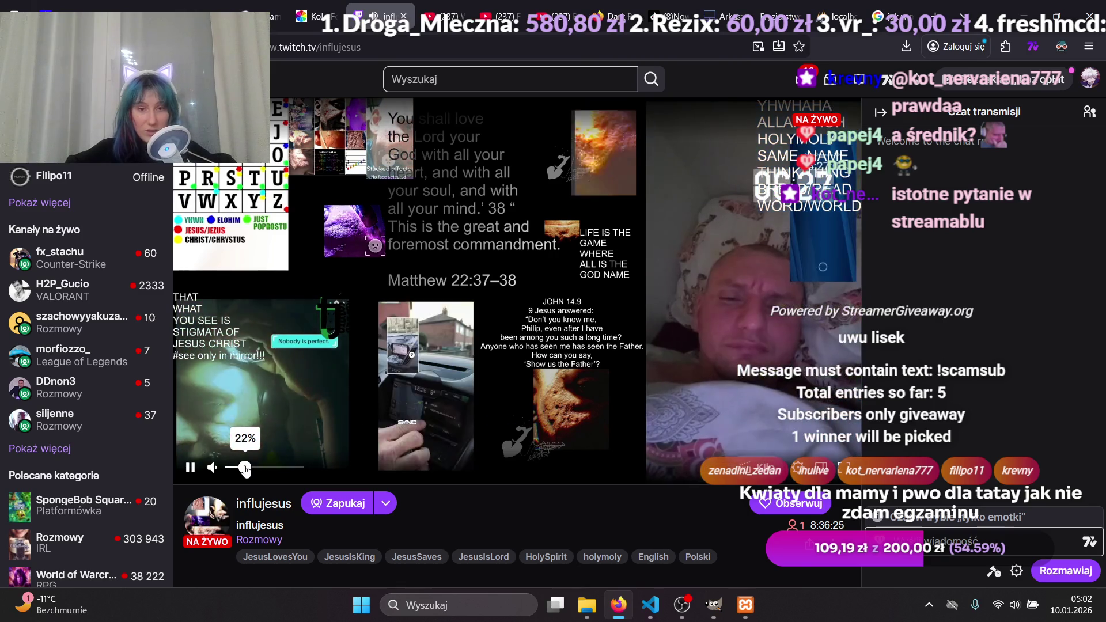
left_click(945, 530)
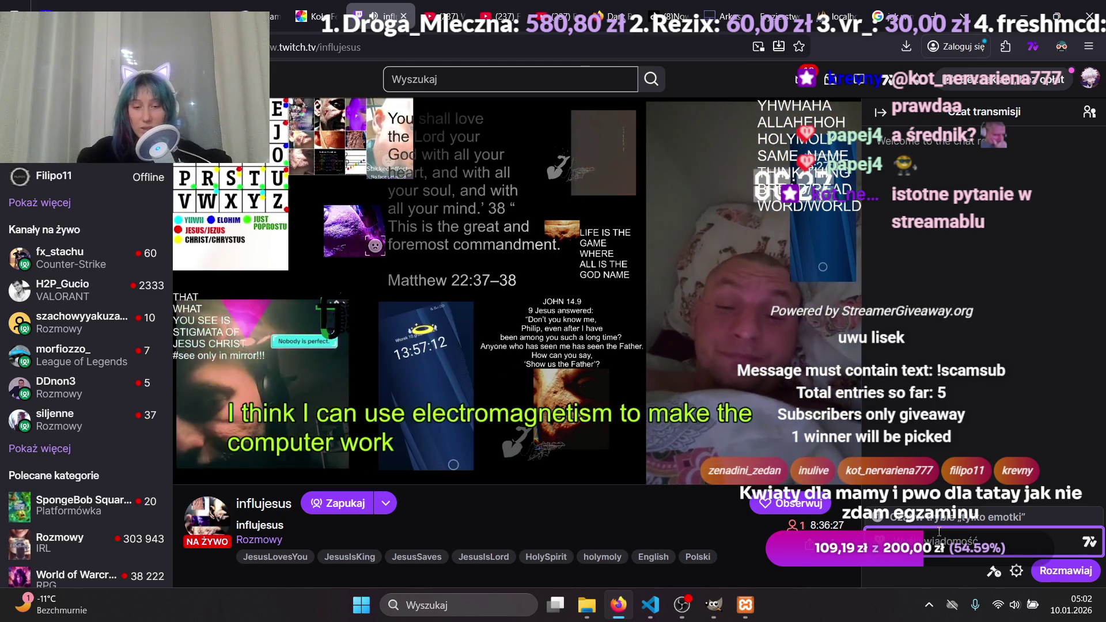
type("o co ci chodzi")
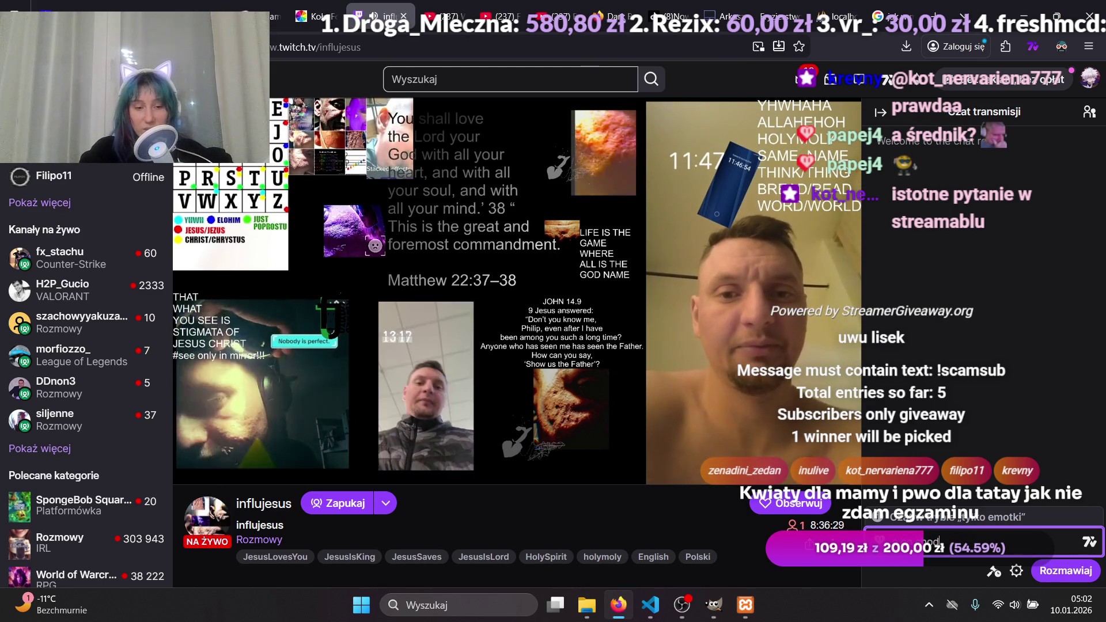
type("???")
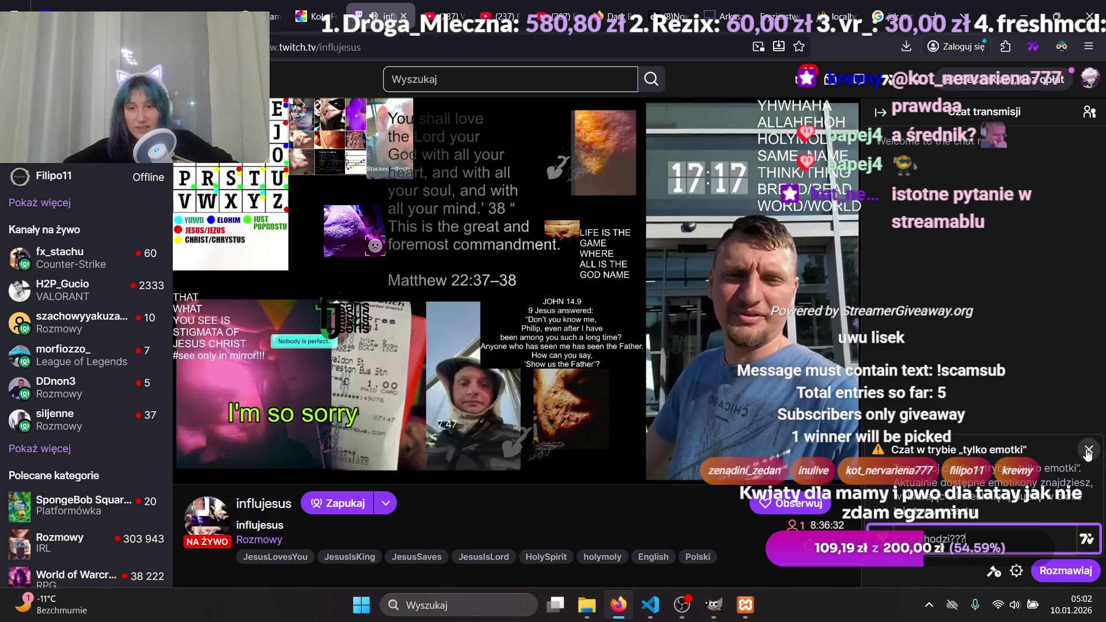
left_click(259, 539)
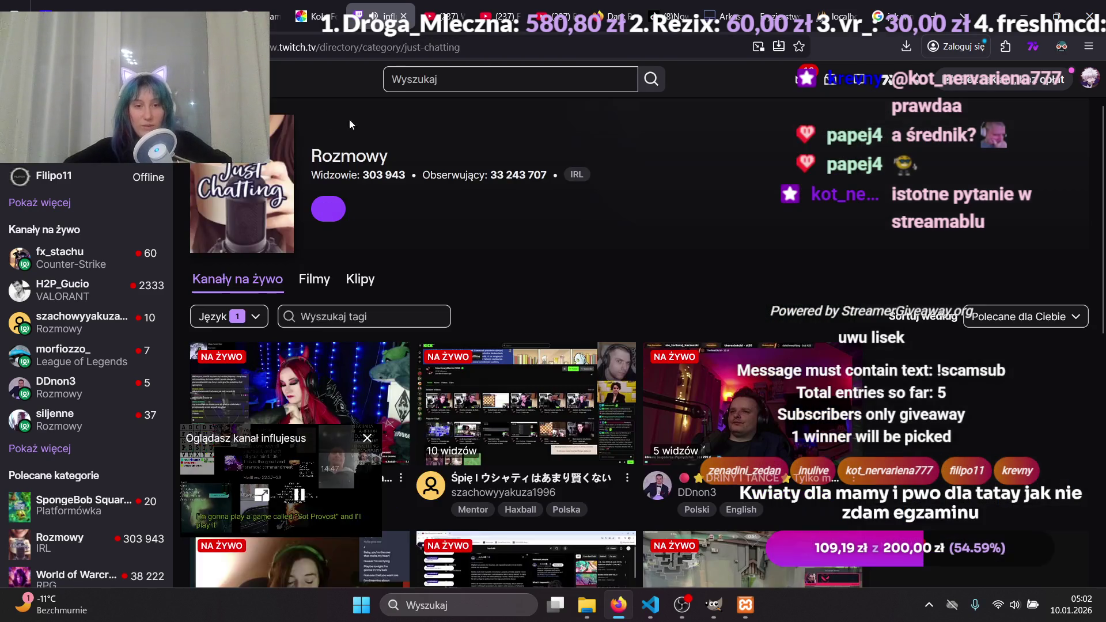
left_click(365, 439)
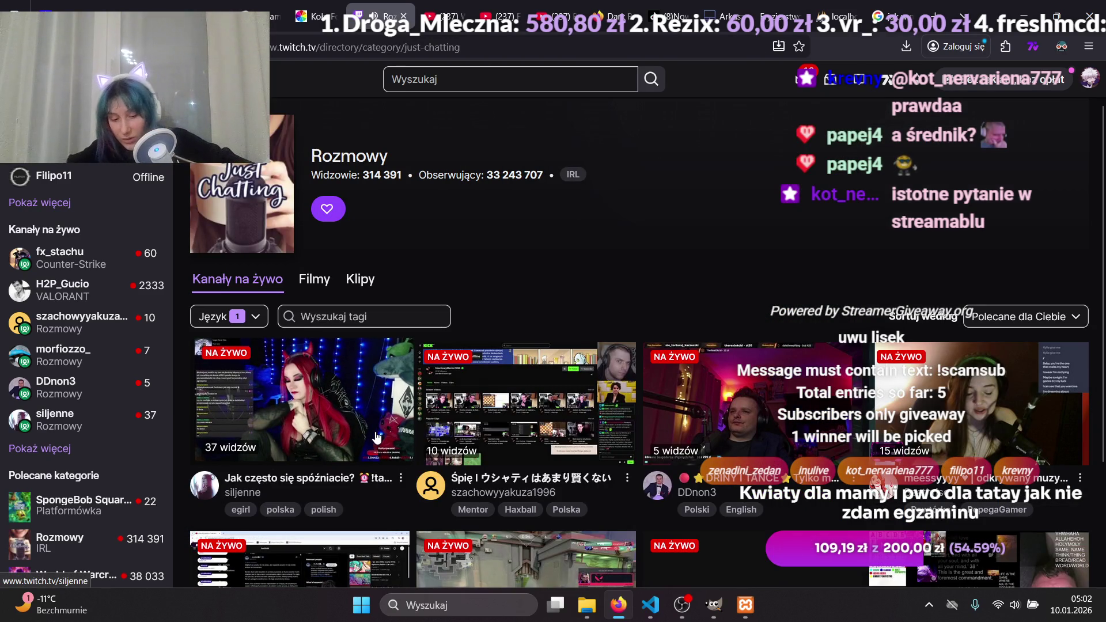
scroll(377, 437, "down", 3)
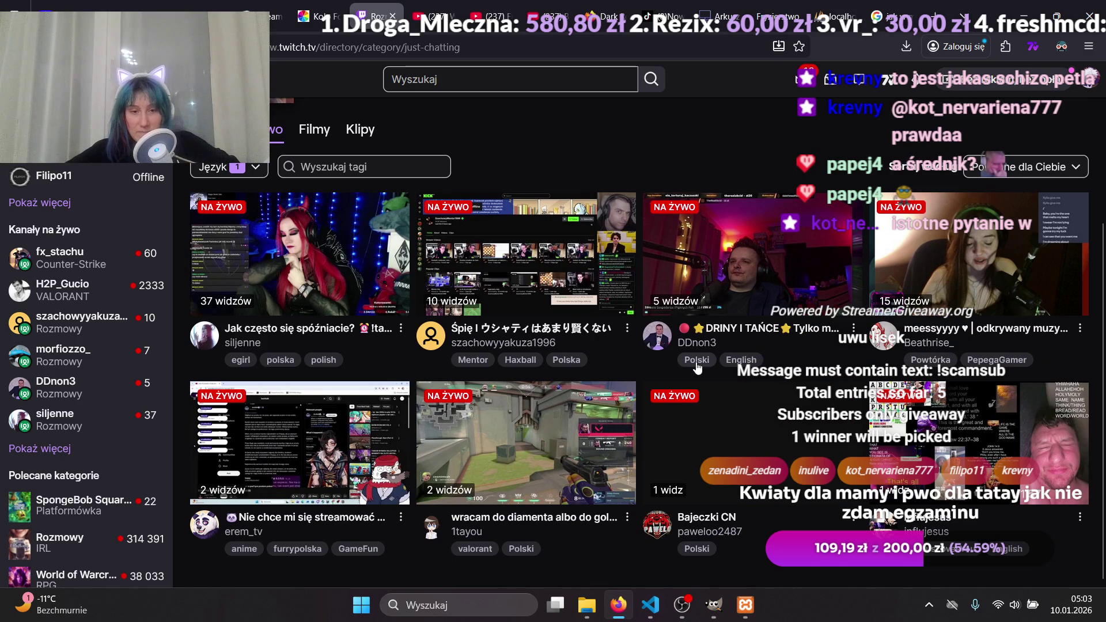
left_click(792, 426)
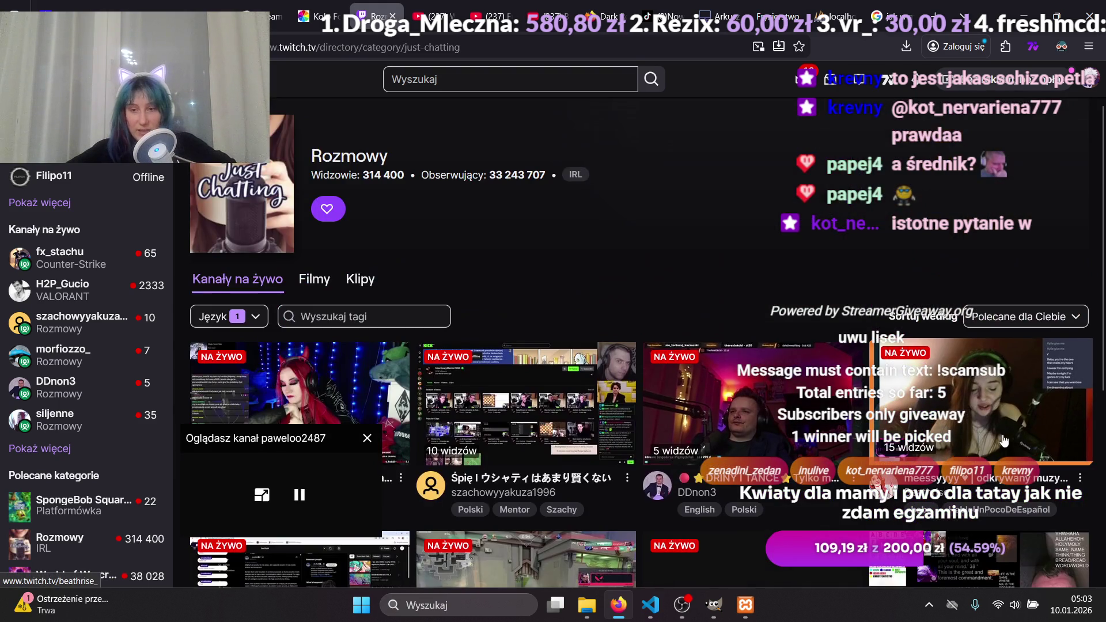
left_click(1003, 441)
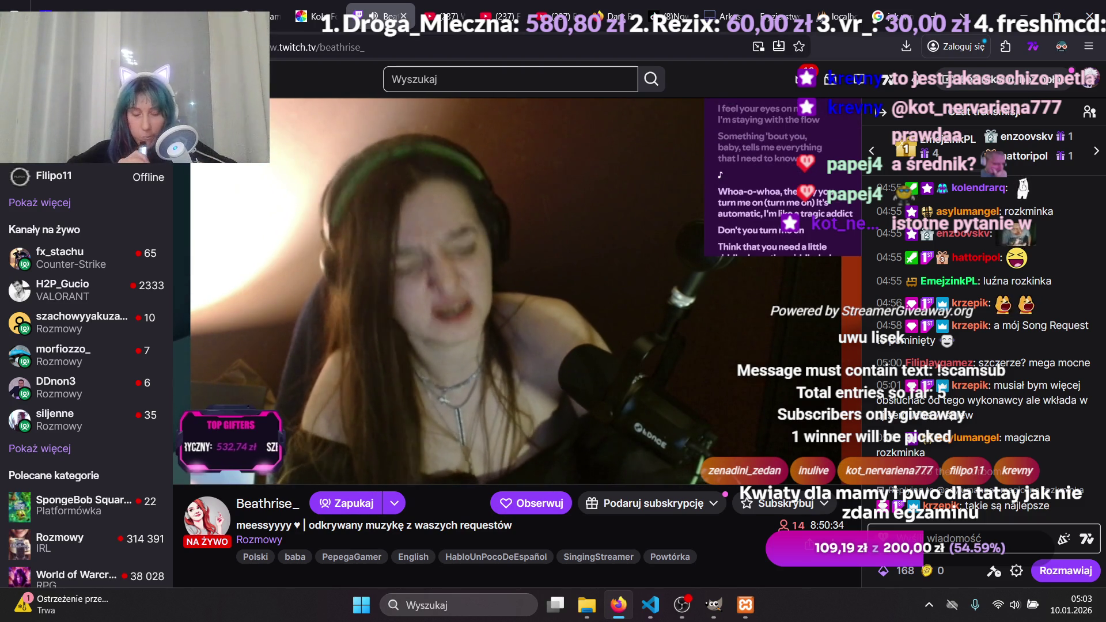
mouse_move(461, 300)
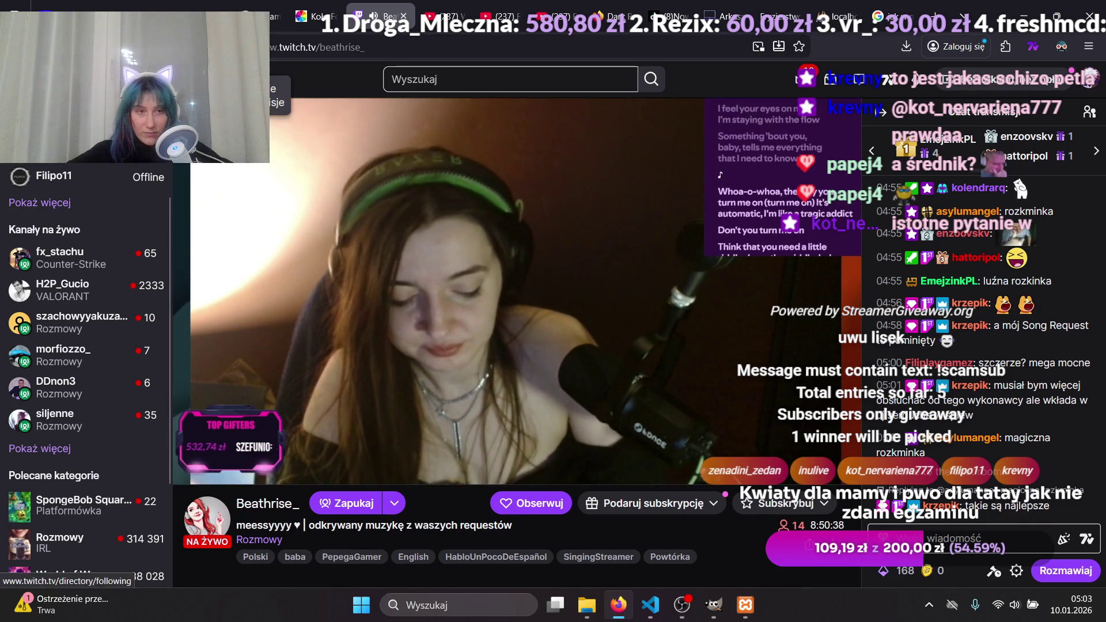
mouse_move(239, 467)
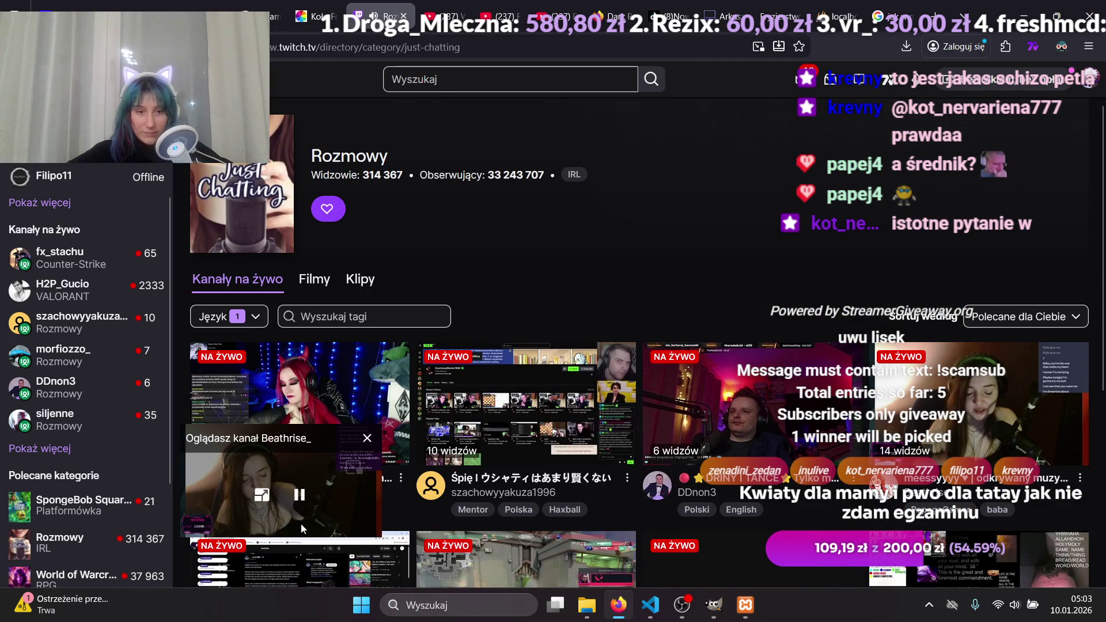
left_click(368, 445)
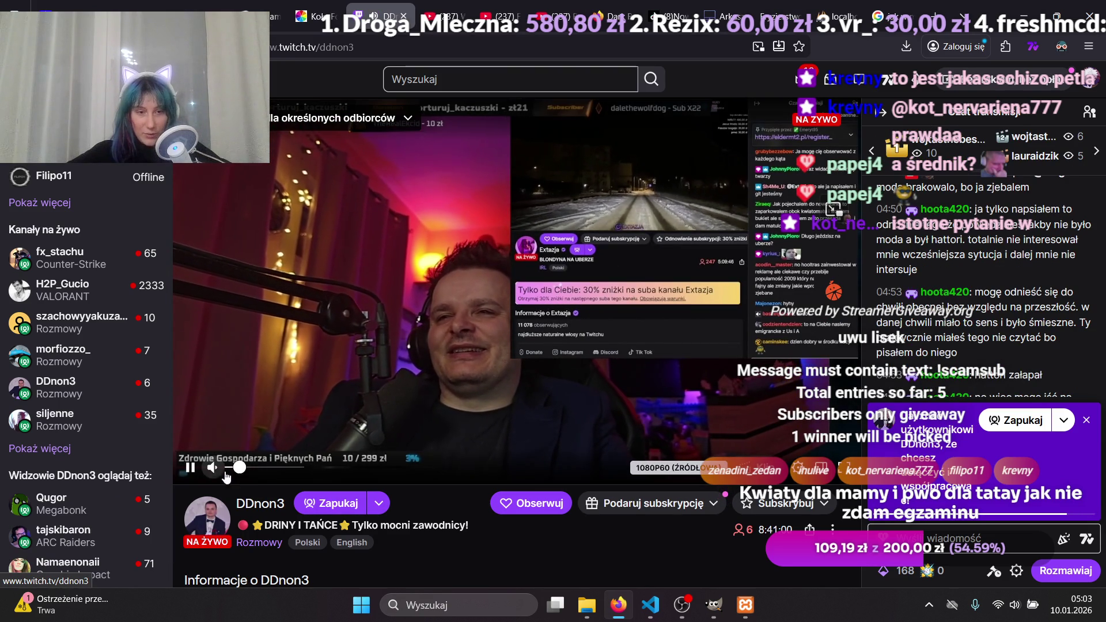
Raise the DDnon3 stream volume to 50% and return to the Just Chatting list.
left_click(264, 468)
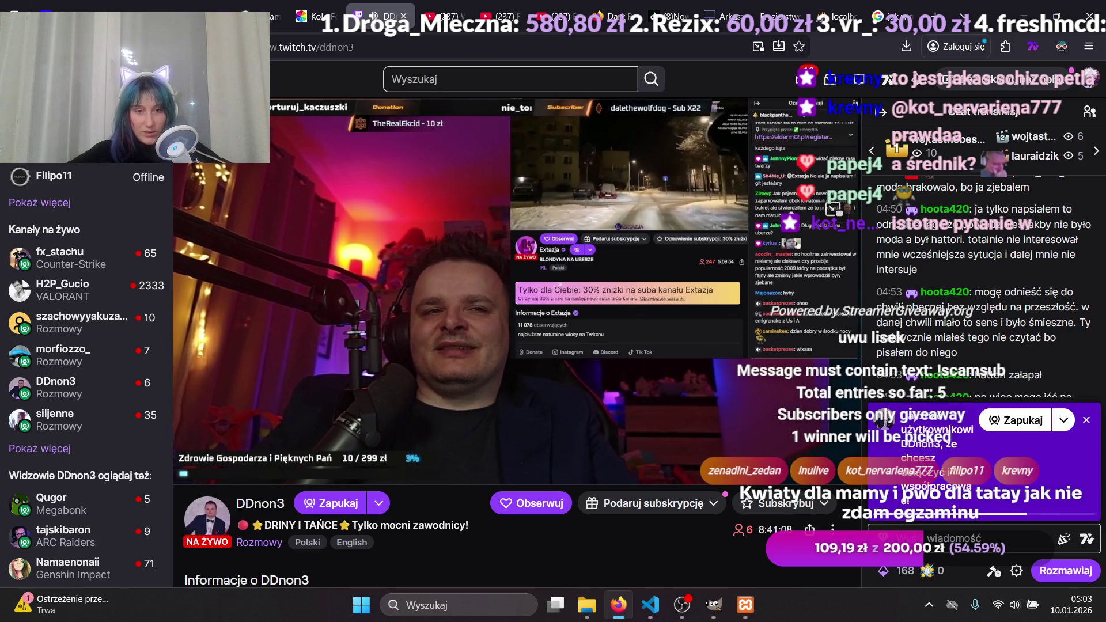
mouse_move(361, 374)
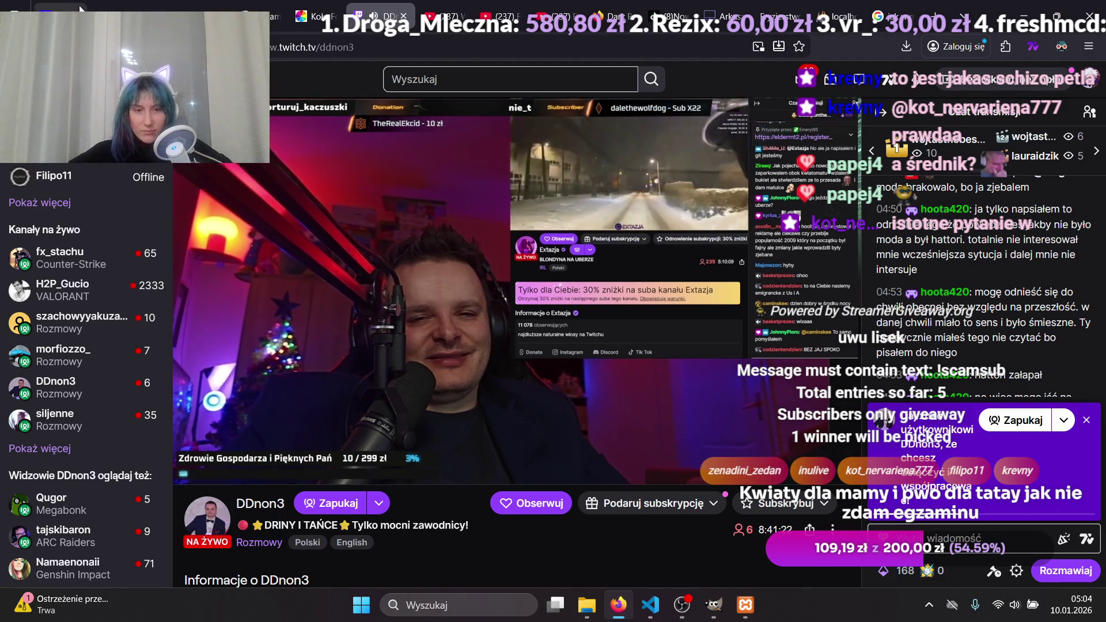
left_click(12, 47)
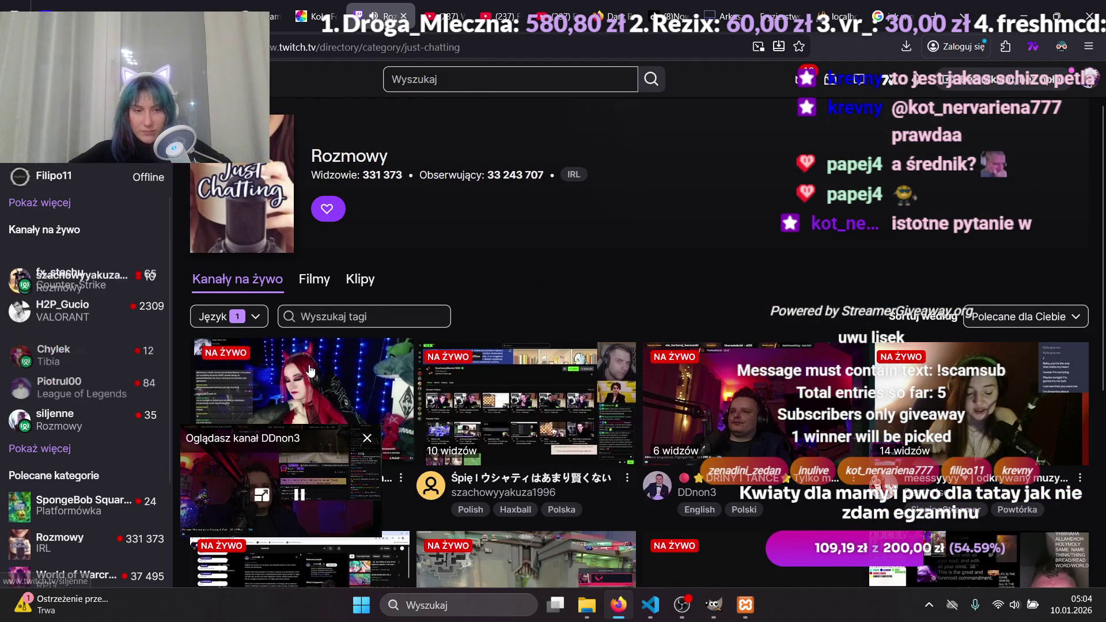
Watch the siljenne stream, close its mini-player, then browse the szachowyyakuza1996 channel.
left_click(324, 369)
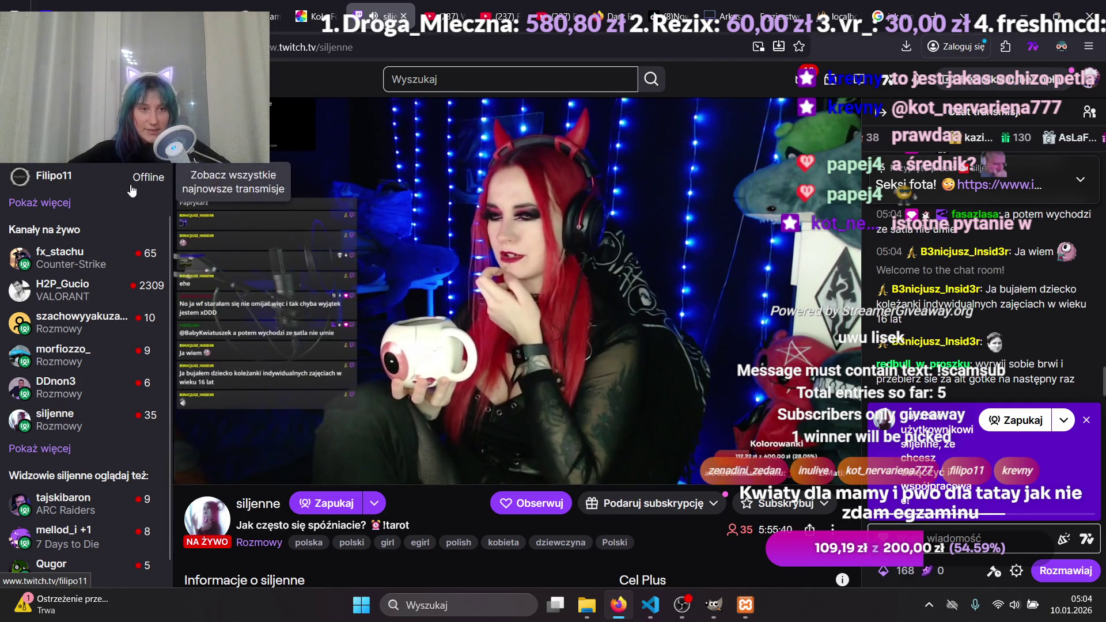
left_click(259, 542)
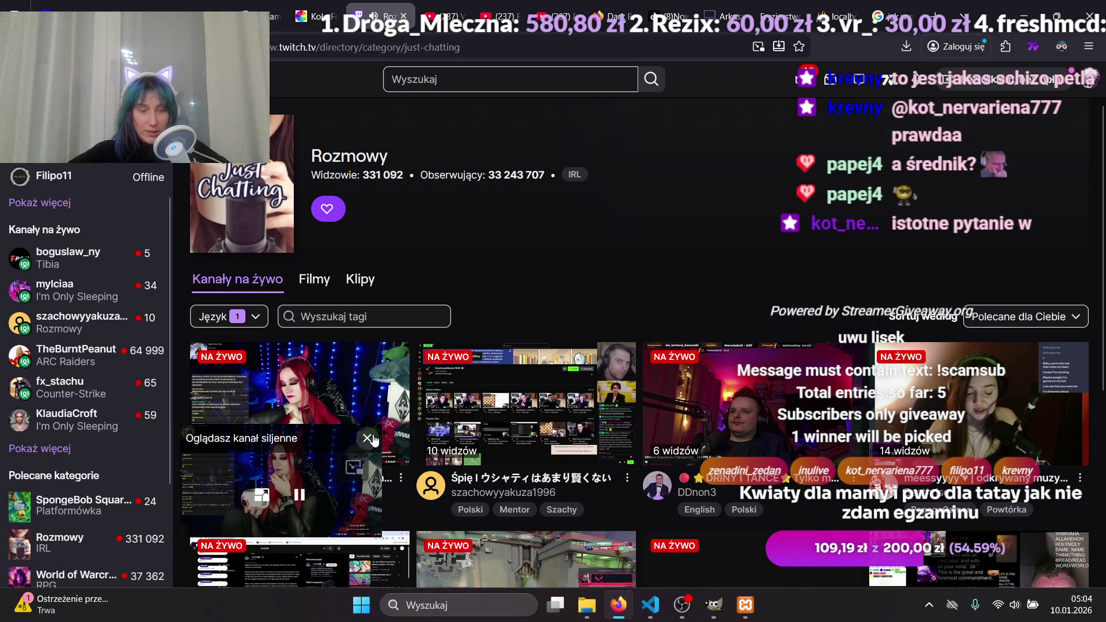
left_click(367, 439)
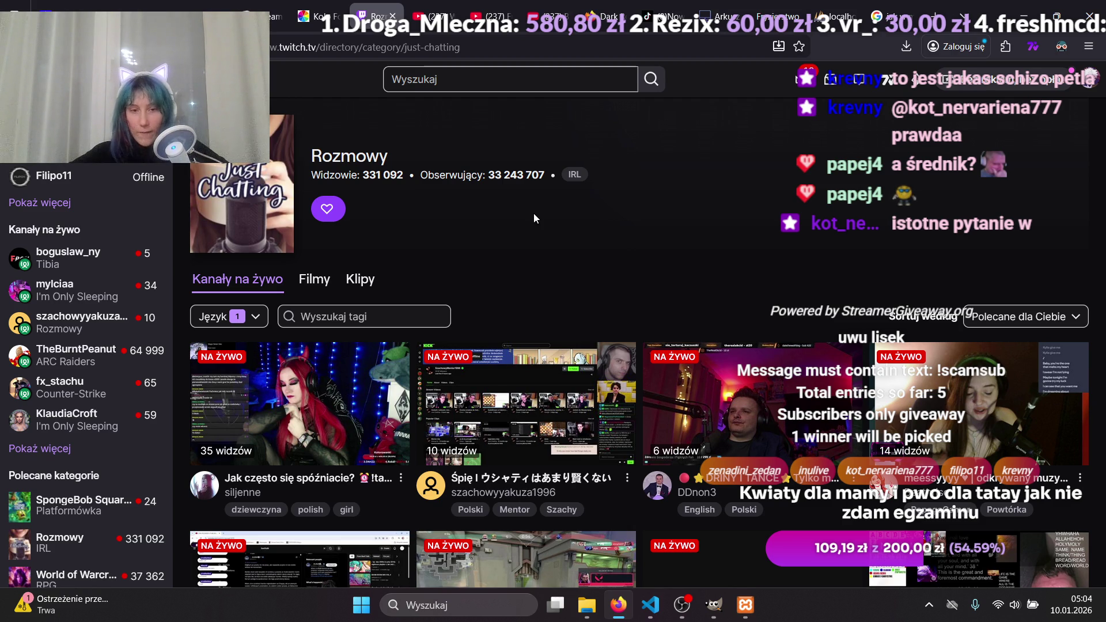
left_click(491, 400)
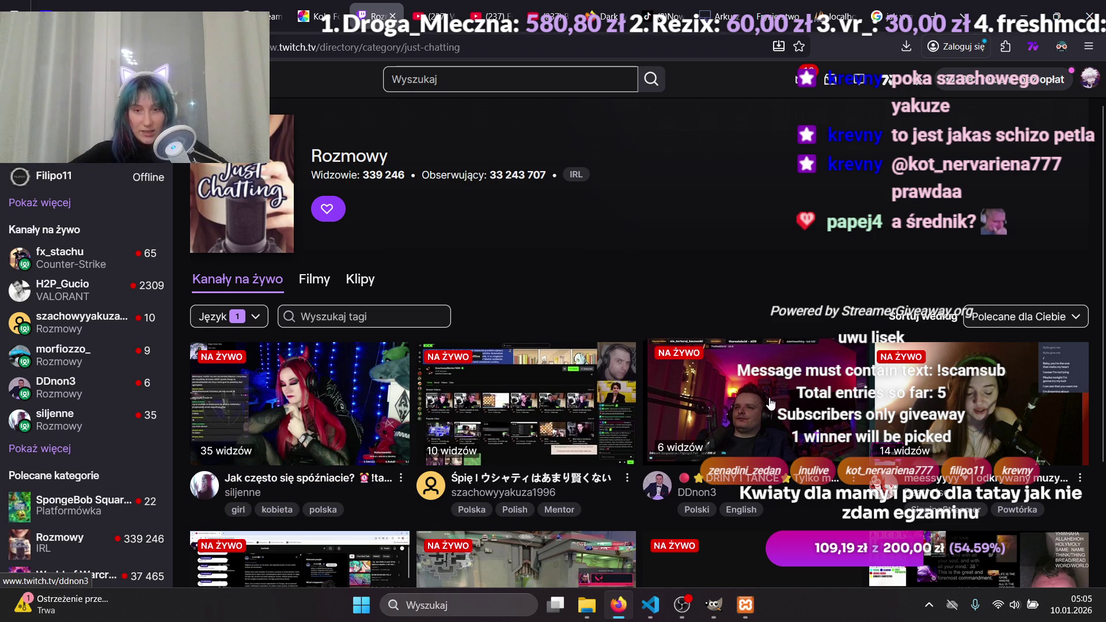
scroll(771, 403, "down", 2)
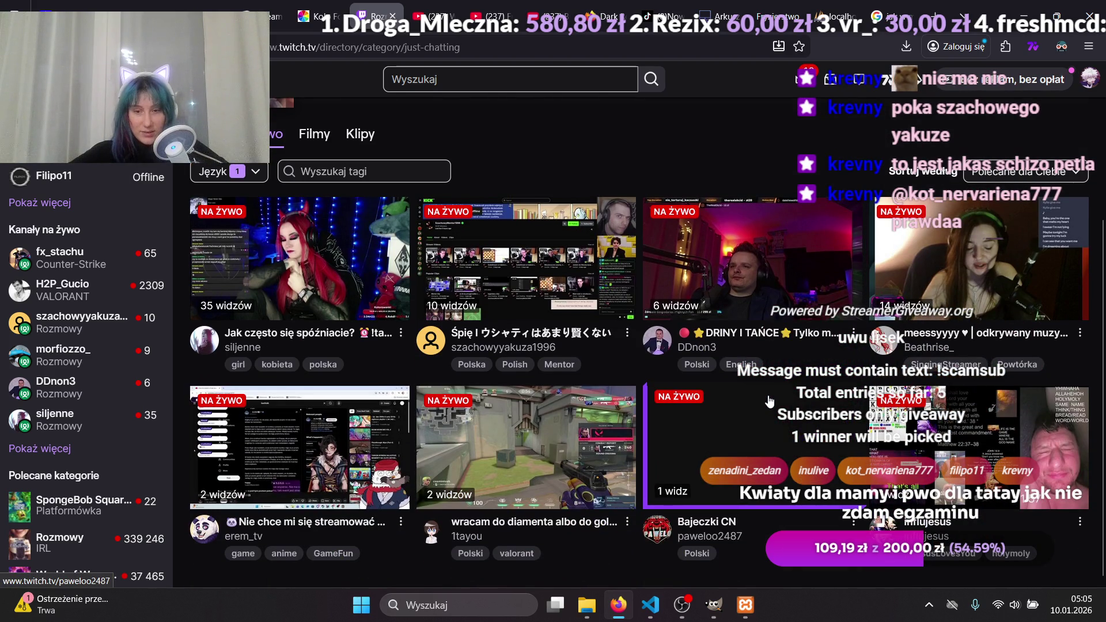
scroll(754, 334, "up", 2)
scroll(737, 264, "down", 2)
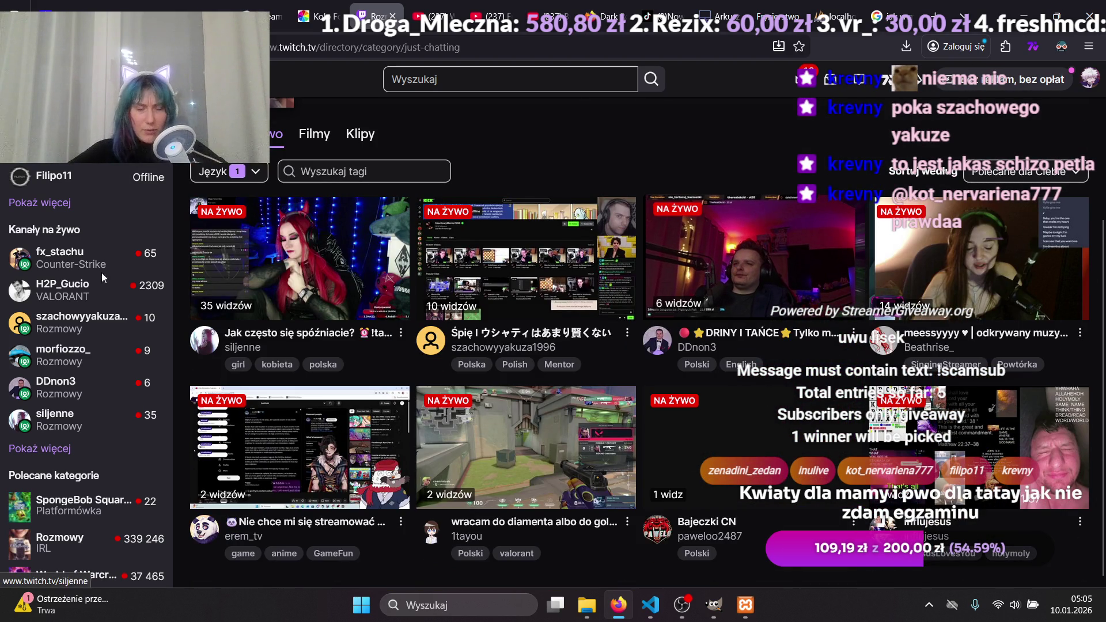
Peek at Tworzenie oprogramowania i gier, then pick DRINY I TAŃCE from Just Chatting.
key("alt+Left")
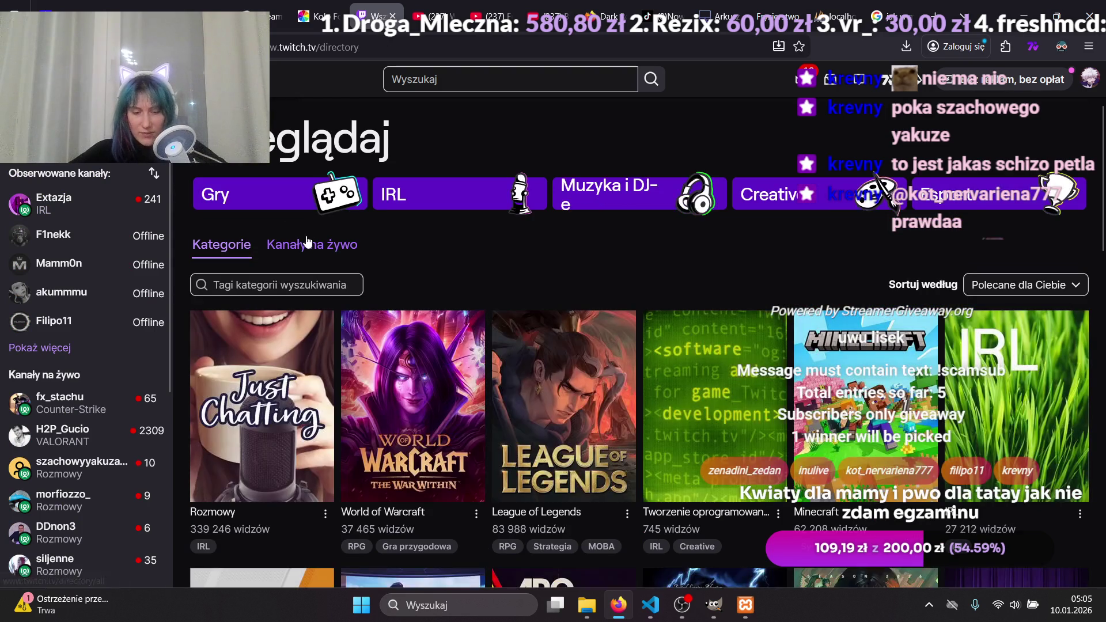
left_click(736, 406)
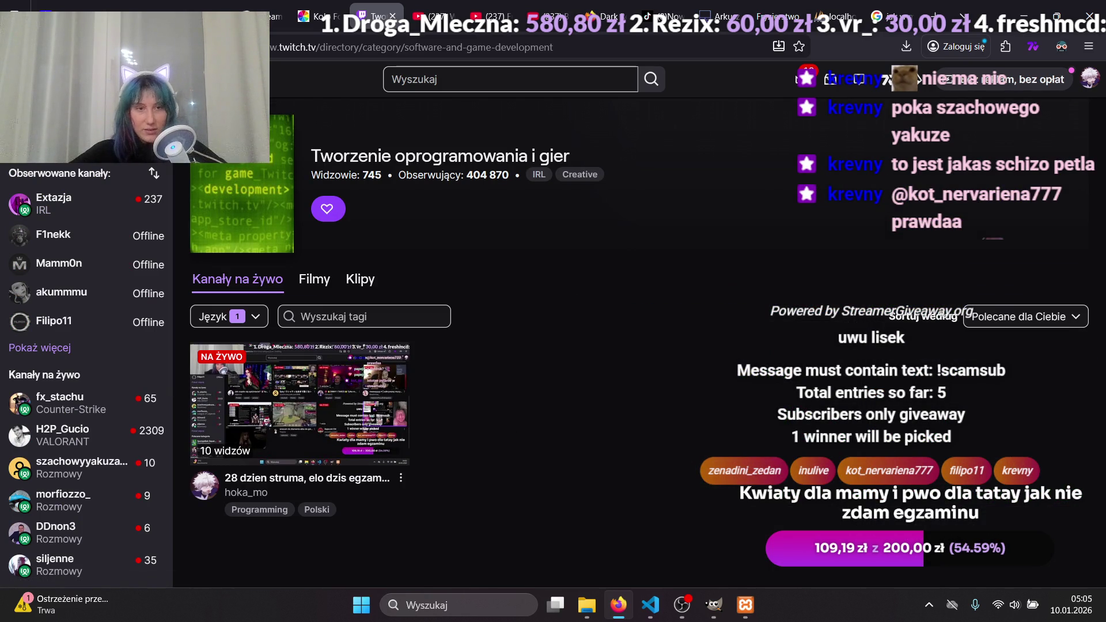
key("alt+Left")
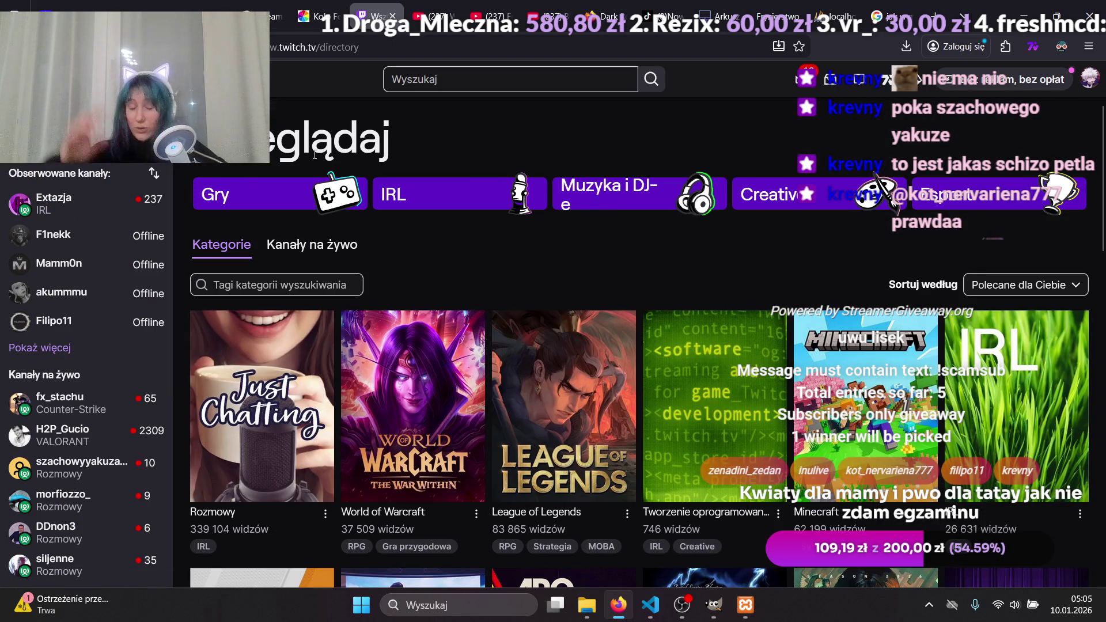
left_click(262, 407)
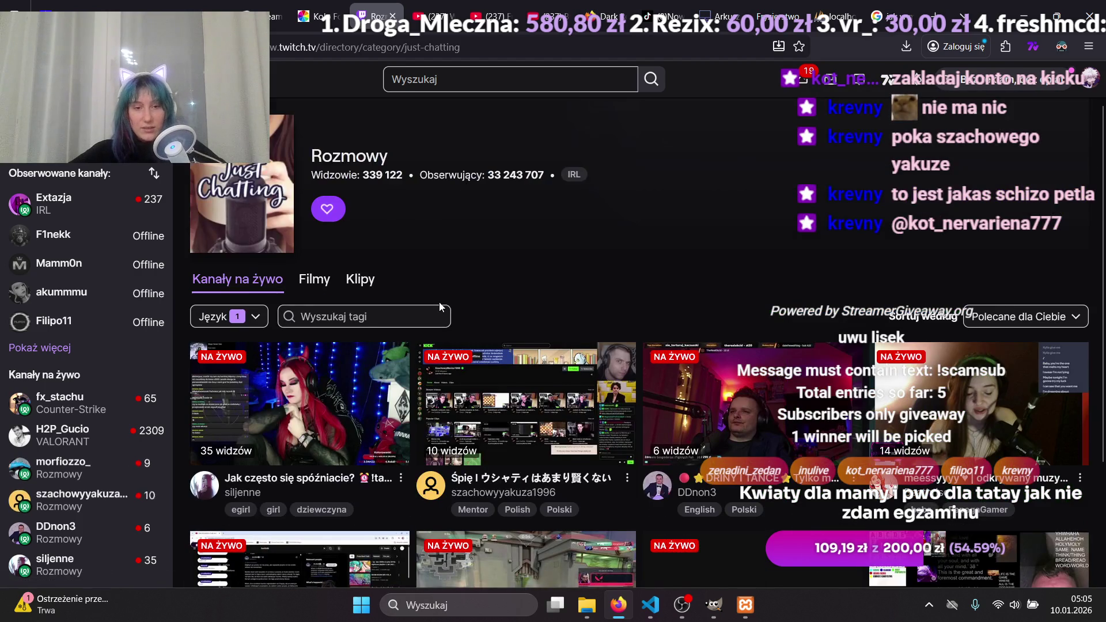
scroll(709, 187, "down", 2)
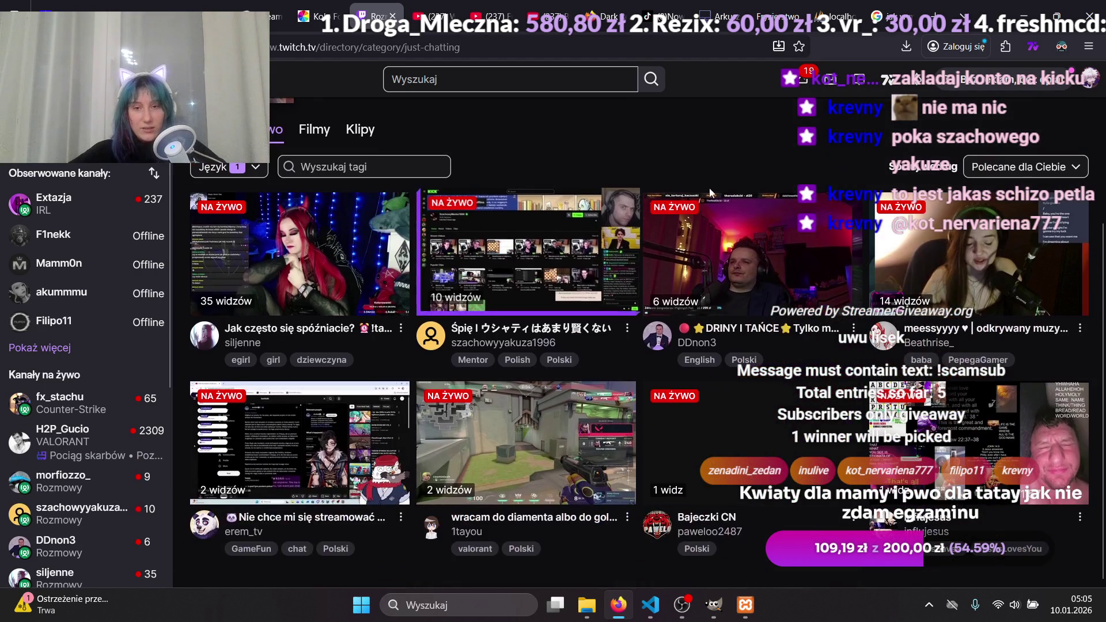
left_click(738, 236)
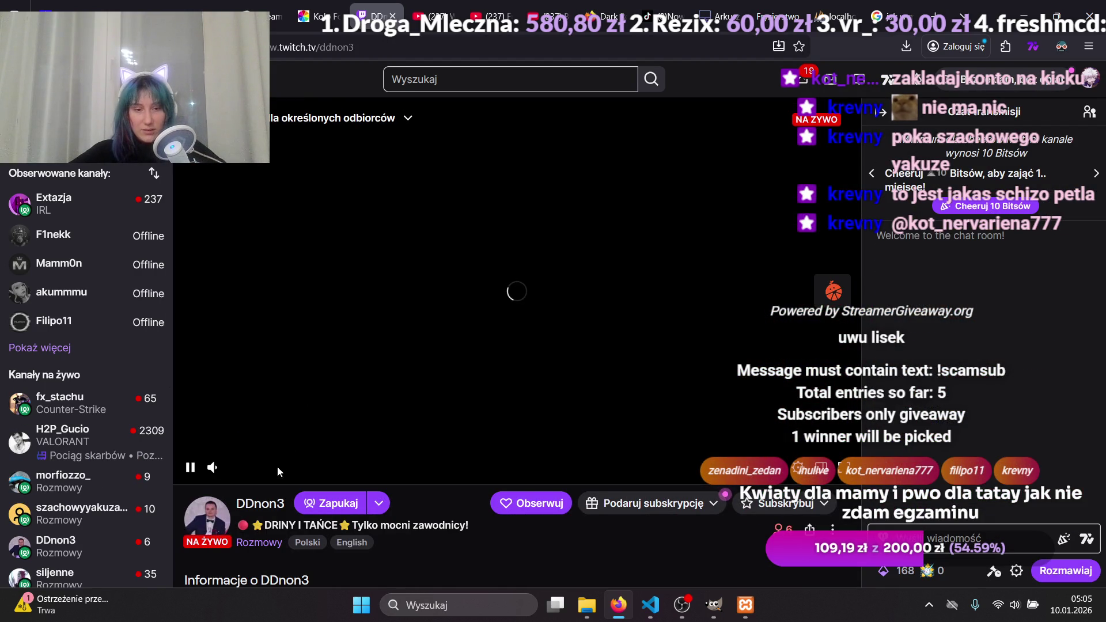
Turn the DRINY I TAŃCE stream volume down low, then switch to the YouTube music video.
left_click_drag(257, 468, 236, 467)
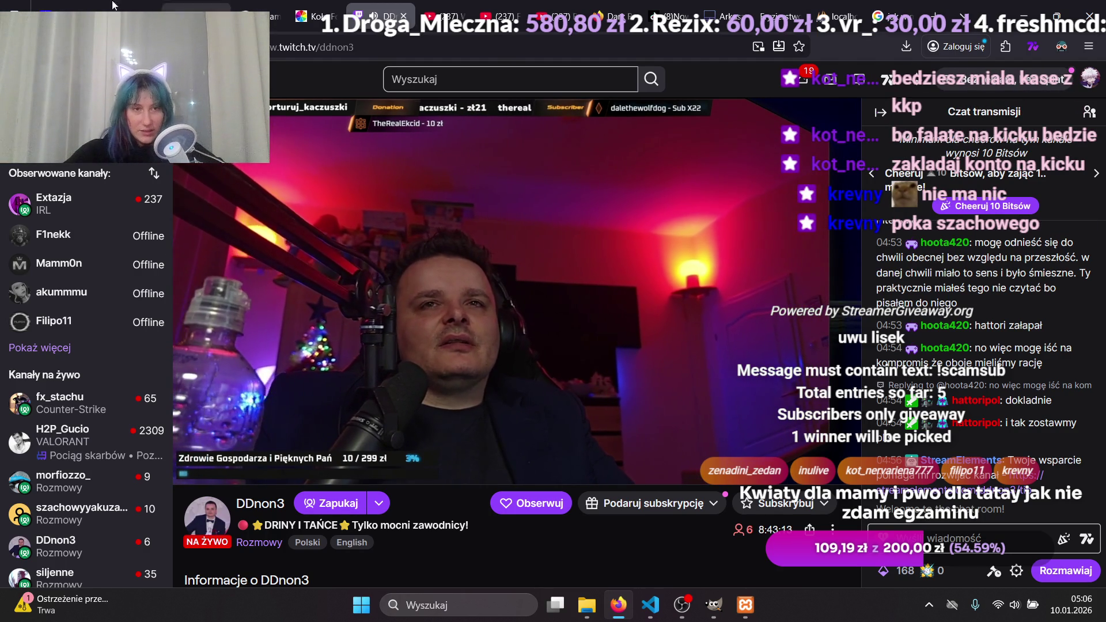
left_click(159, 8)
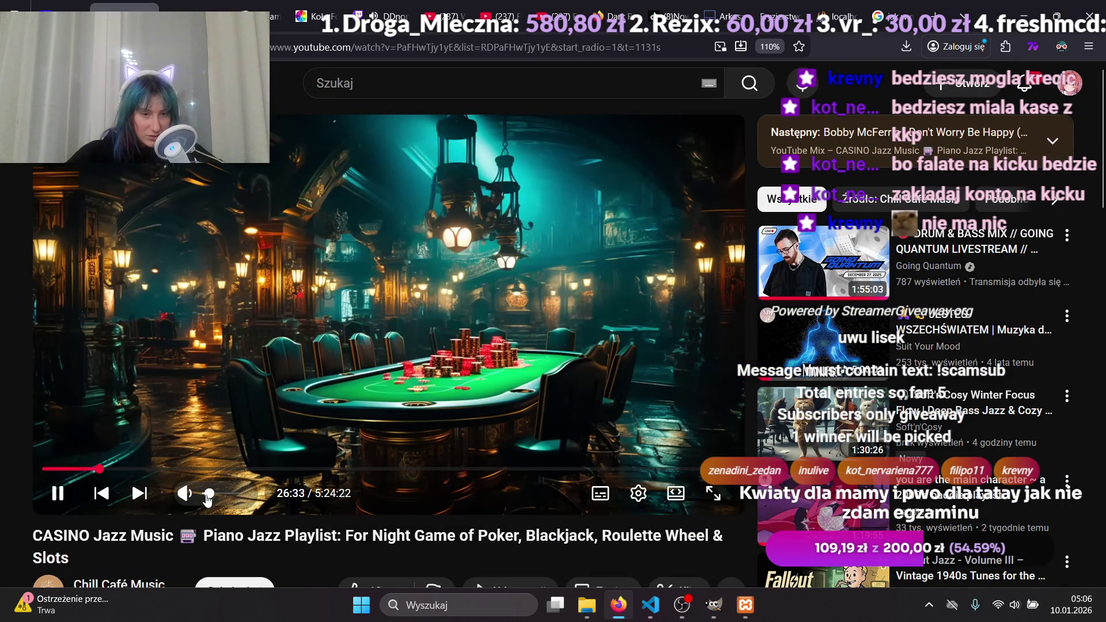
left_click(386, 17)
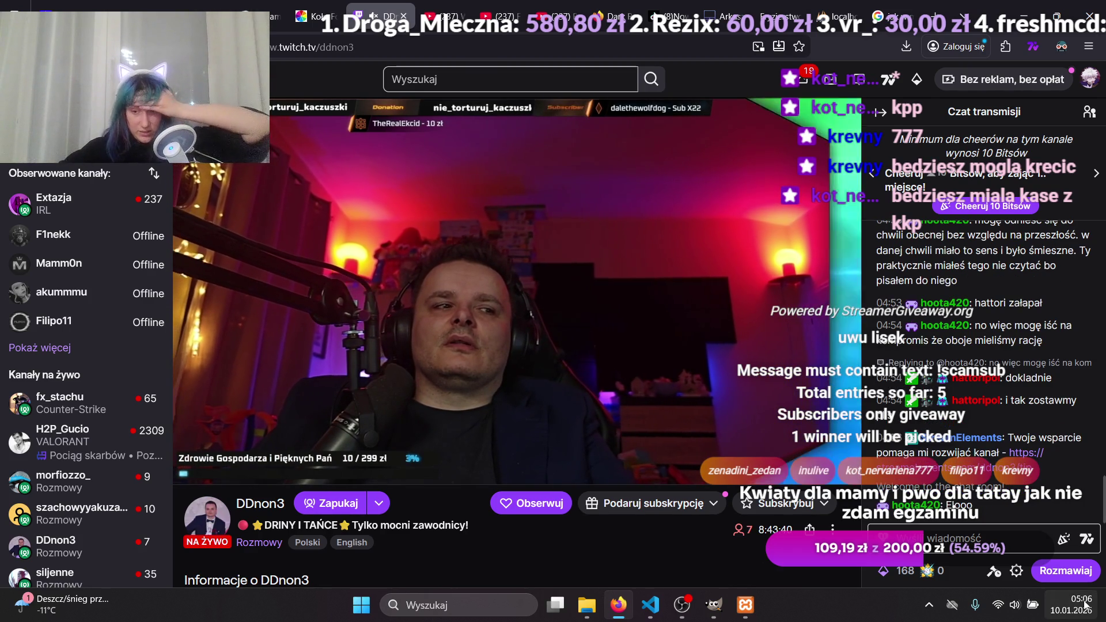
mouse_move(812, 291)
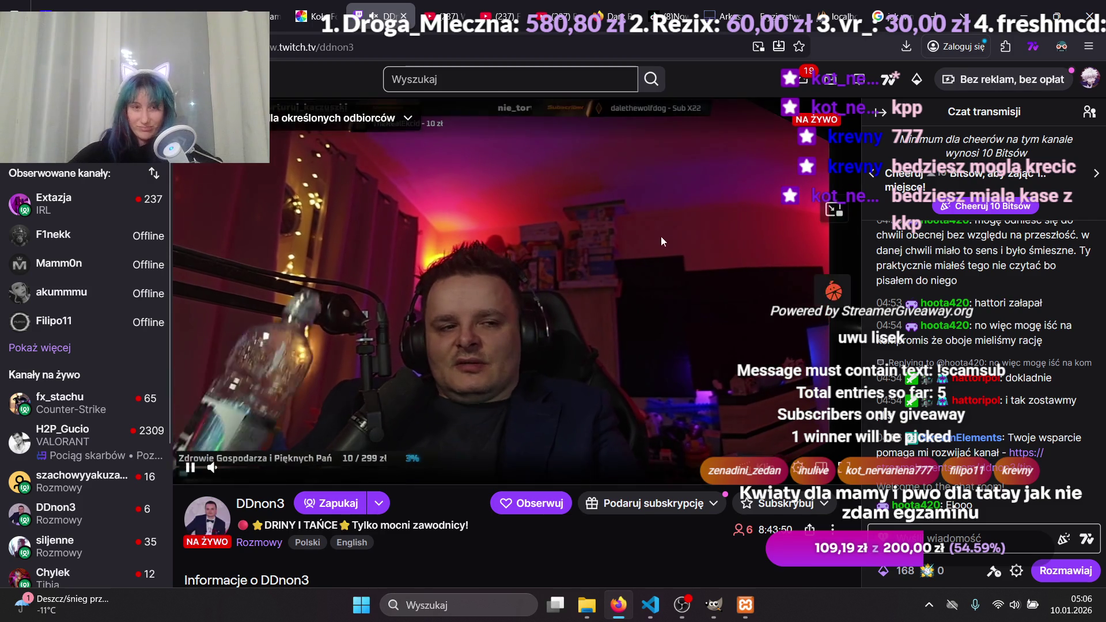
mouse_move(180, 5)
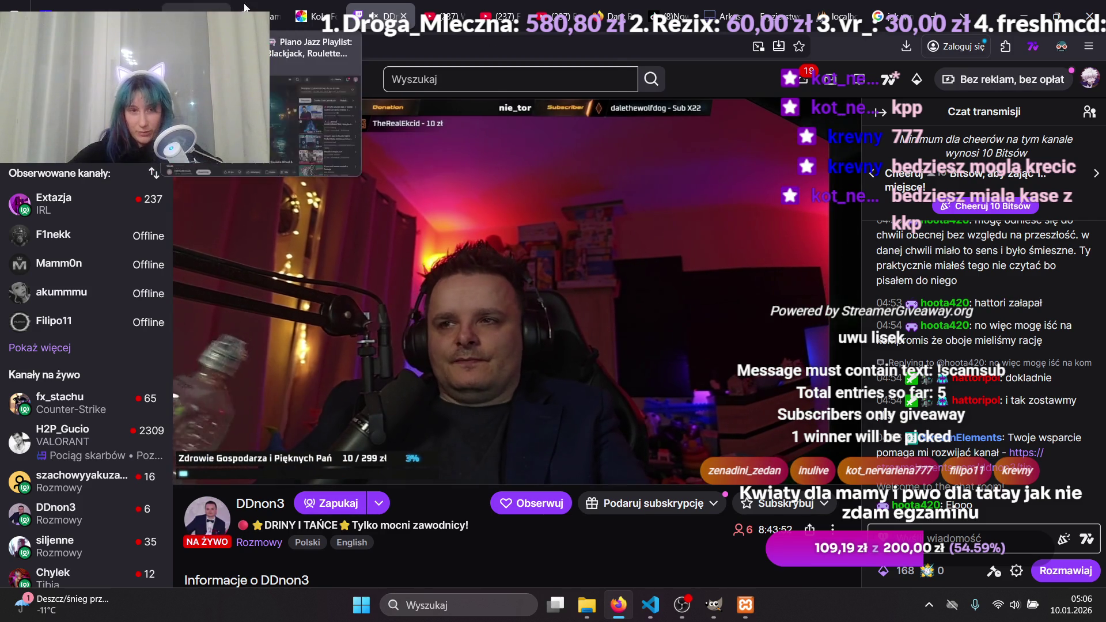
mouse_move(427, 8)
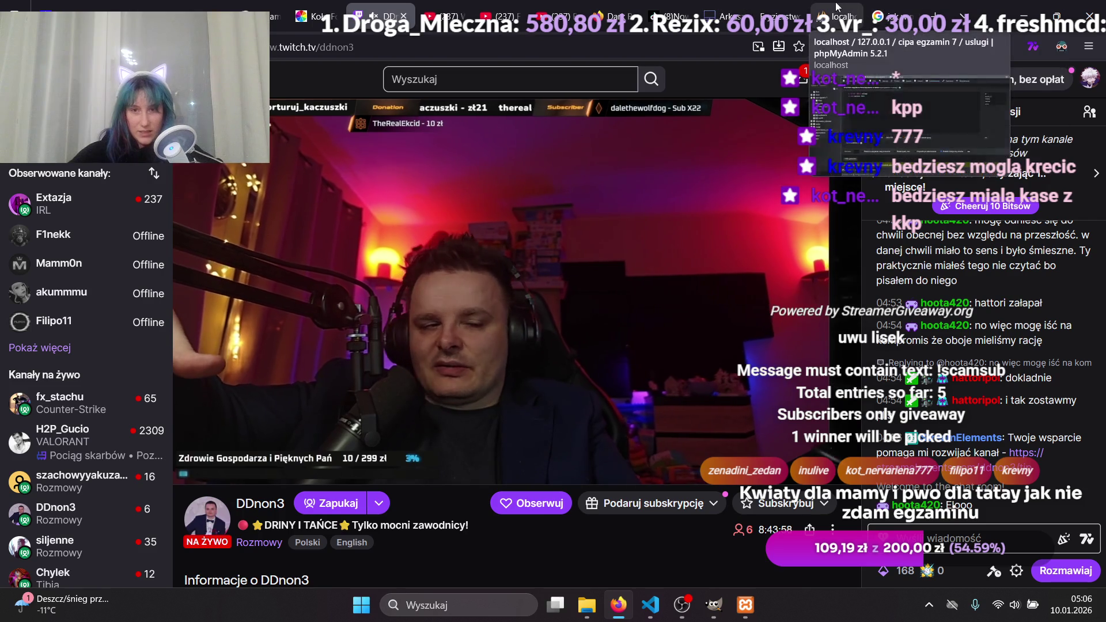
mouse_move(838, 12)
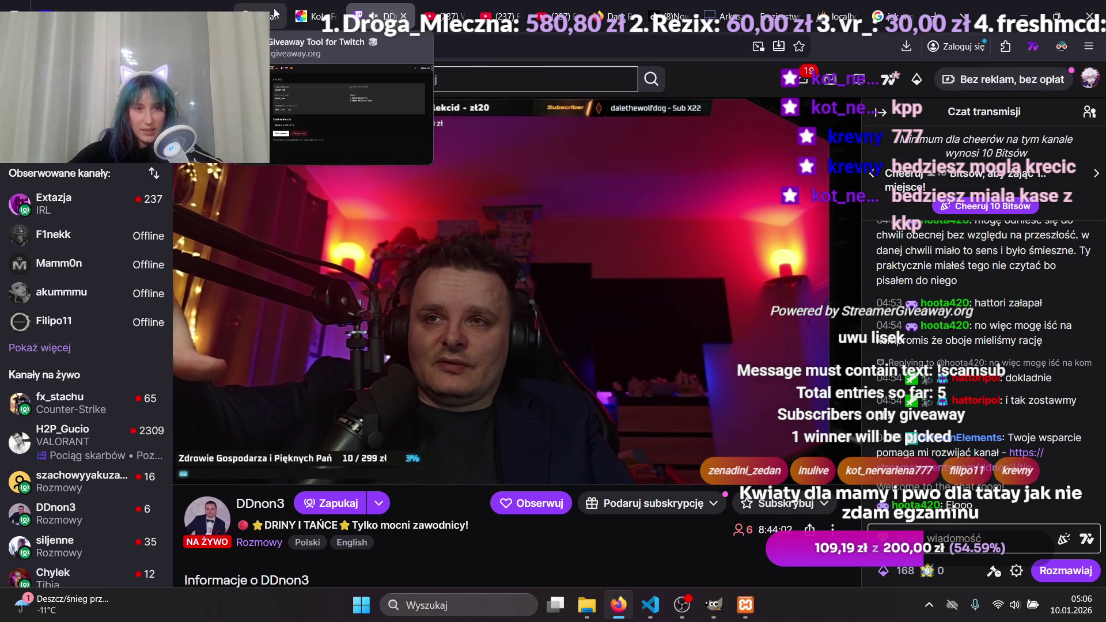
Pick one winner from the 5 uwu lisek giveaway entries, then return to the Twitch stream.
left_click(253, 16)
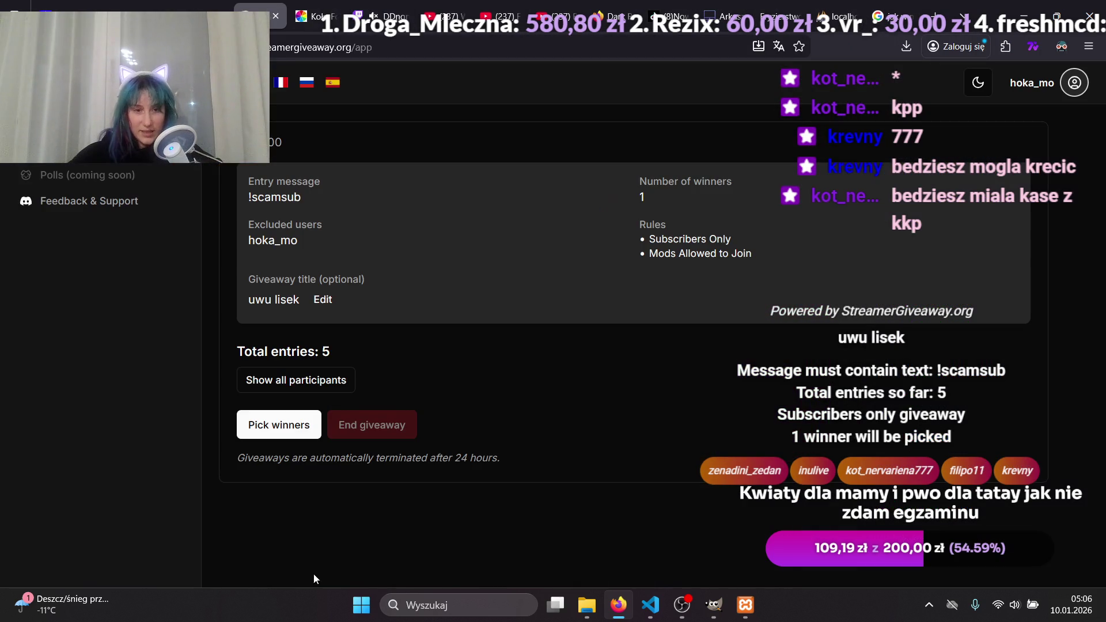
left_click(270, 429)
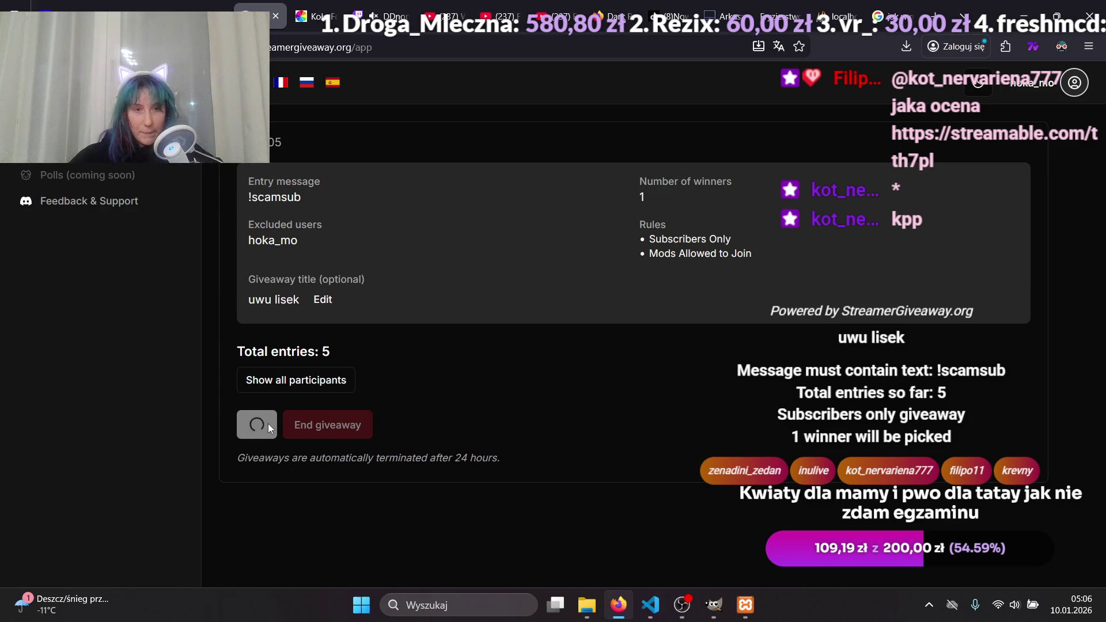
left_click(400, 7)
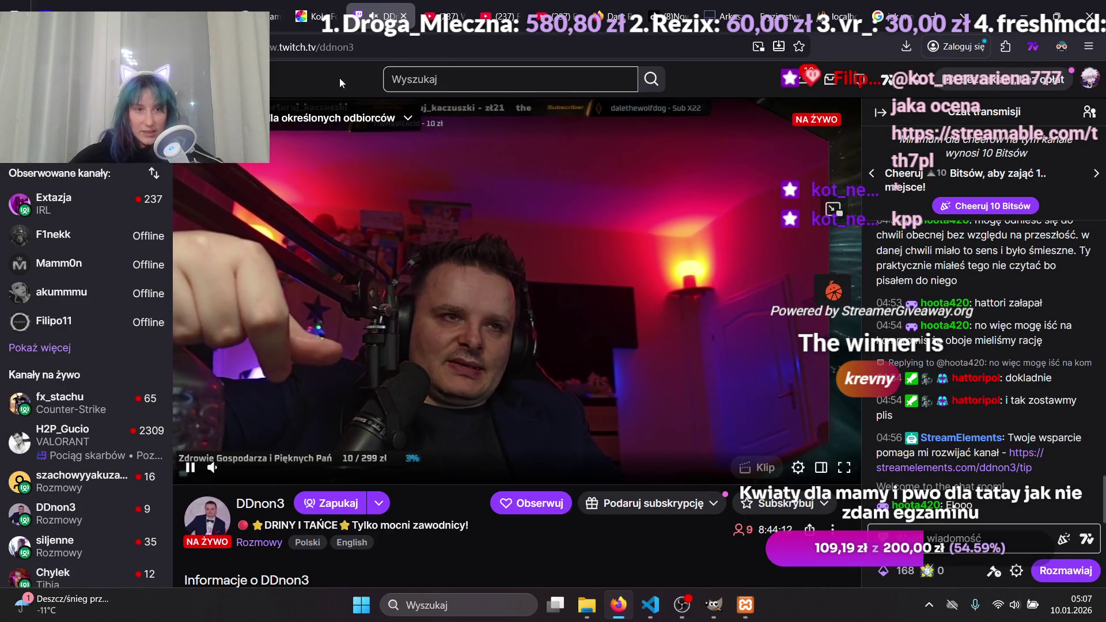
Go to your own Twitch channel via Kanał and open the streamable.com link from chat.
left_click(1089, 78)
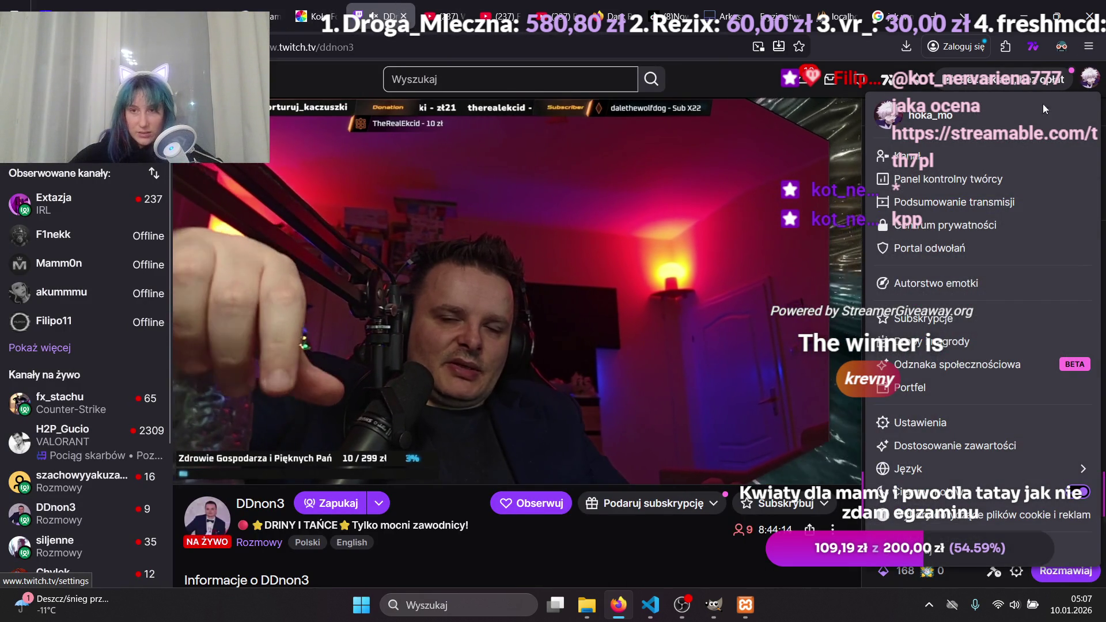
left_click(907, 164)
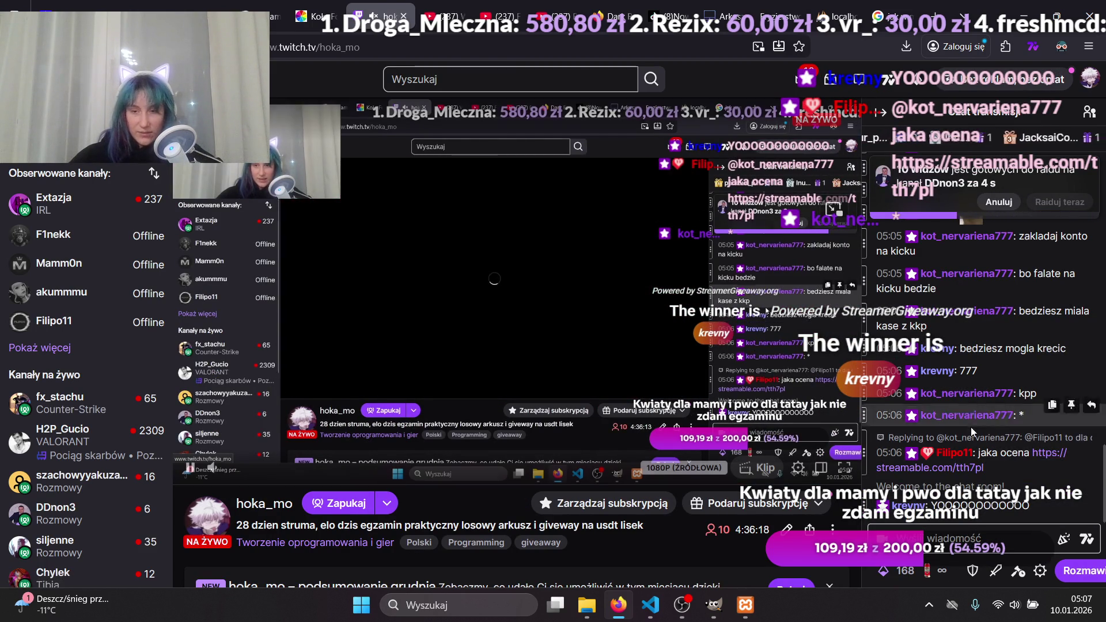
left_click(906, 456)
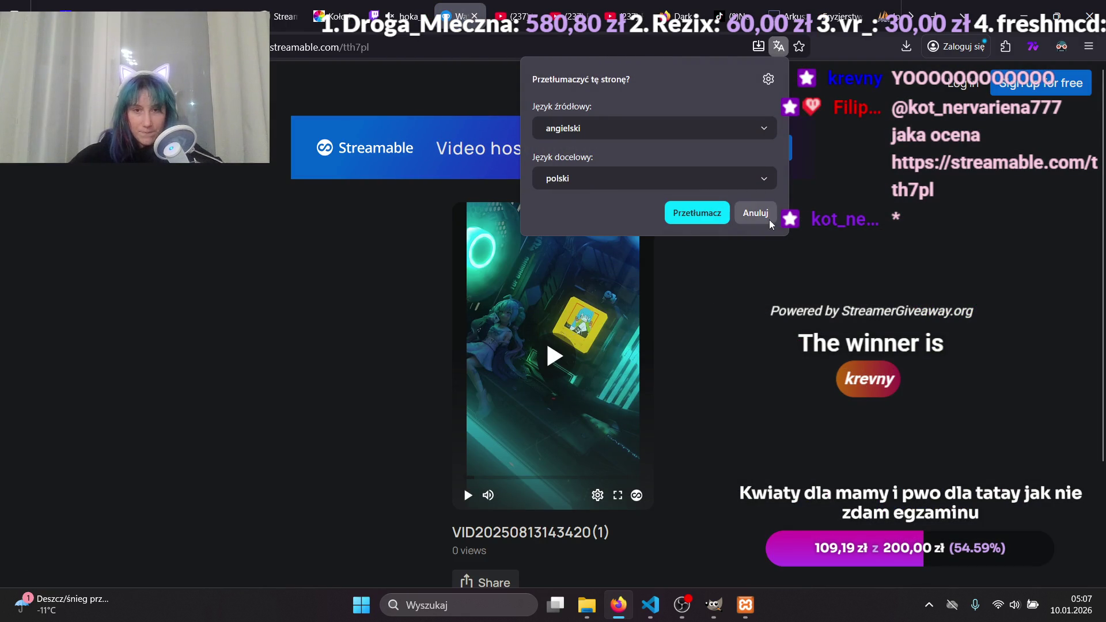
left_click(766, 219)
left_click(470, 495)
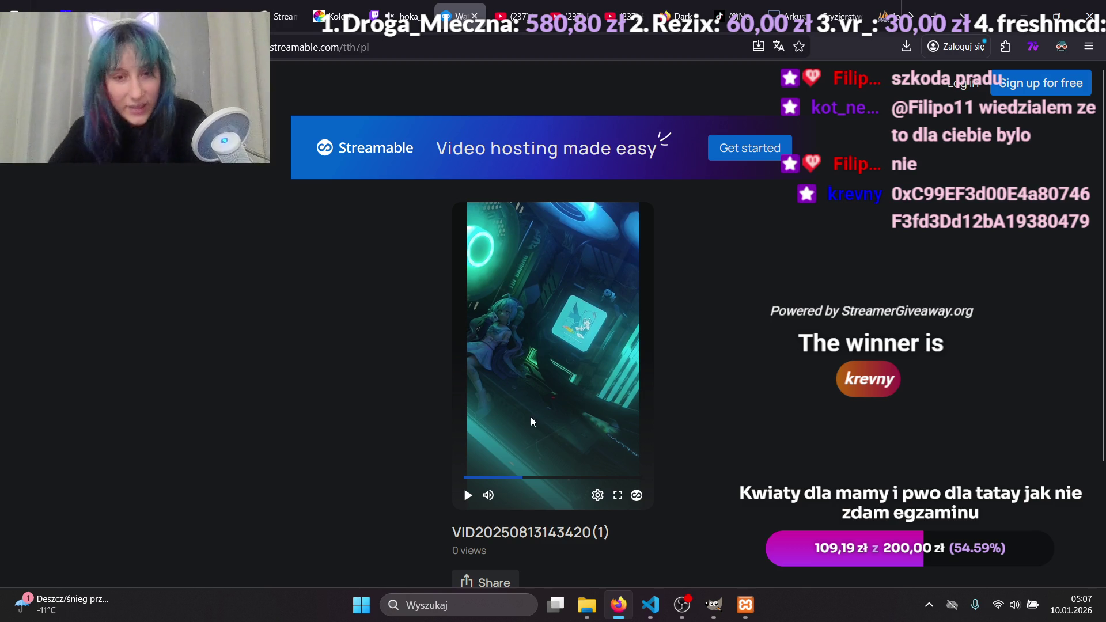
left_click(467, 496)
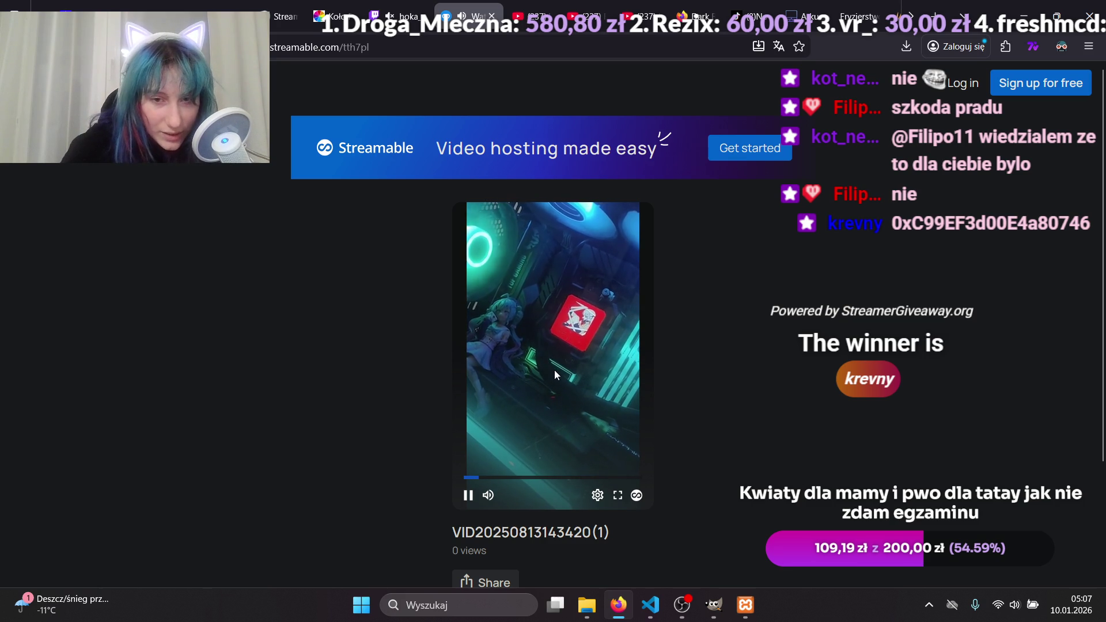
left_click(468, 495)
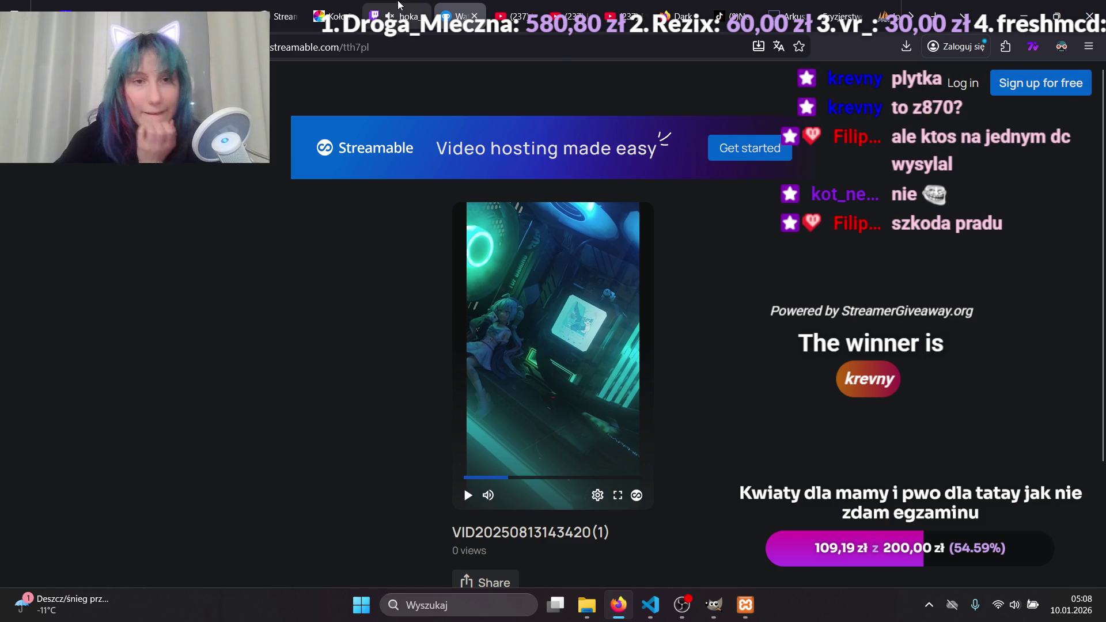
left_click(388, 7)
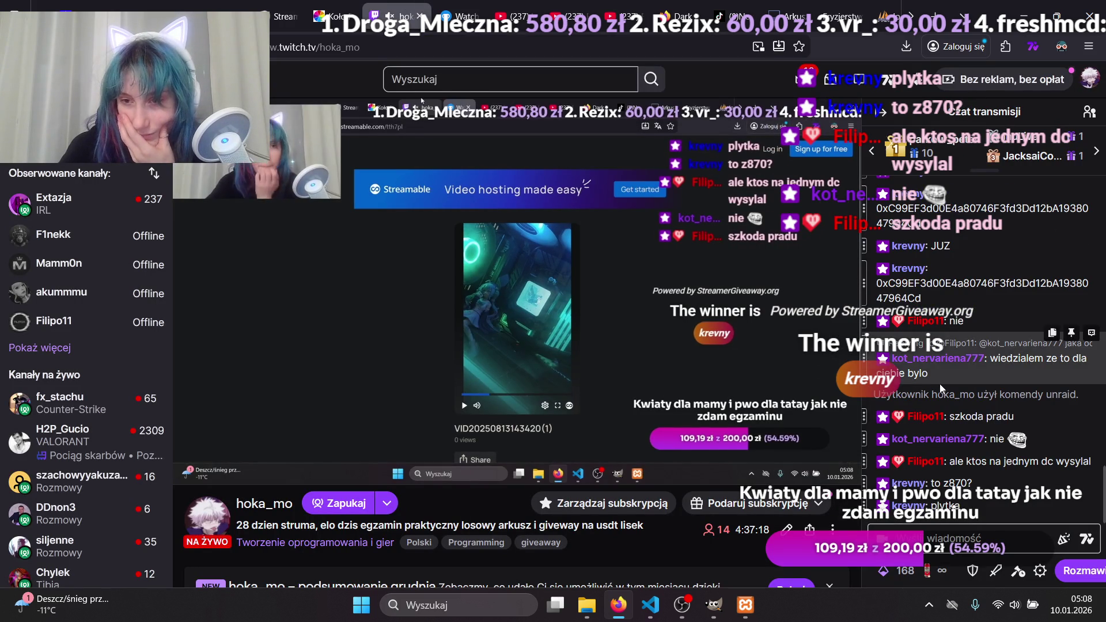
Select the winner's wallet address in Twitch chat and open the MetaMask extension.
scroll(962, 371, "up", 2)
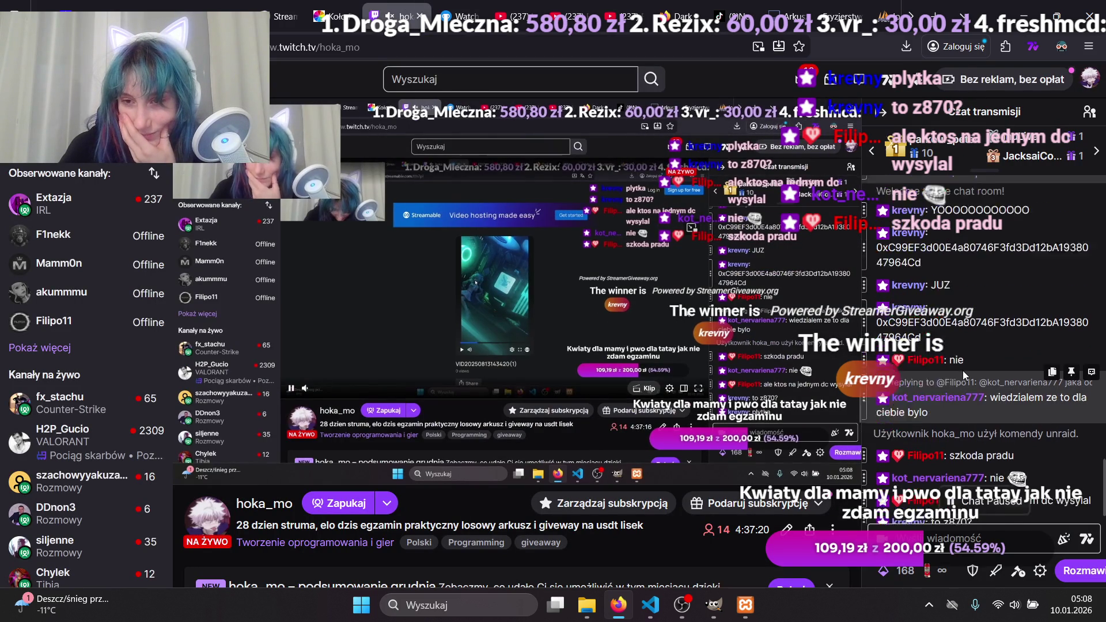
mouse_move(928, 375)
left_mouse_down()
mouse_move(879, 371)
mouse_move(876, 355)
left_mouse_up()
key("ctrl+c")
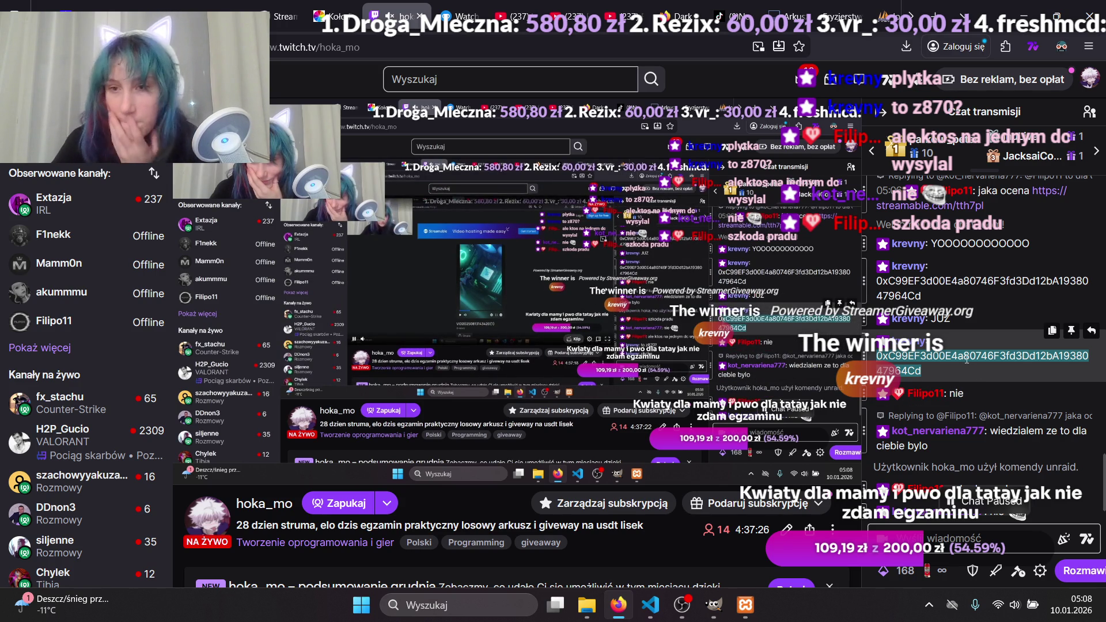
left_click(1036, 46)
left_click(1005, 46)
left_click(959, 141)
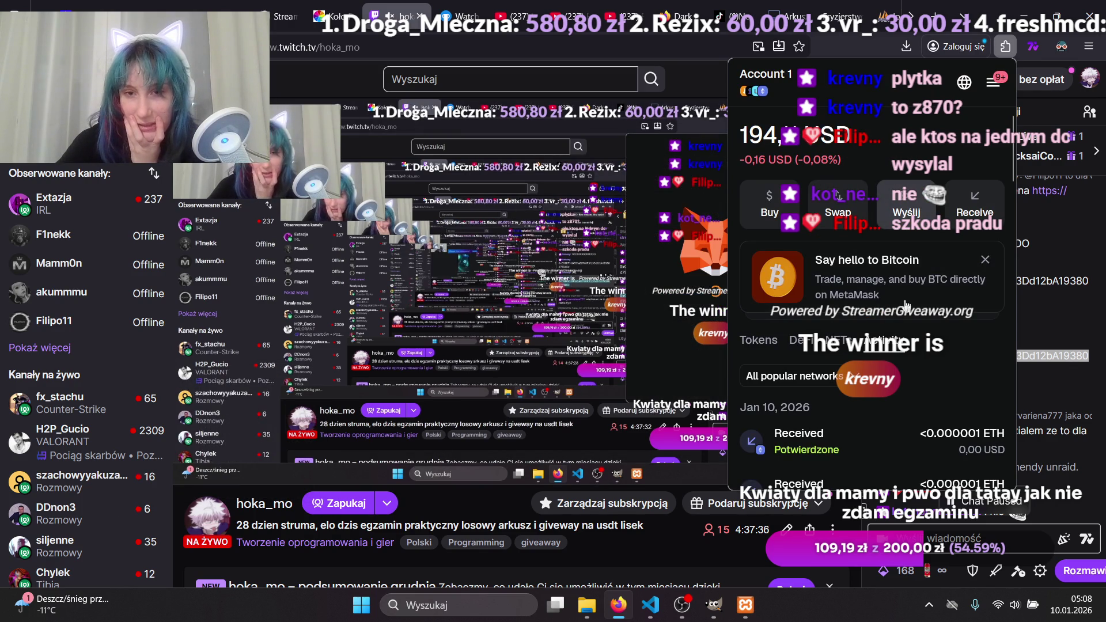
Send 30 USDT from Account 1 to the winner's pasted wallet address and confirm it.
left_click(885, 183)
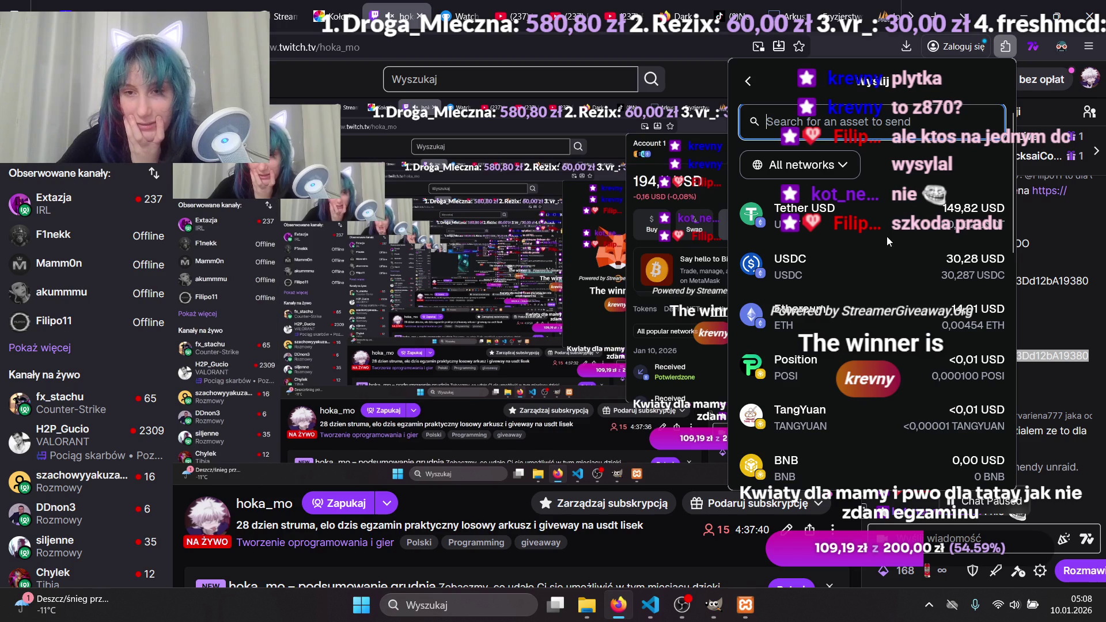
left_click(838, 213)
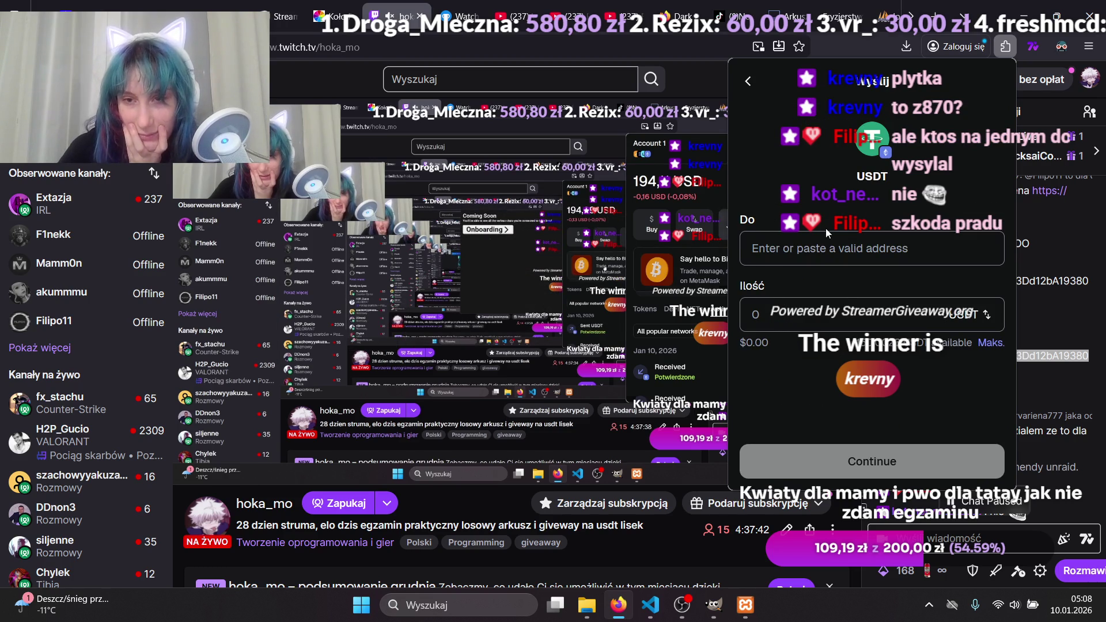
key("ctrl+v")
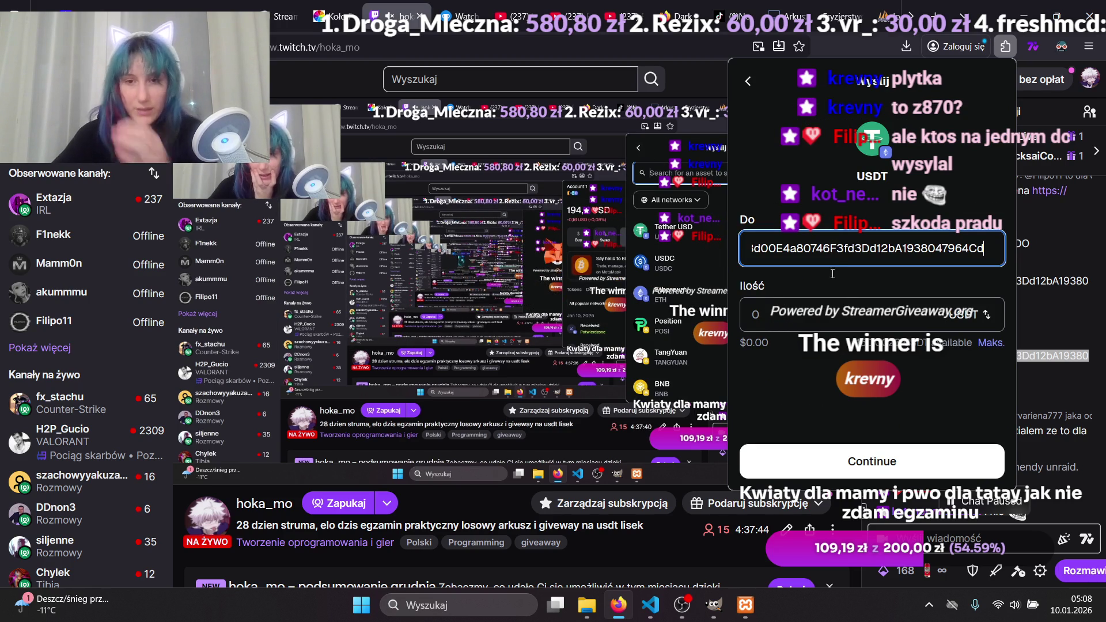
left_click(813, 321)
type("30")
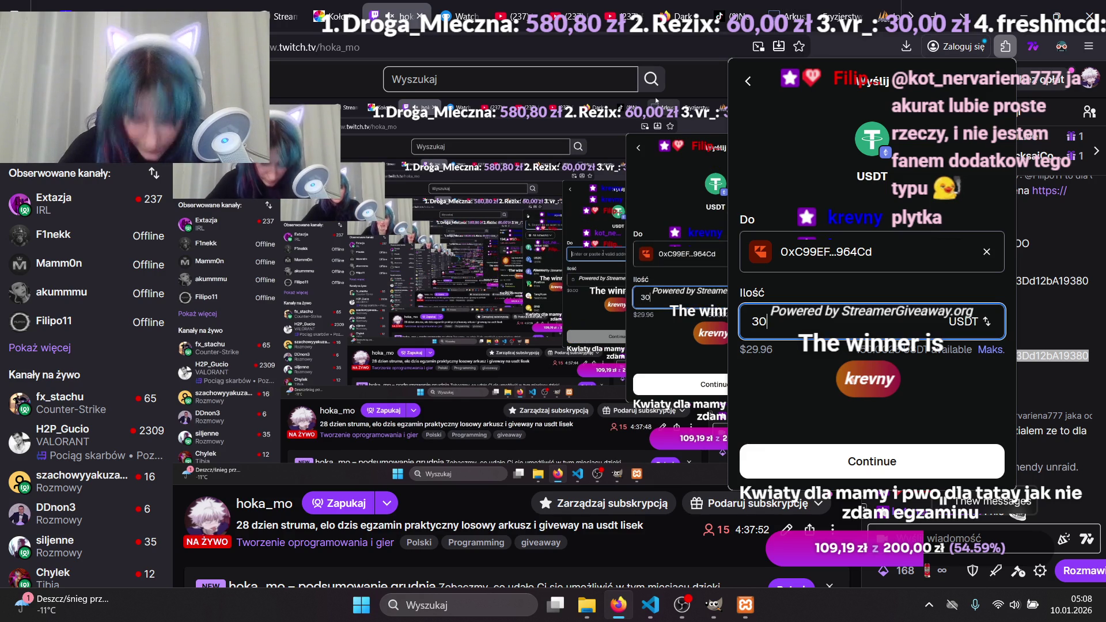
left_click(858, 461)
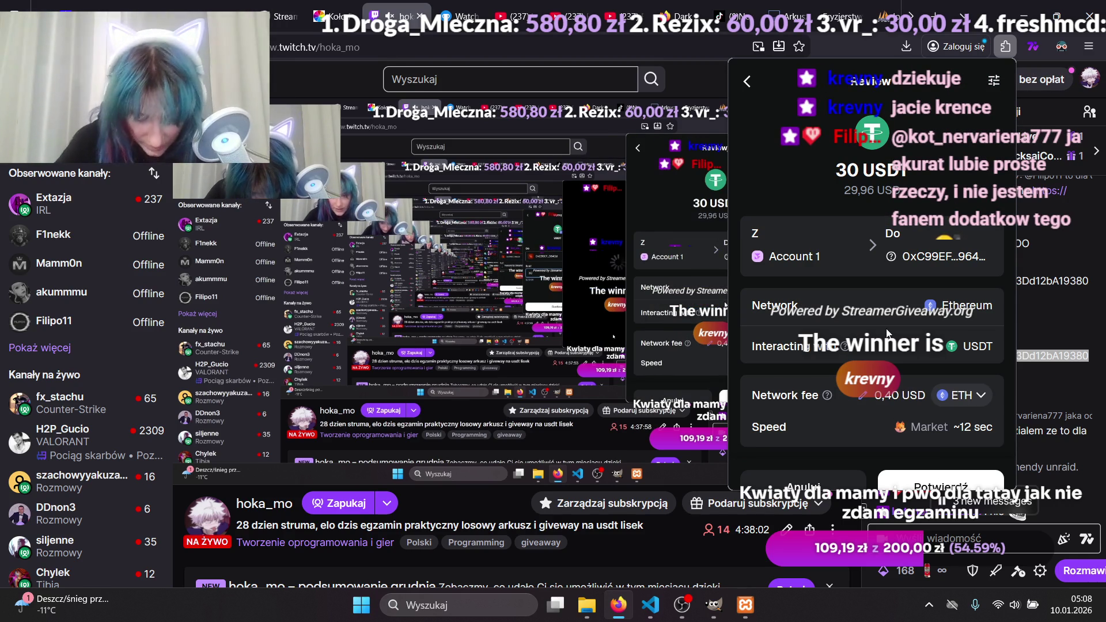
left_click(925, 478)
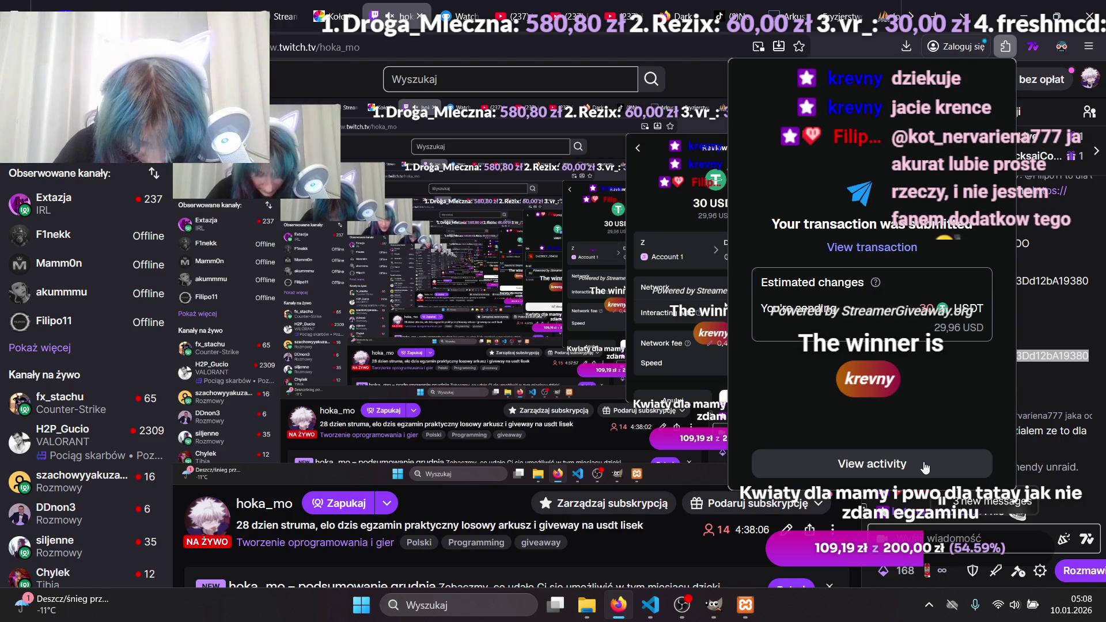